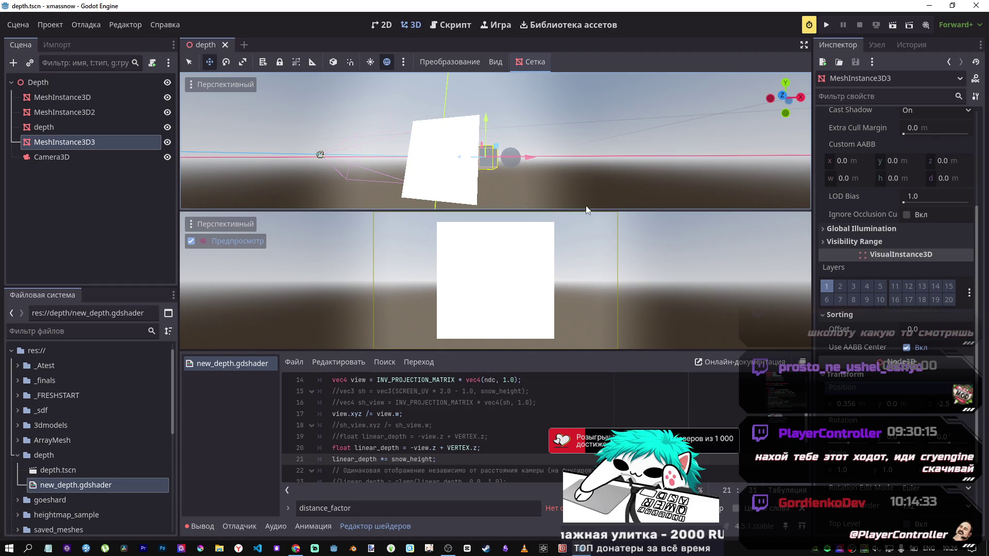
Review the INV_PROJECTION_MATRIX line and the snow_height uniform's default value in new_depth.gdshader
{"action": "scroll", "coordinate": [549, 399], "scroll_direction": "up", "scroll_amount": 1}
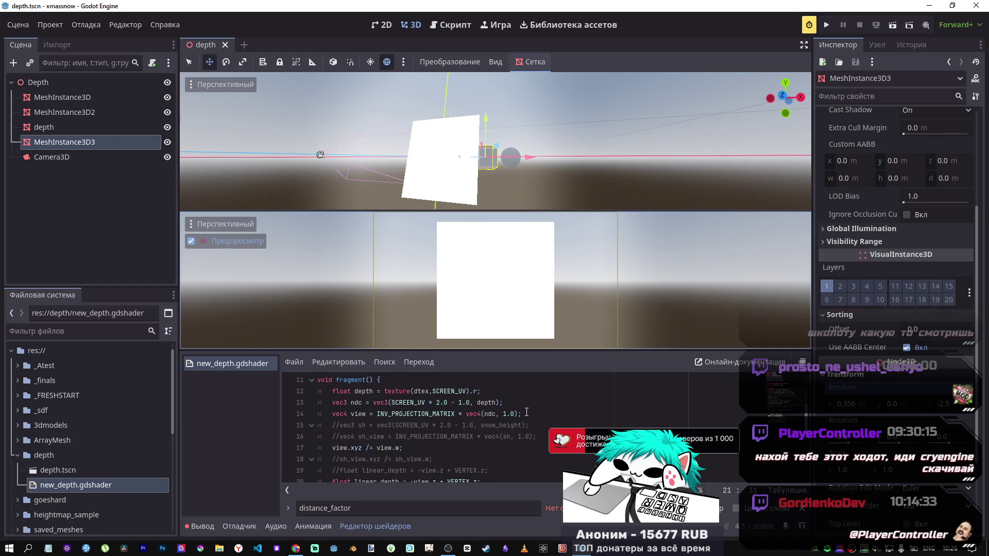
{"action": "left_click", "coordinate": [424, 413]}
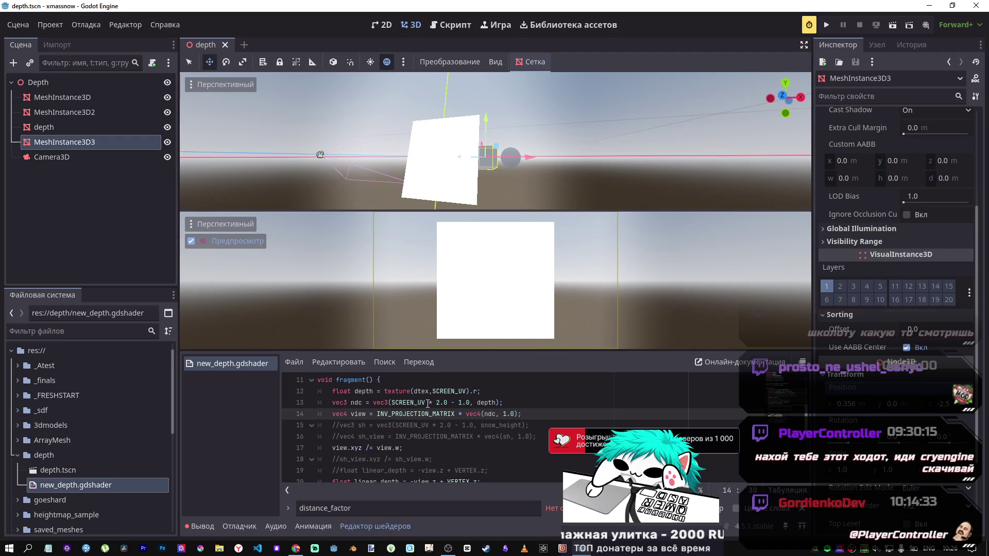
{"action": "scroll", "coordinate": [428, 404], "scroll_direction": "up", "scroll_amount": 2}
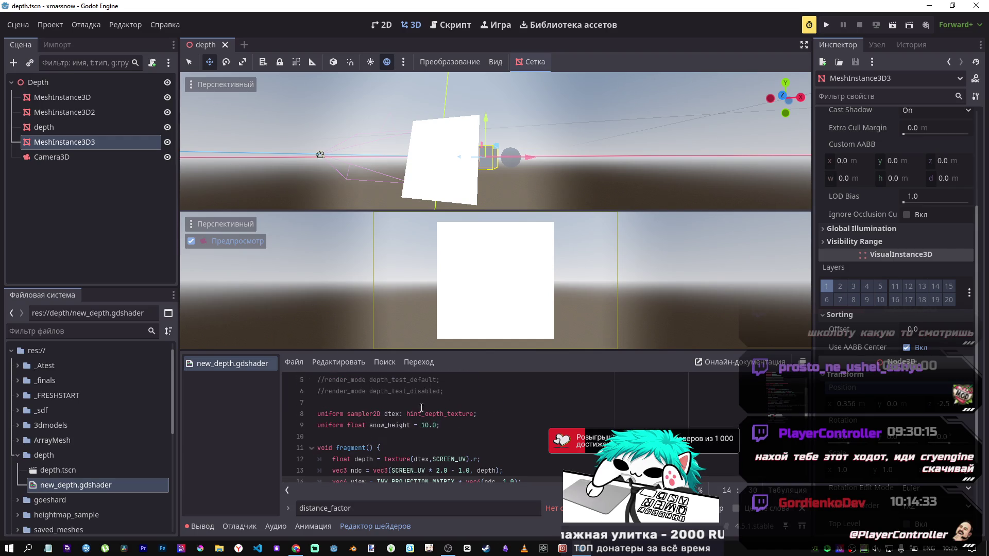
{"action": "left_click", "coordinate": [424, 425]}
Scroll through the linear_depth code, then bring up the DeepSeek chat in Chrome
{"action": "scroll", "coordinate": [423, 426], "scroll_direction": "down", "scroll_amount": 1}
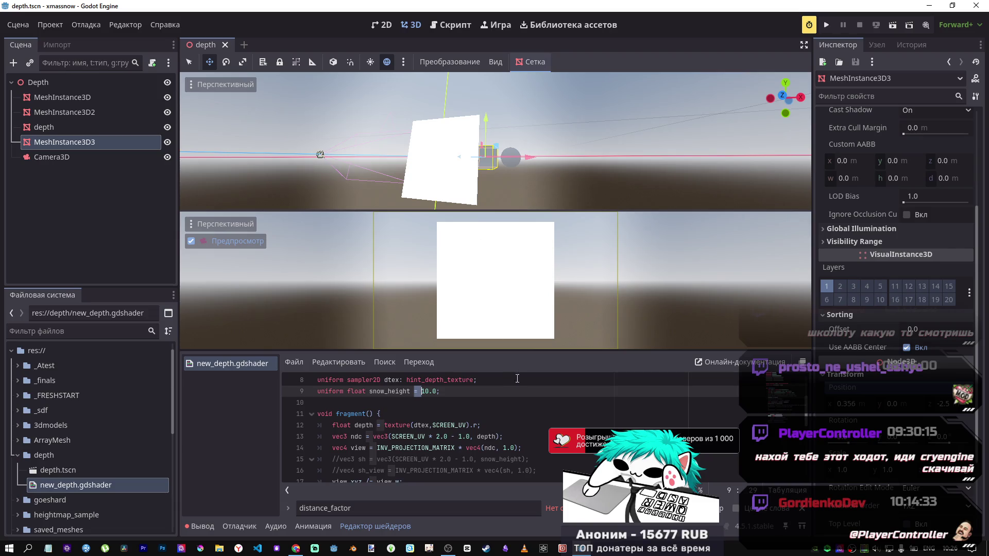
{"action": "scroll", "coordinate": [454, 438], "scroll_direction": "down", "scroll_amount": 2}
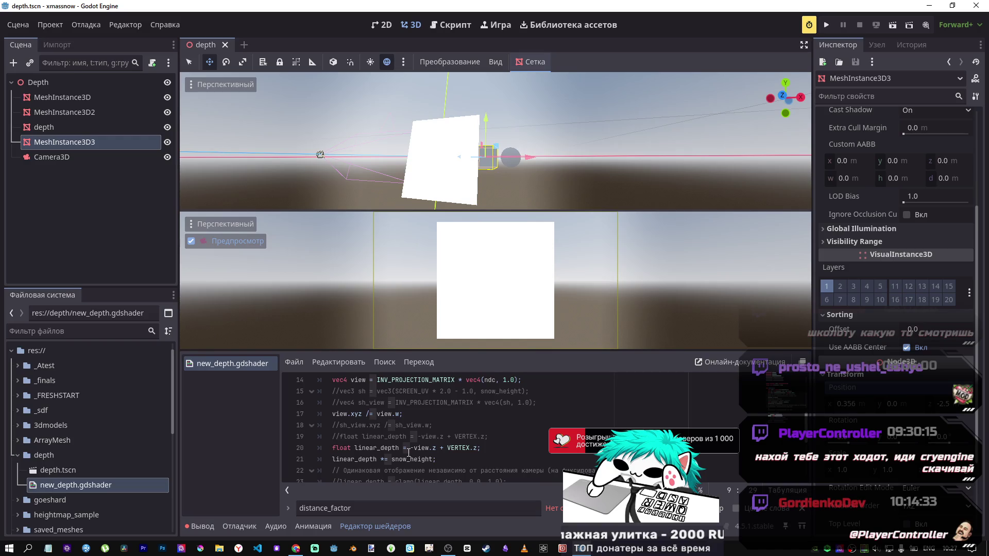
{"action": "scroll", "coordinate": [408, 453], "scroll_direction": "down", "scroll_amount": 1}
{"action": "scroll", "coordinate": [408, 453], "scroll_direction": "up", "scroll_amount": 1}
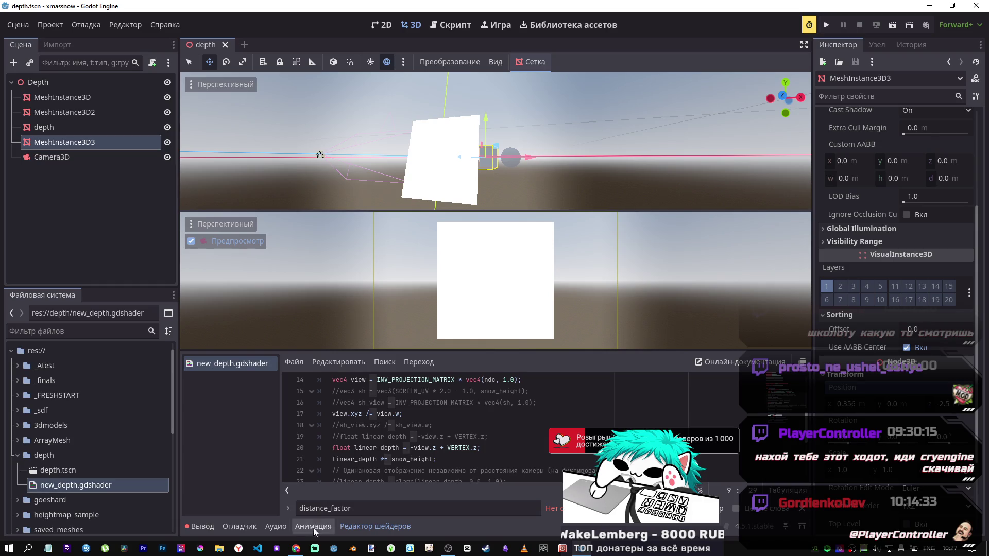
{"action": "left_click", "coordinate": [295, 549]}
Read DeepSeek's explanation of what VERTEX.z means, highlighting it
{"action": "scroll", "coordinate": [531, 348], "scroll_direction": "up", "scroll_amount": 10}
{"action": "scroll", "coordinate": [533, 344], "scroll_direction": "up", "scroll_amount": 7}
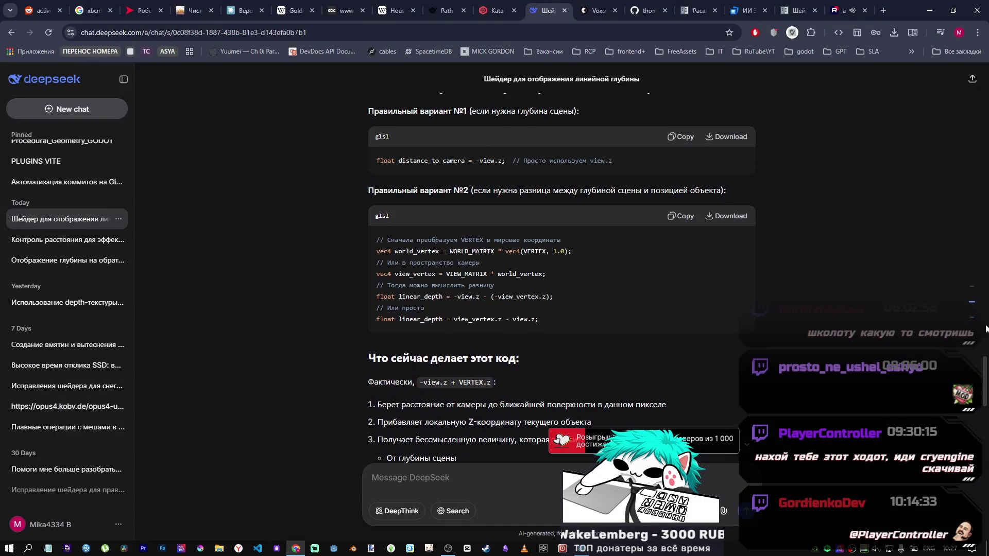
{"action": "scroll", "coordinate": [596, 321], "scroll_direction": "up", "scroll_amount": 10}
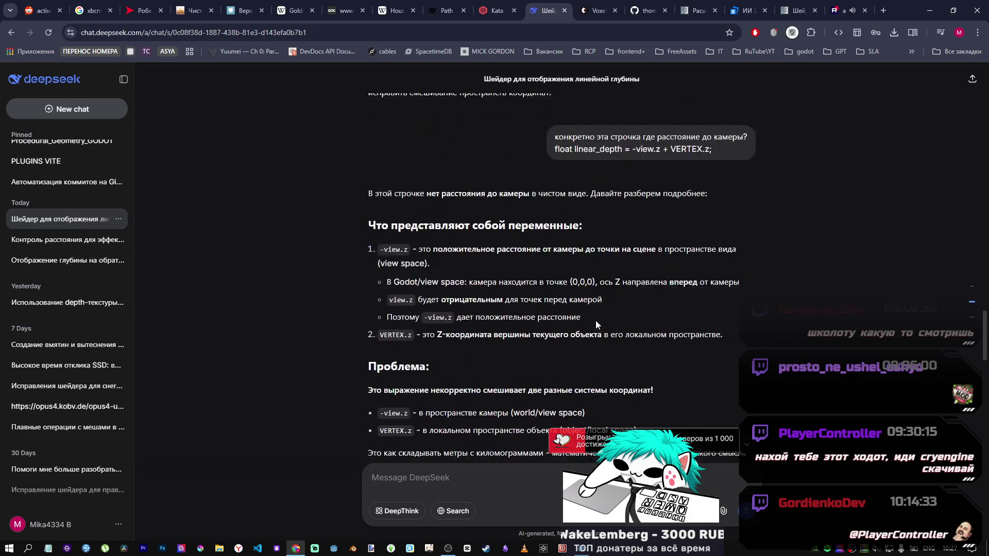
{"action": "scroll", "coordinate": [595, 323], "scroll_direction": "down", "scroll_amount": 4}
{"action": "scroll", "coordinate": [580, 319], "scroll_direction": "up", "scroll_amount": 2}
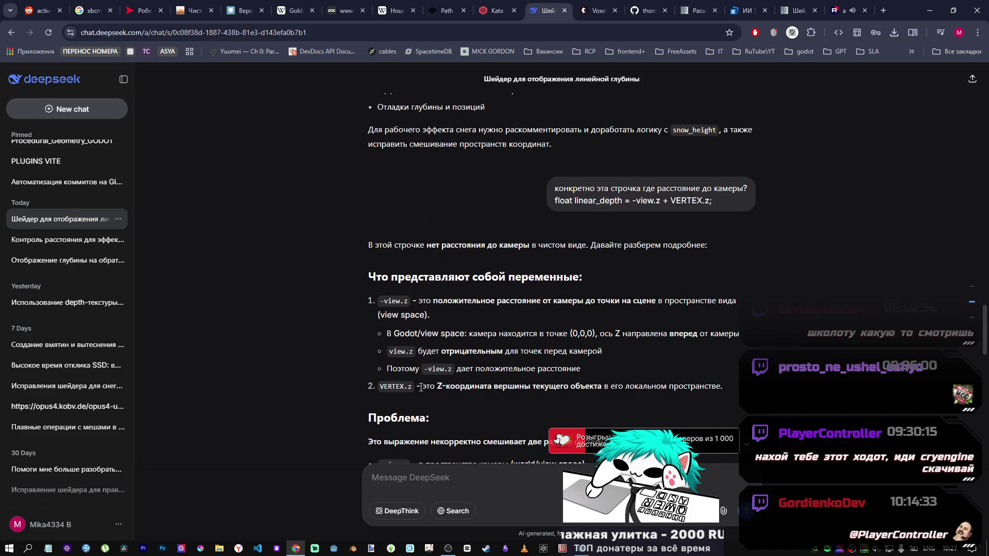
{"action": "left_click_drag", "start_coordinate": [422, 386], "coordinate": [595, 389]}
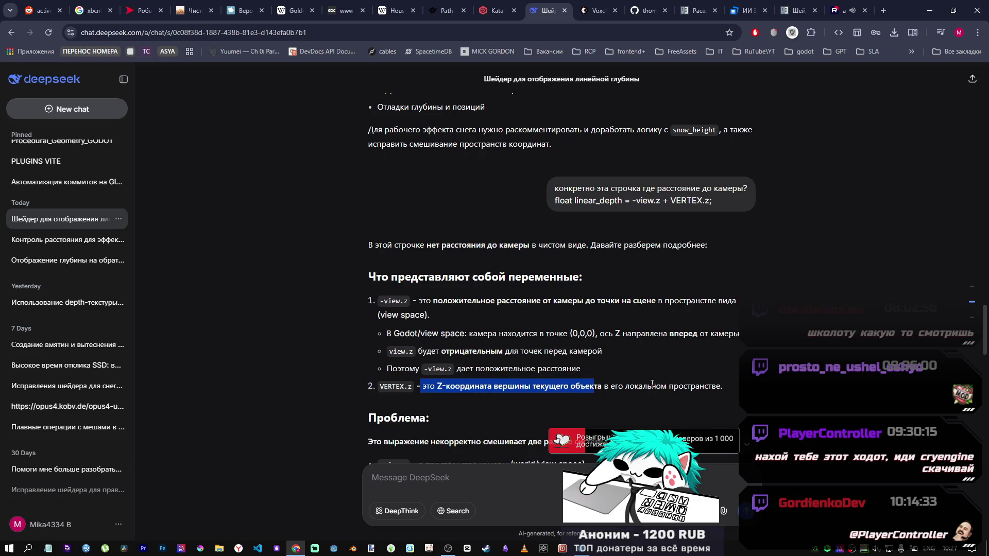
Highlight the sentence about the inverse projection matrix in the answer
{"action": "scroll", "coordinate": [454, 378], "scroll_direction": "down", "scroll_amount": 5}
{"action": "scroll", "coordinate": [453, 377], "scroll_direction": "up", "scroll_amount": 20}
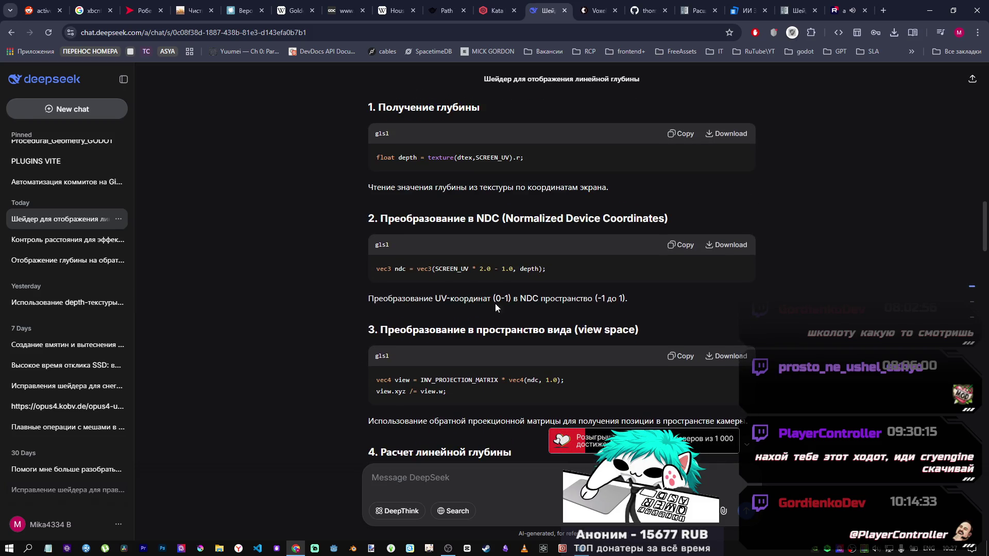
{"action": "scroll", "coordinate": [466, 341], "scroll_direction": "down", "scroll_amount": 3}
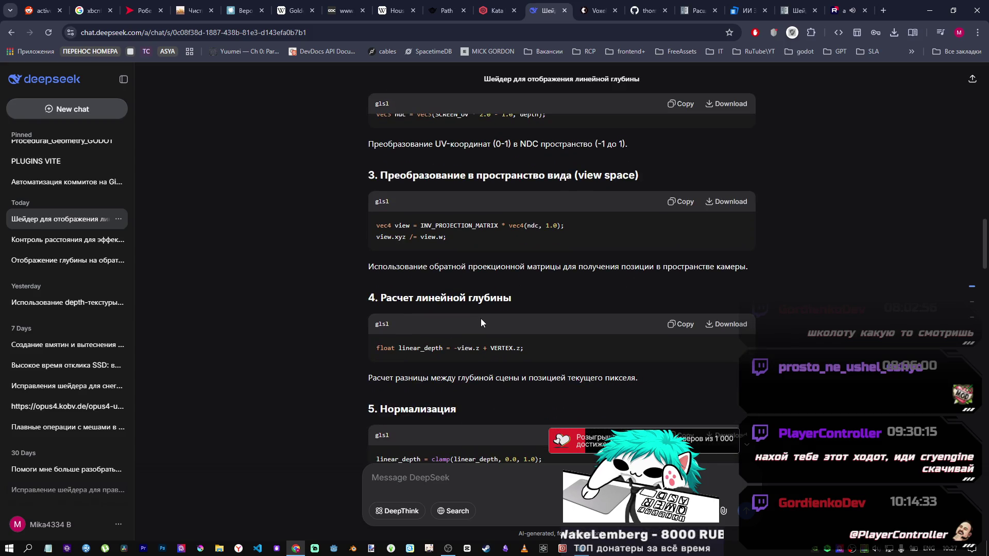
{"action": "scroll", "coordinate": [480, 318], "scroll_direction": "up", "scroll_amount": 1}
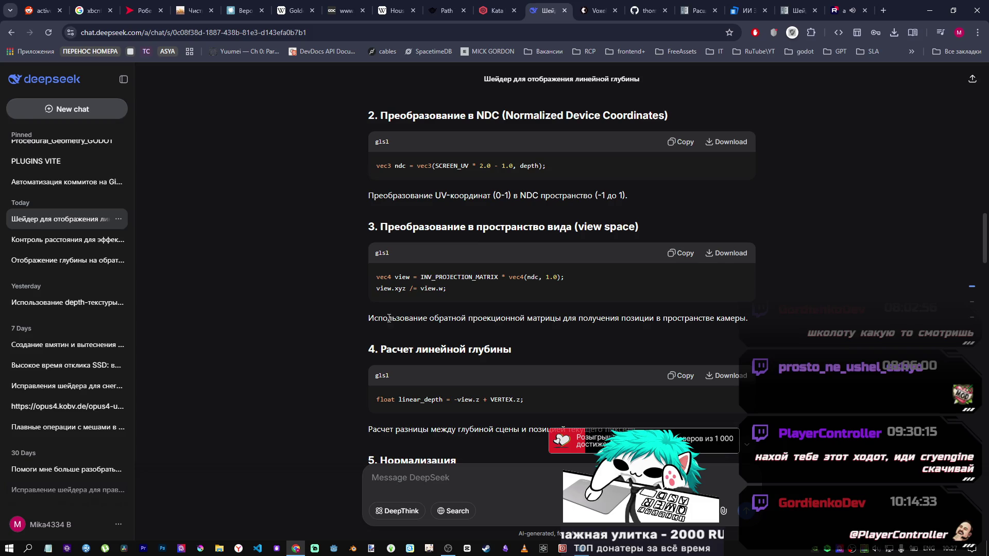
{"action": "left_click_drag", "start_coordinate": [387, 320], "coordinate": [748, 323]}
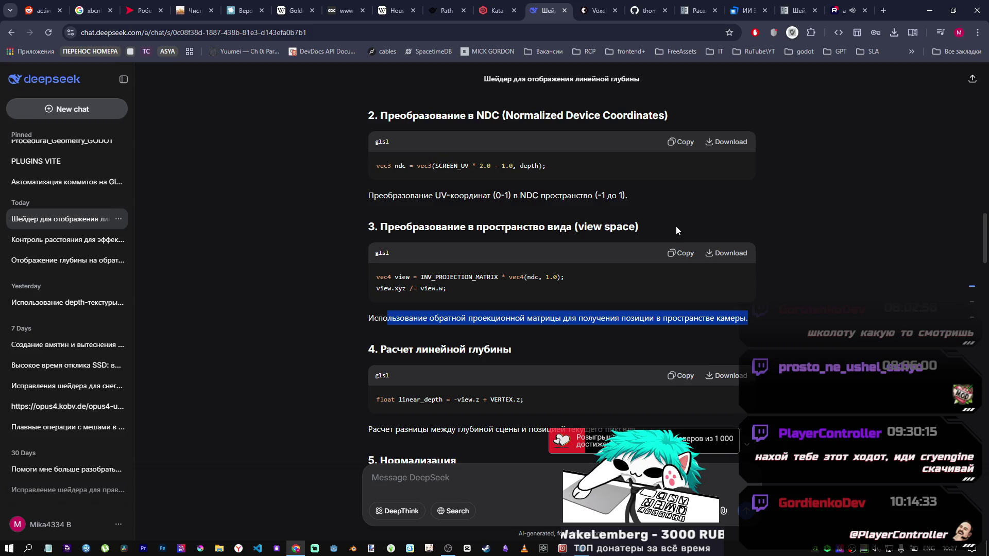
Mark the Normalized Device Coordinates phrase and the INV_PROJECTION_MATRIX view conversion line, then return to Godot
{"action": "scroll", "coordinate": [676, 227], "scroll_direction": "up", "scroll_amount": 1}
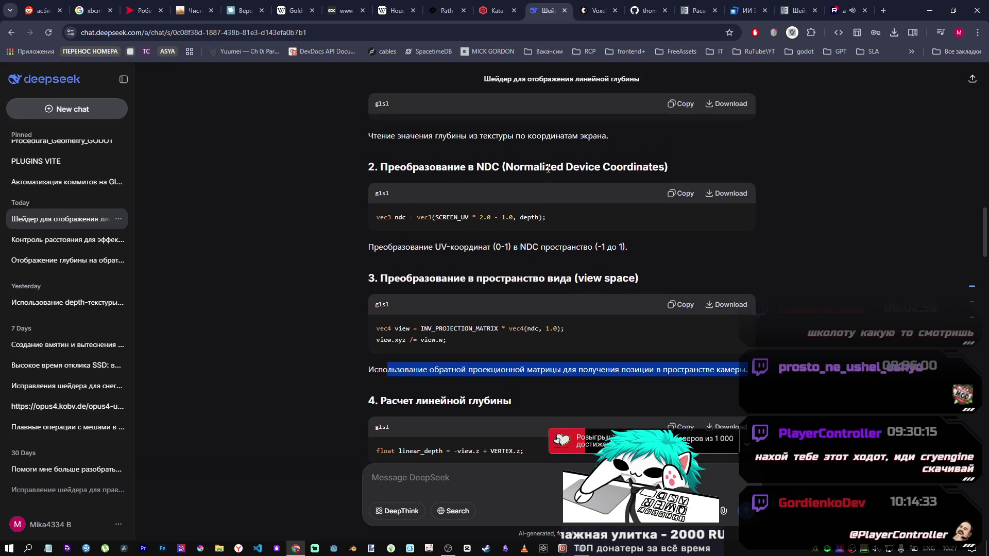
{"action": "left_click_drag", "start_coordinate": [505, 166], "coordinate": [664, 167]}
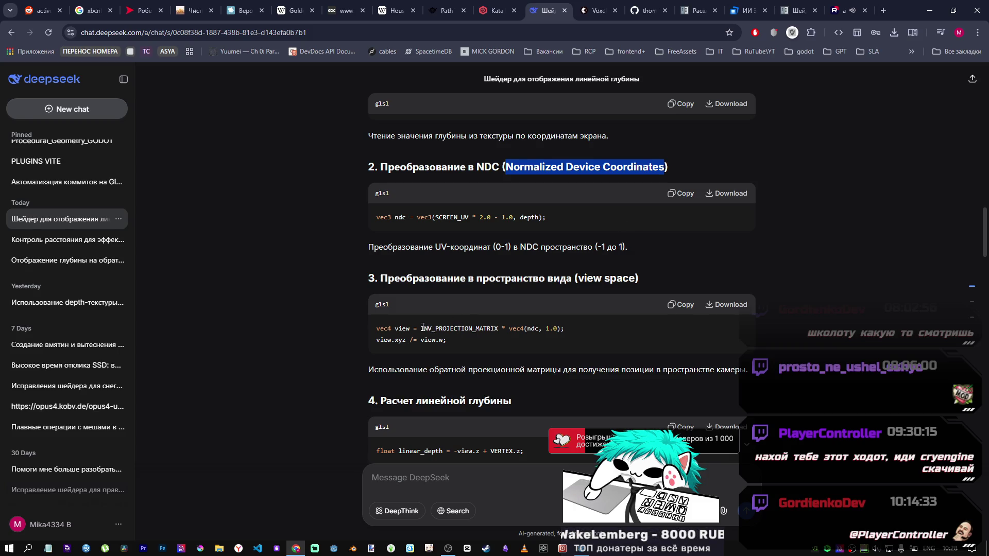
{"action": "left_click_drag", "start_coordinate": [421, 328], "coordinate": [495, 329]}
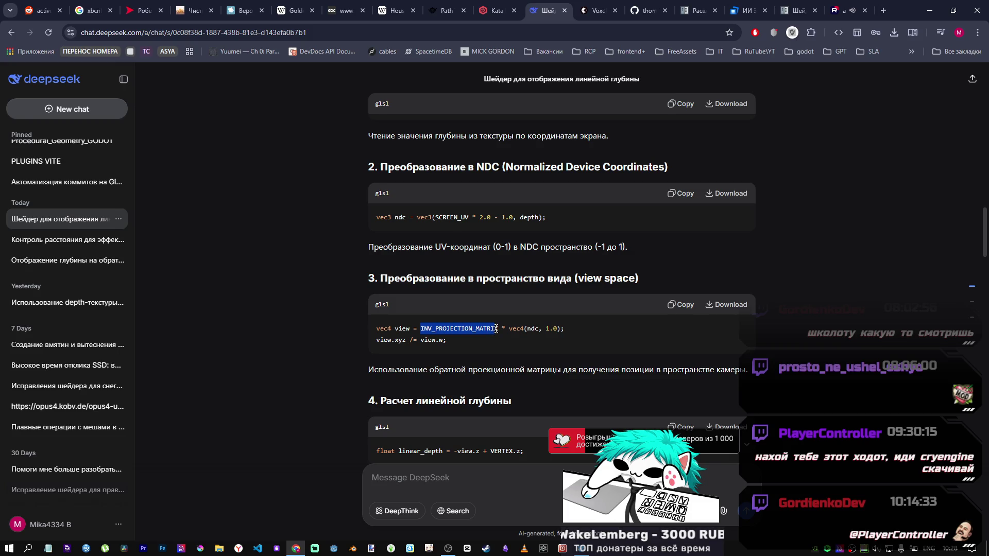
{"action": "left_click_drag", "start_coordinate": [496, 328], "coordinate": [575, 330]}
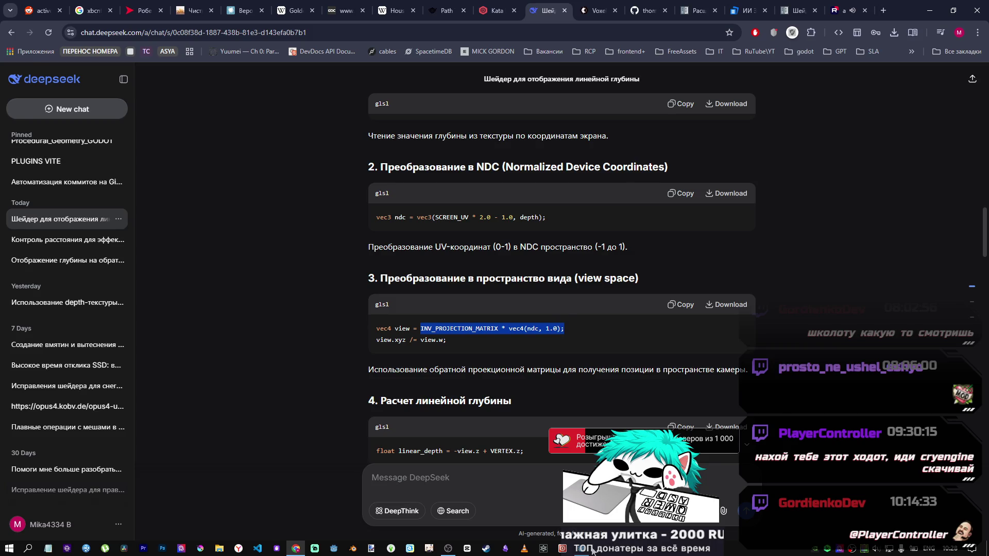
{"action": "key", "text": "alt+Tab"}
Keep the sh line 15 commented out and uncomment the sh_view line 16
{"action": "scroll", "coordinate": [468, 400], "scroll_direction": "up", "scroll_amount": 2}
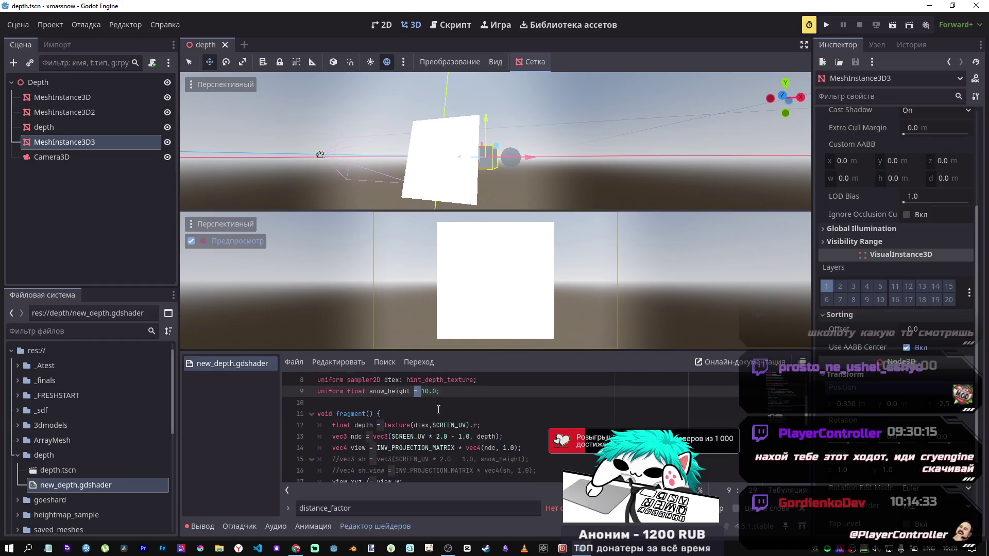
{"action": "scroll", "coordinate": [417, 445], "scroll_direction": "down", "scroll_amount": 1}
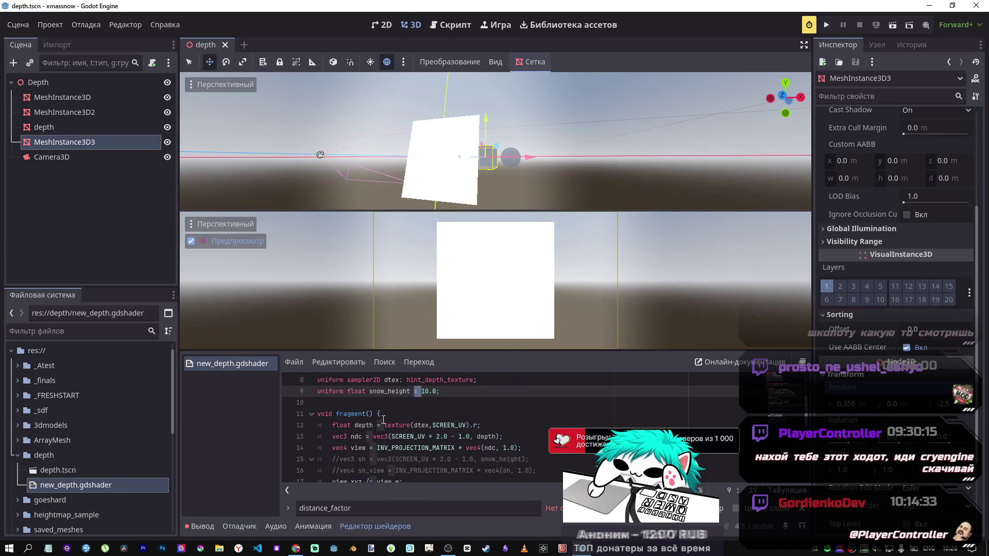
{"action": "scroll", "coordinate": [414, 420], "scroll_direction": "down", "scroll_amount": 2}
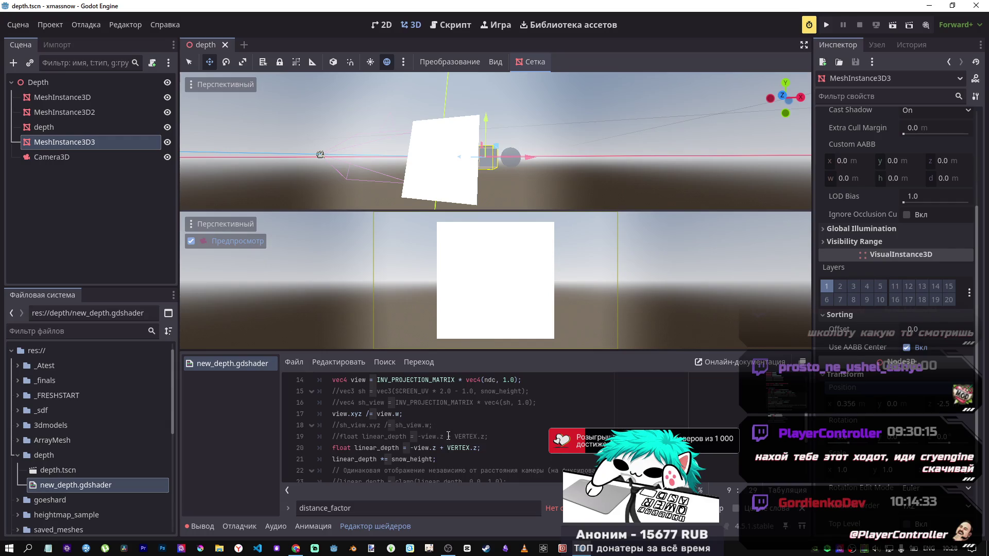
{"action": "scroll", "coordinate": [448, 436], "scroll_direction": "down", "scroll_amount": 2}
{"action": "scroll", "coordinate": [447, 430], "scroll_direction": "up", "scroll_amount": 2}
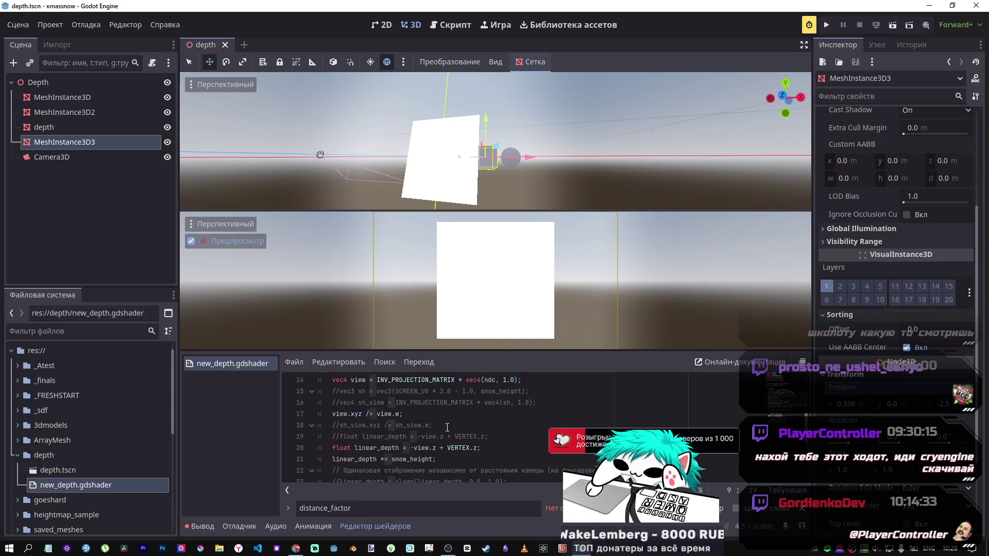
{"action": "scroll", "coordinate": [448, 427], "scroll_direction": "up", "scroll_amount": 1}
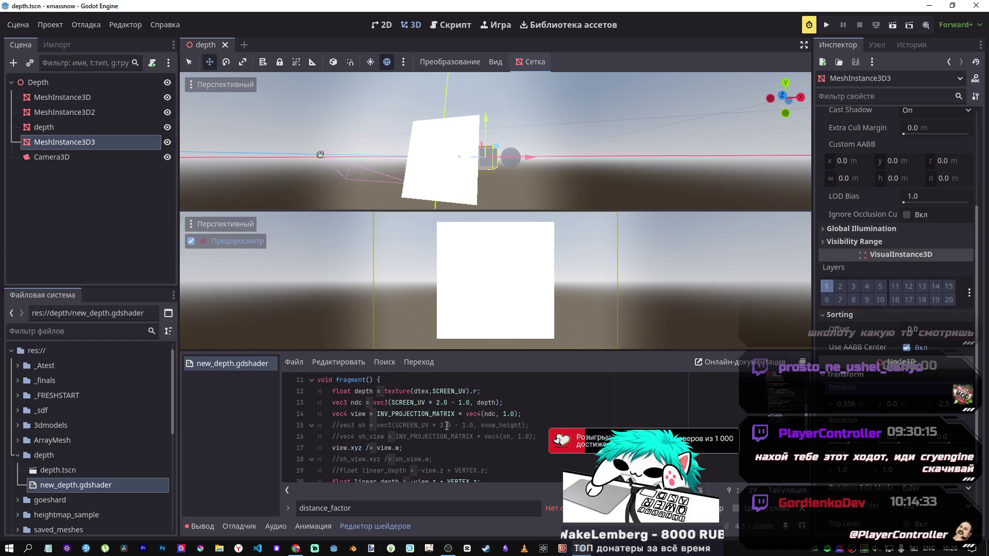
{"action": "left_click_drag", "start_coordinate": [340, 426], "coordinate": [369, 426]}
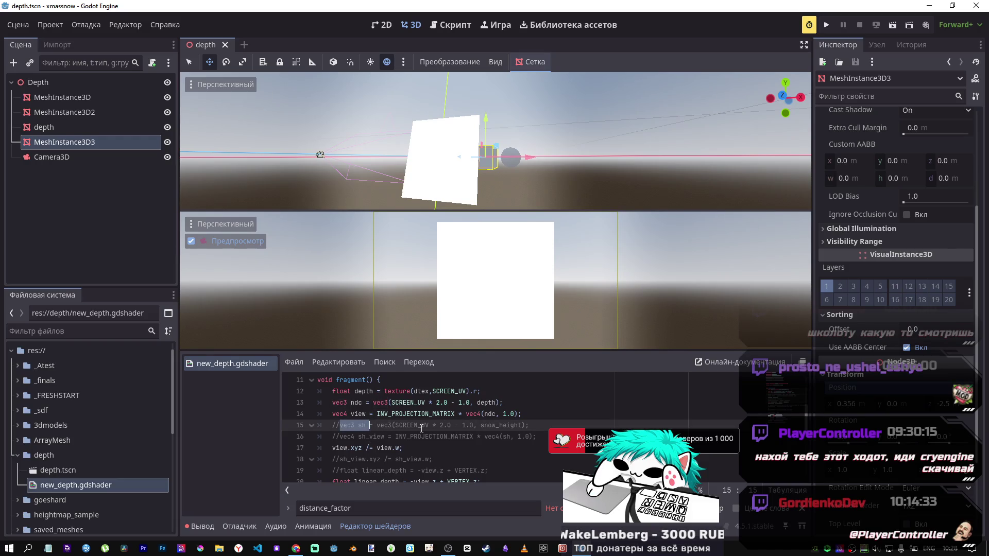
{"action": "left_click", "coordinate": [452, 427]}
{"action": "key", "text": "ctrl+k"}
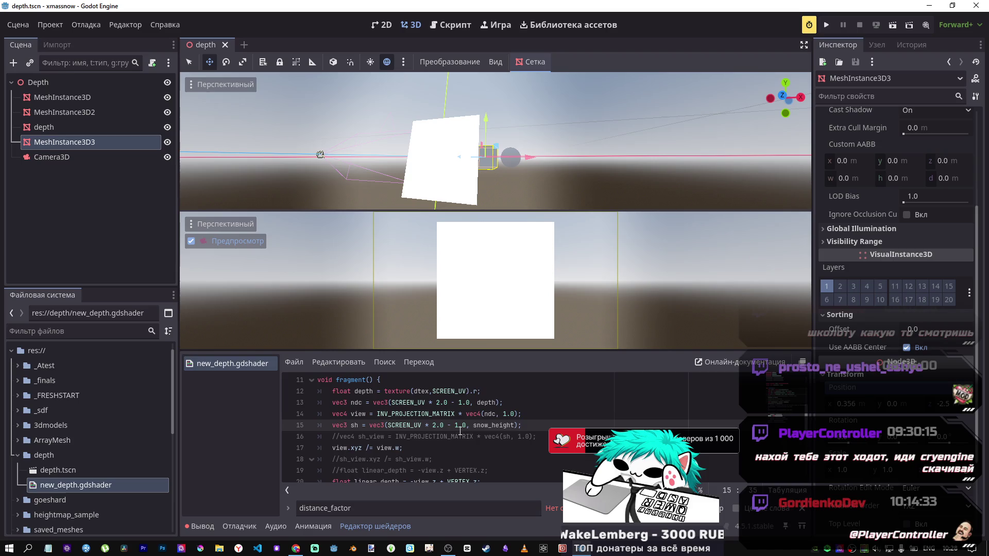
{"action": "key", "text": "ctrl+k"}
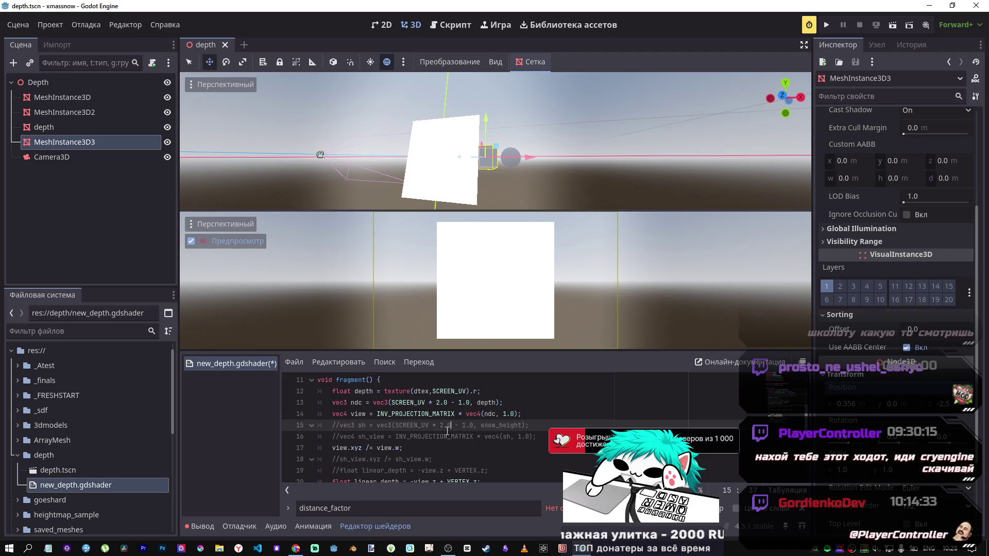
{"action": "key", "text": "Down"}
{"action": "key", "text": "ctrl+k"}
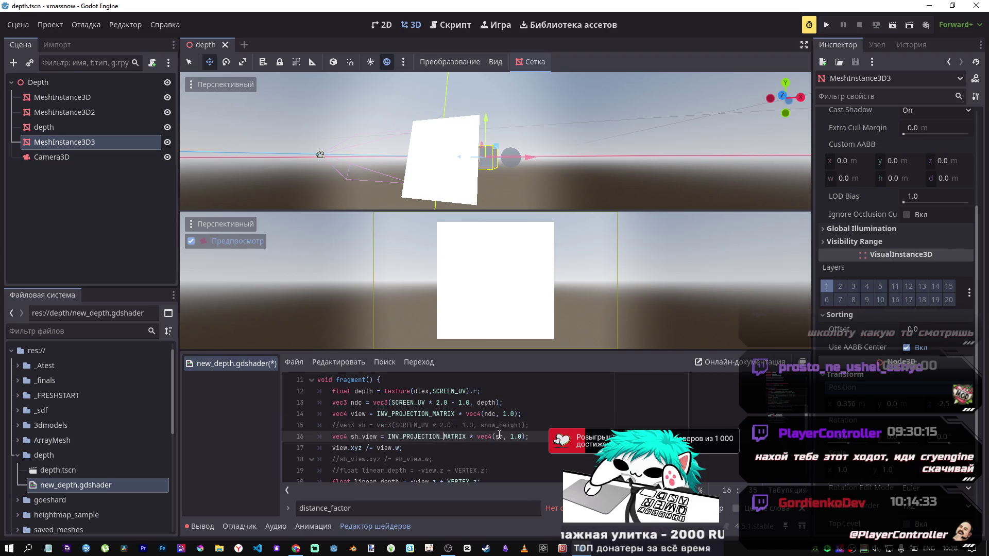
Replace sh inside vec4(sh, 1.0) with snow_height copied from line 9
{"action": "scroll", "coordinate": [364, 396], "scroll_direction": "up", "scroll_amount": 1}
{"action": "double_click", "coordinate": [393, 391]}
{"action": "key", "text": "ctrl+c"}
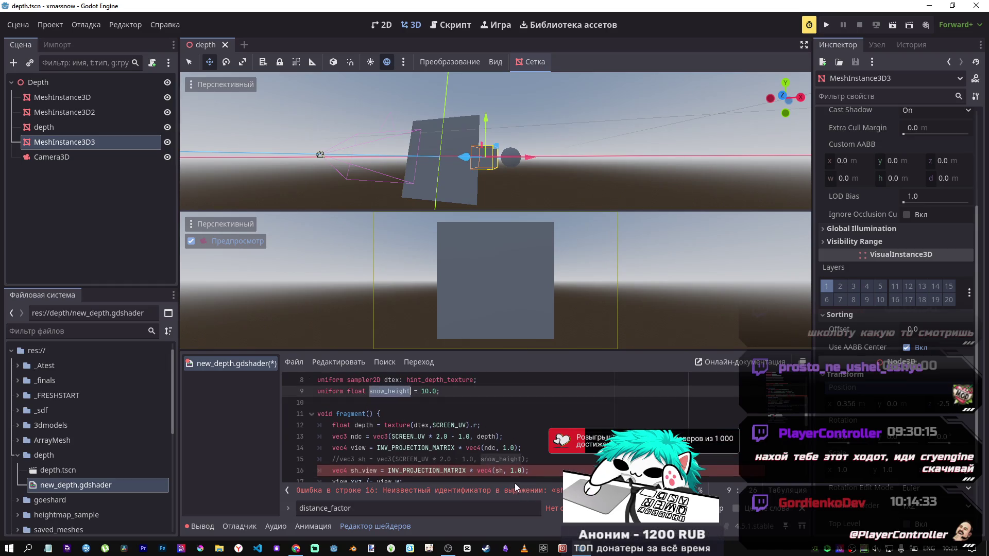
{"action": "double_click", "coordinate": [499, 470]}
{"action": "key", "text": "ctrl+v"}
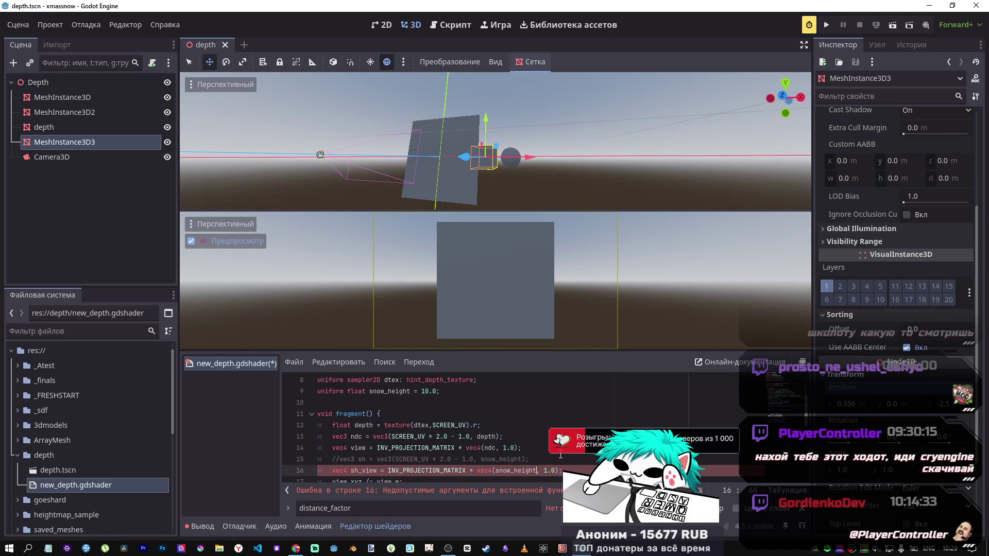
{"action": "scroll", "coordinate": [438, 441], "scroll_direction": "down", "scroll_amount": 2}
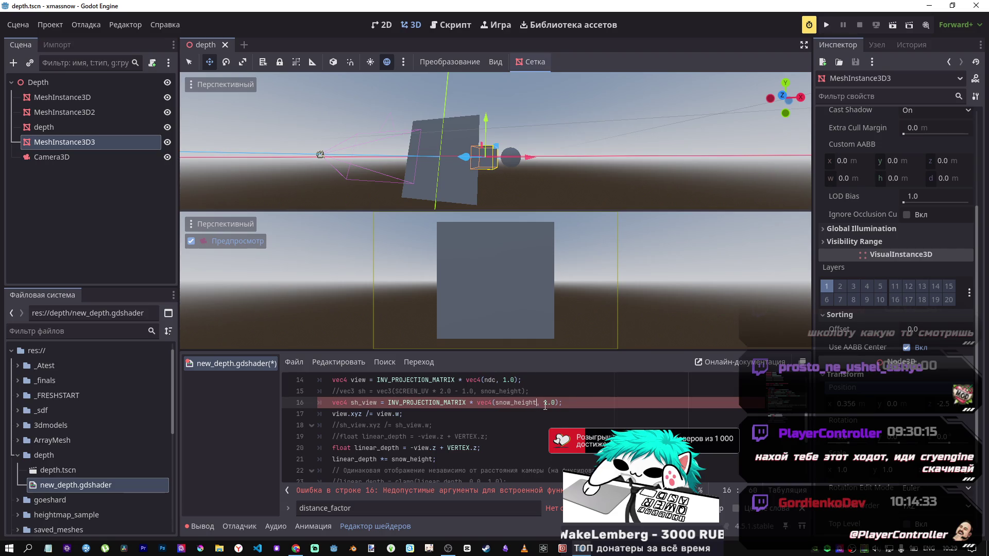
Try multiplying snow_height by SCREEN_UV on line 16, then remove SCREEN_UV again
{"action": "type", "text": "*UV"}
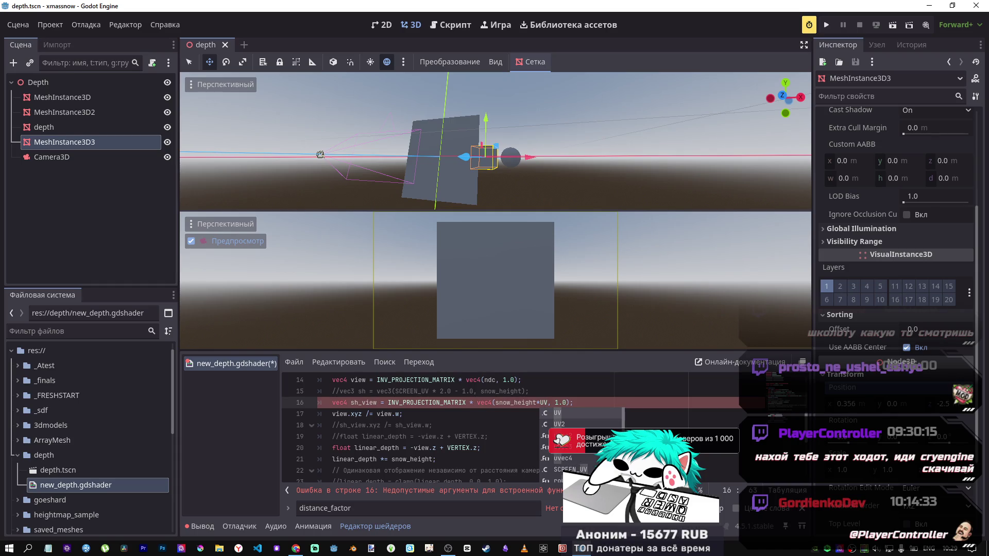
{"action": "key", "text": "Down"}
{"action": "key", "text": "Down"}
{"action": "key", "text": "Down"}
{"action": "key", "text": "Return"}
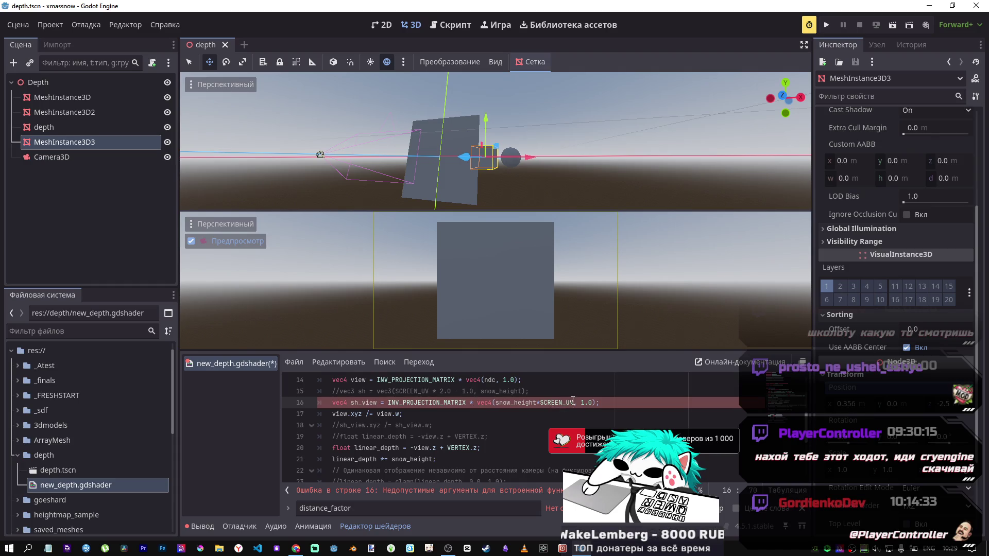
{"action": "left_click", "coordinate": [570, 402]}
{"action": "left_click_drag", "start_coordinate": [571, 403], "coordinate": [545, 405]}
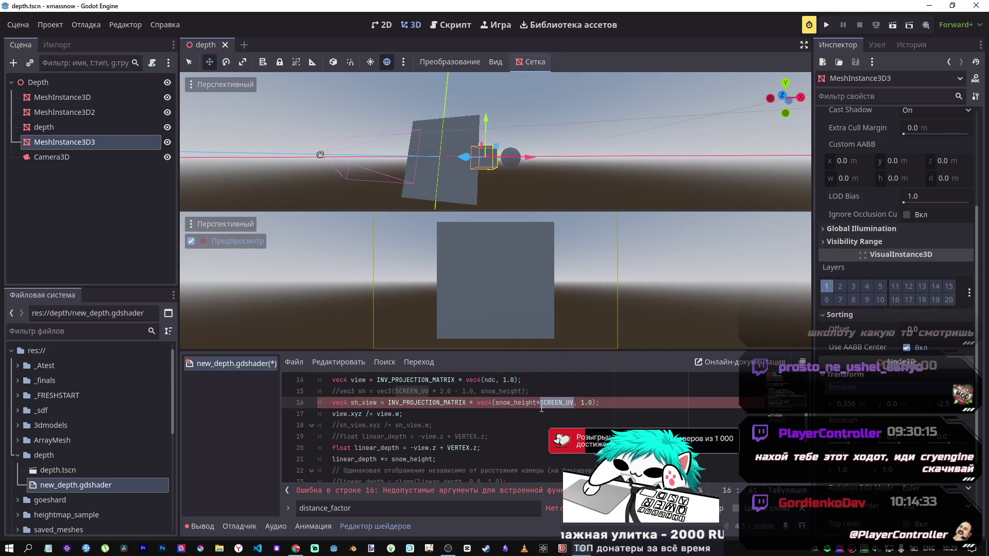
{"action": "key", "text": "BackSpace"}
{"action": "key", "text": "BackSpace"}
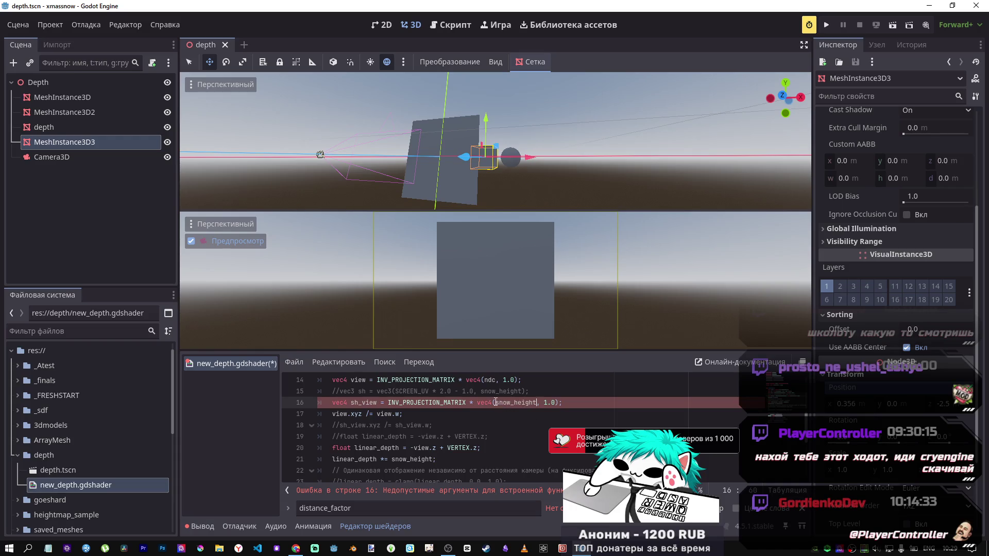
Wrap snow_height on line 16 in a vec3 padded with 0.0 components
{"action": "left_click", "coordinate": [496, 402]}
{"action": "type", "text": "vec"}
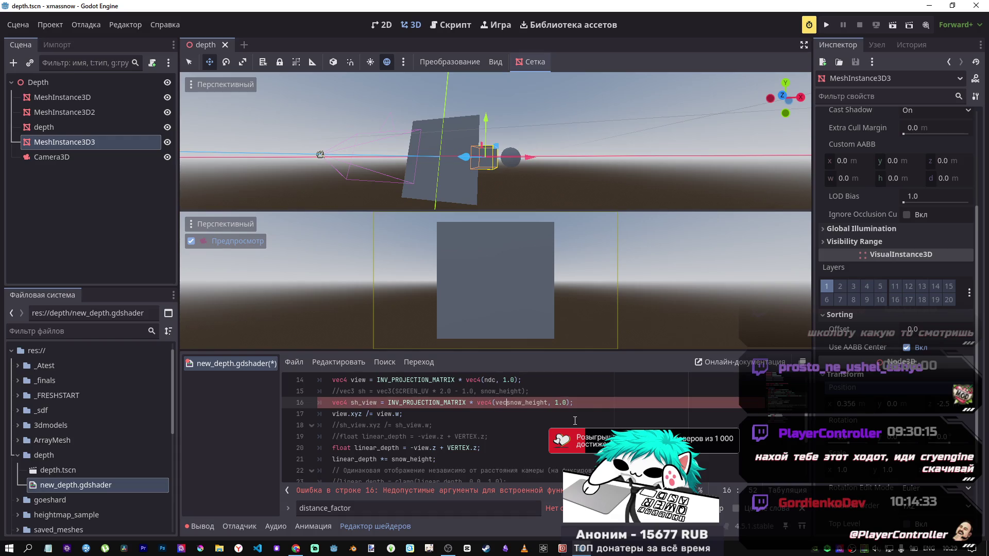
{"action": "type", "text": "3("}
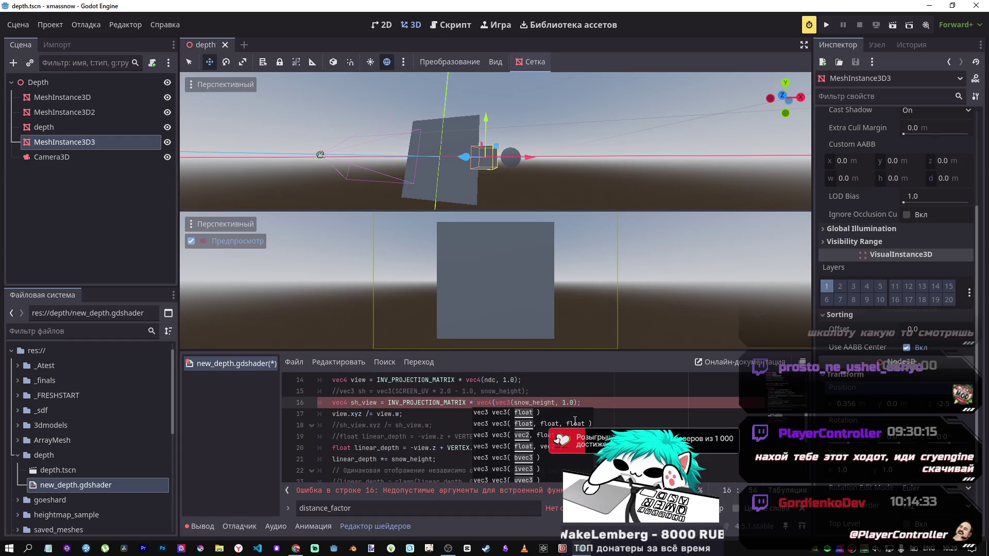
{"action": "left_click", "coordinate": [555, 404]}
{"action": "type", "text": ",0.0"}
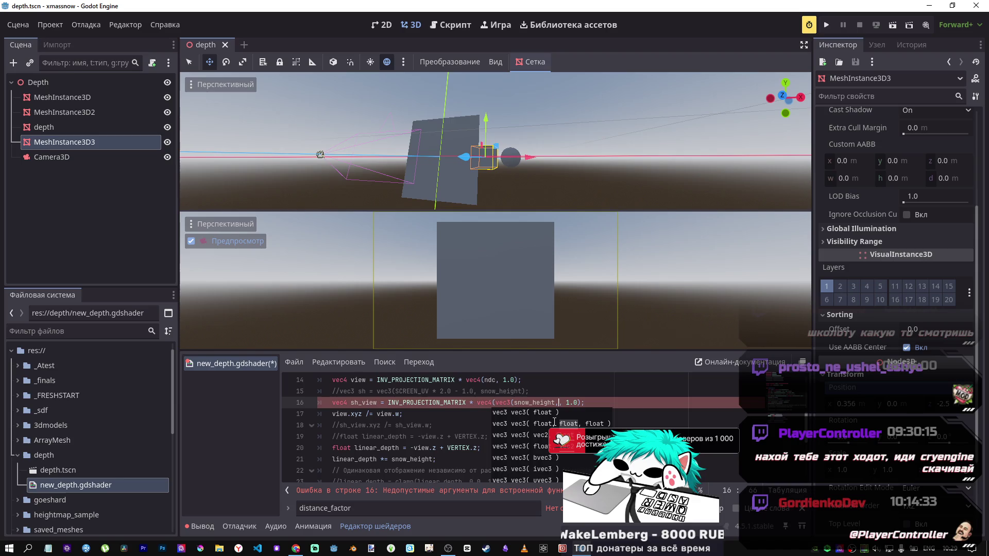
{"action": "type", "text": ",0.0),"}
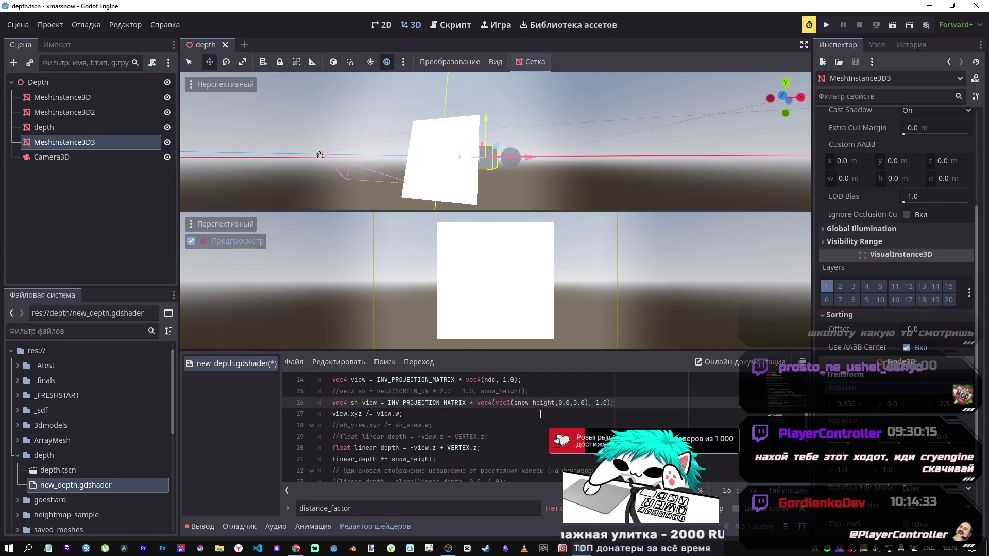
Trace where sh_view is used, checking the VERTEX.z term on line 20
{"action": "scroll", "coordinate": [456, 418], "scroll_direction": "up", "scroll_amount": 1}
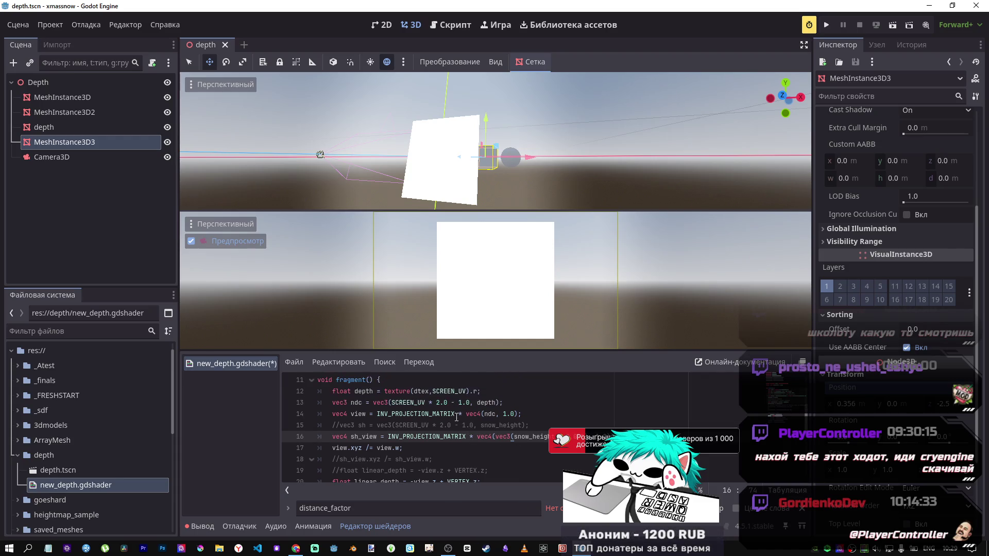
{"action": "scroll", "coordinate": [456, 418], "scroll_direction": "down", "scroll_amount": 1}
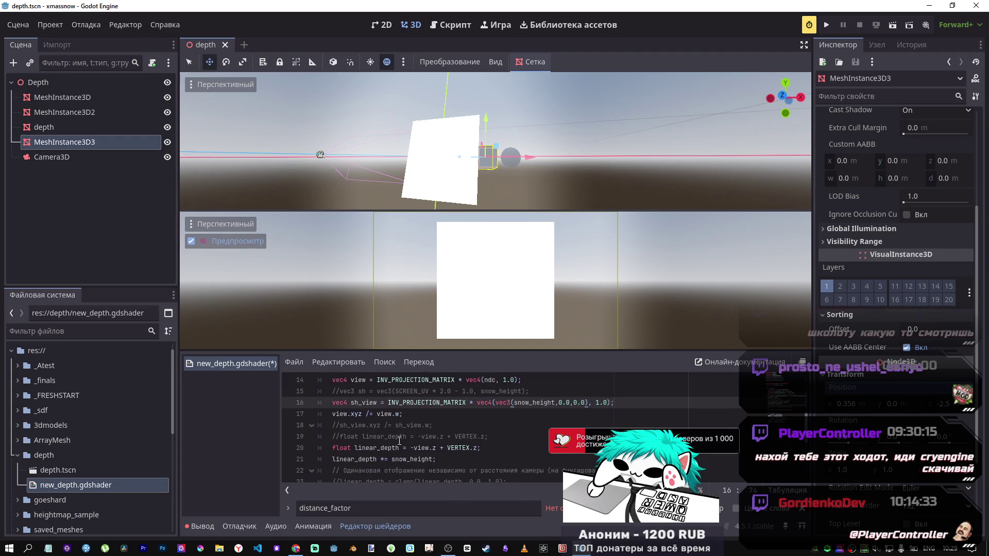
{"action": "double_click", "coordinate": [372, 402]}
{"action": "left_click", "coordinate": [479, 448]}
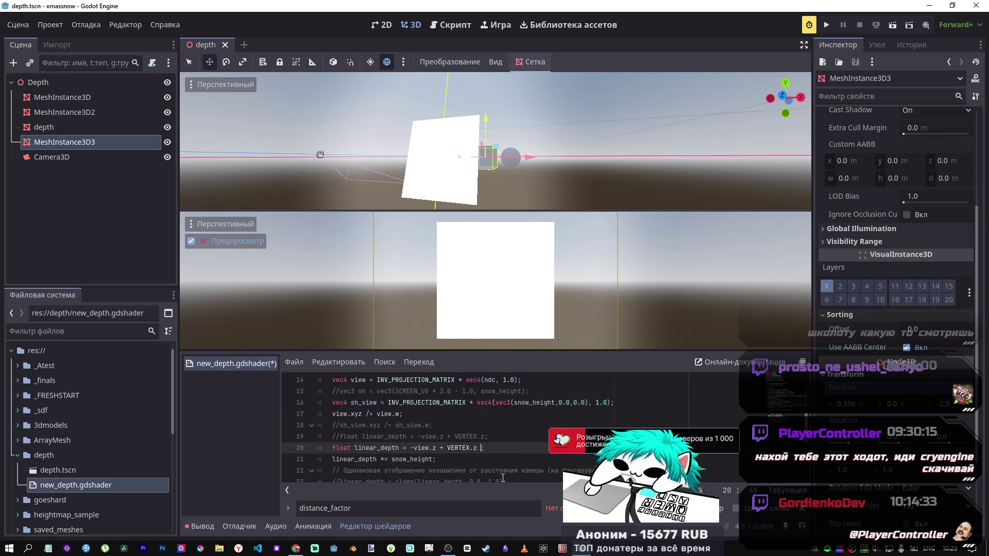
{"action": "key", "text": "ctrl+minus"}
{"action": "key", "text": "ctrl+equal"}
{"action": "type", "text": "-sh_view.z"}
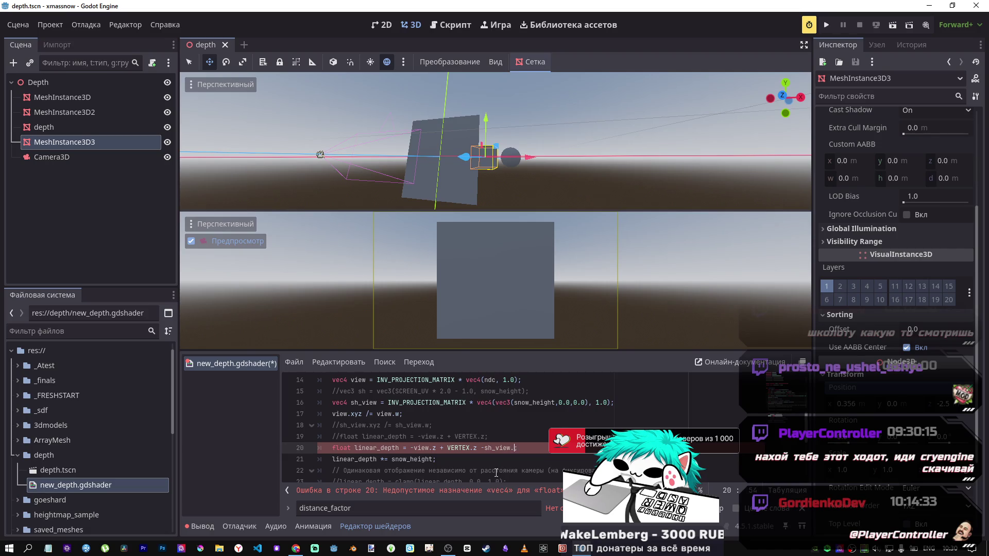
Change line 16 to vec3(0.0,0.0,snow_height) and save the shader
{"action": "left_click", "coordinate": [551, 403]}
{"action": "double_click", "coordinate": [545, 403]}
{"action": "key", "text": "BackSpace"}
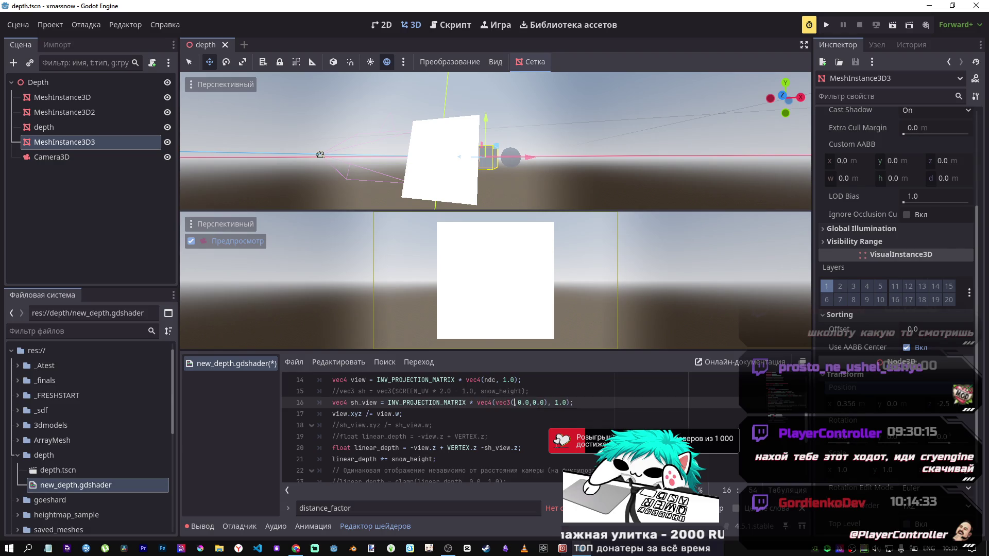
{"action": "type", "text": ",0.0"}
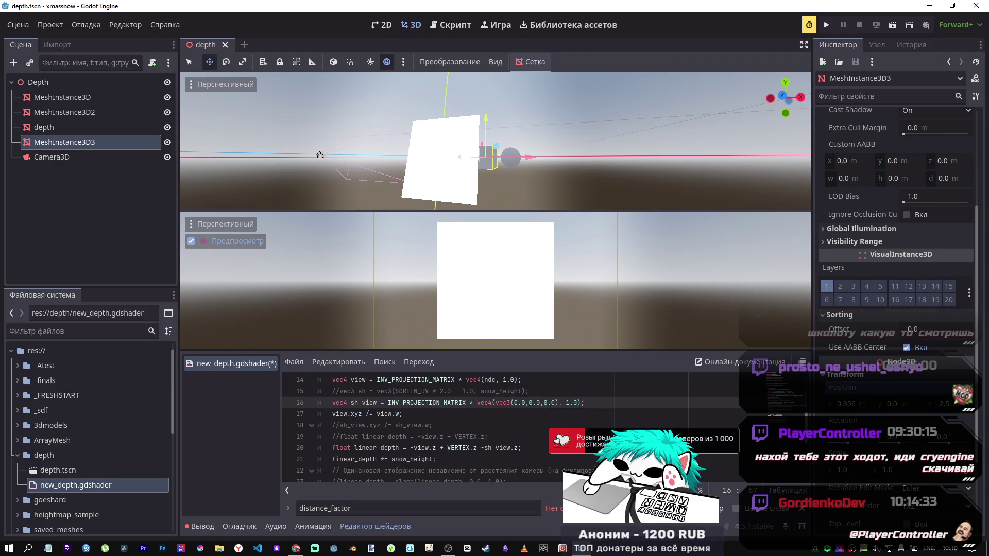
{"action": "double_click", "coordinate": [553, 403]}
{"action": "type", "text": "snow_height"}
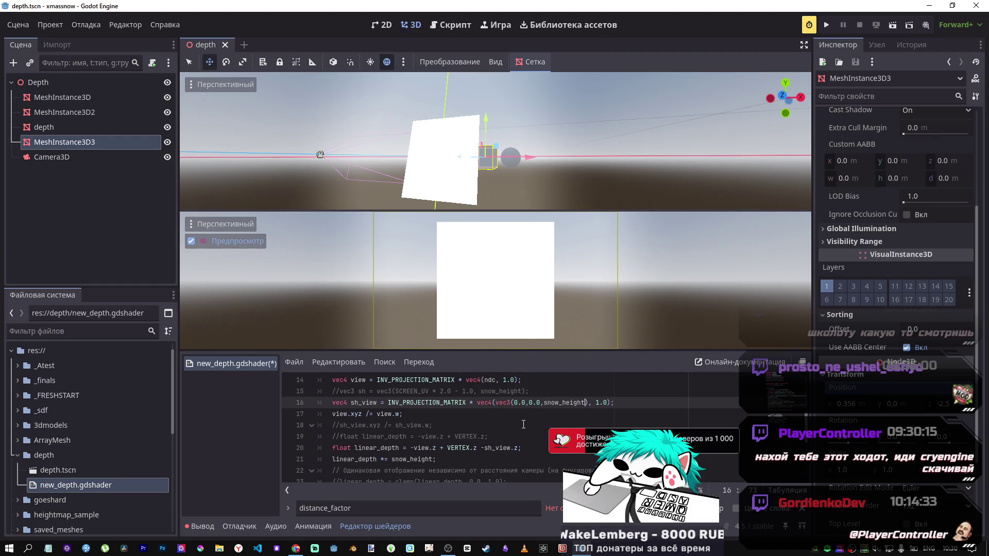
{"action": "key", "text": "ctrl+s"}
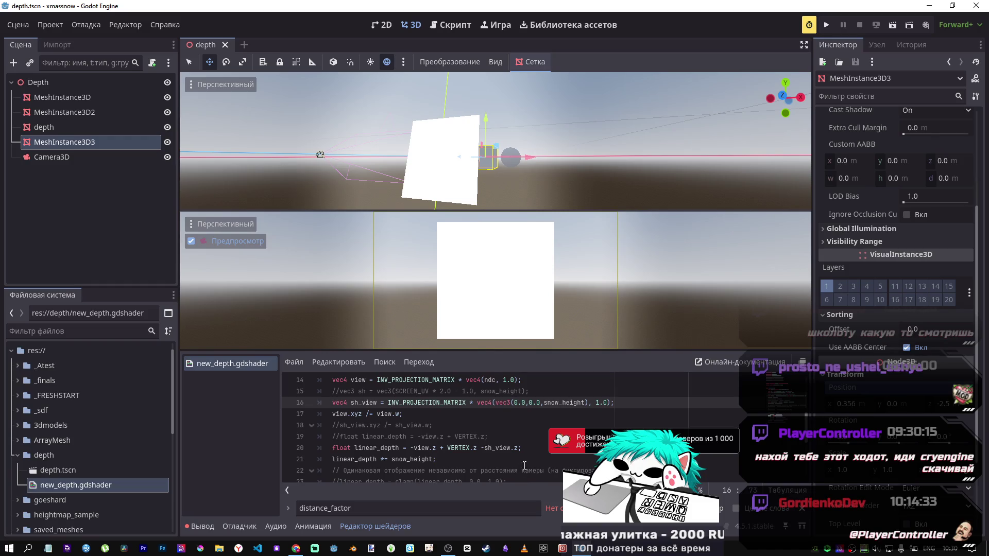
Make line 20 add +sh_view.z to the depth and save again
{"action": "left_click", "coordinate": [479, 448]}
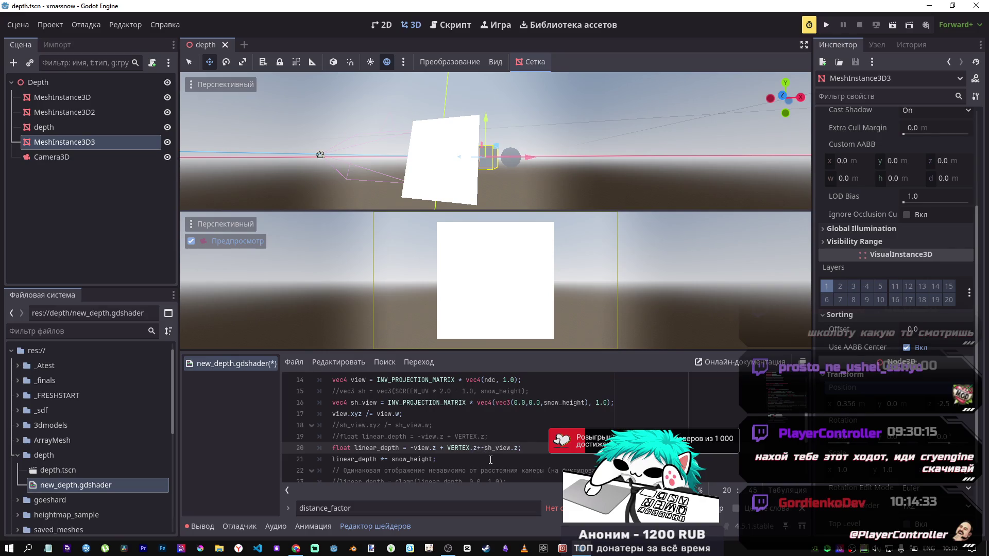
{"action": "key", "text": "BackSpace"}
{"action": "key", "text": "Delete"}
{"action": "type", "text": "+"}
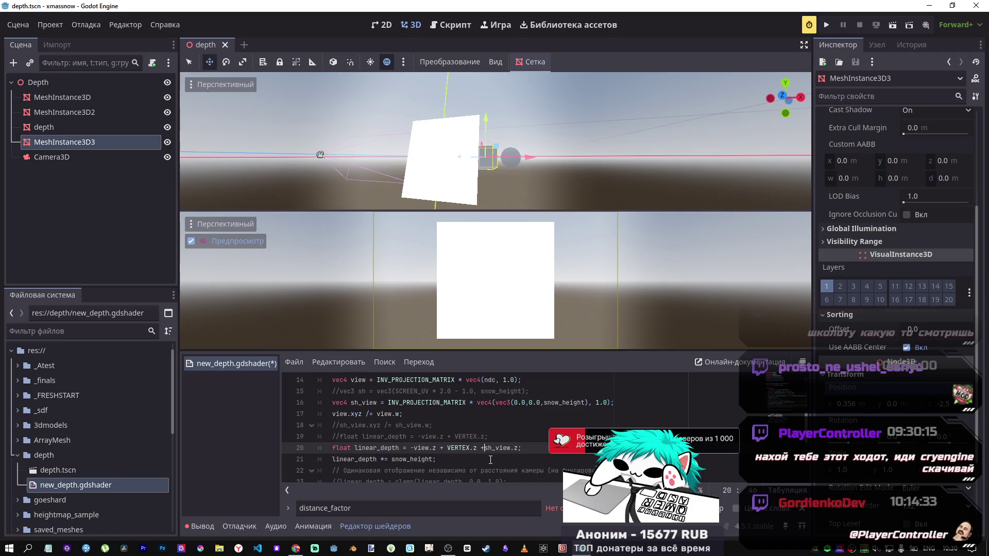
{"action": "key", "text": "ctrl+s"}
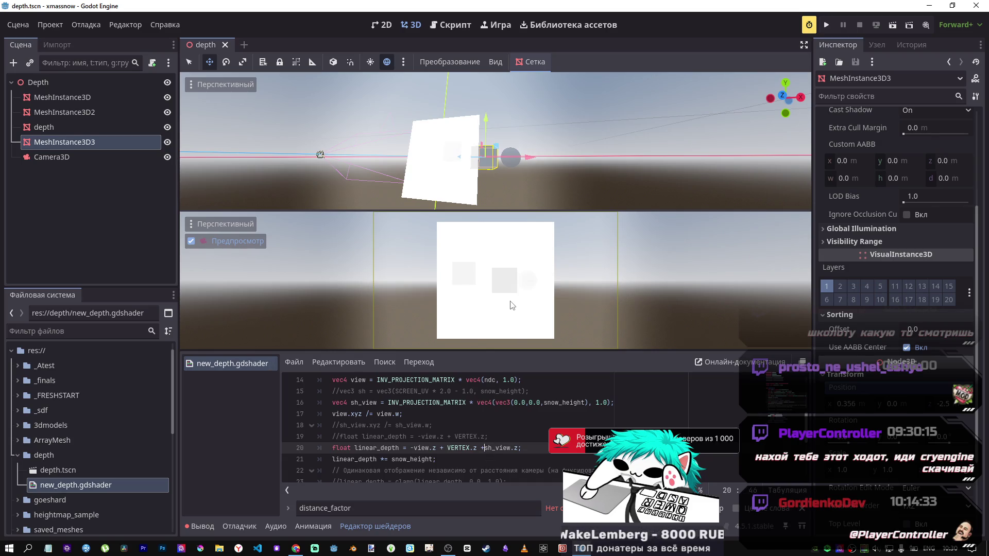
Orbit the top view and move MeshInstance3D3 about 2.26 units back along Z
{"action": "left_click_drag", "start_coordinate": [543, 172], "coordinate": [496, 278]}
{"action": "scroll", "coordinate": [493, 398], "scroll_direction": "up", "scroll_amount": 3}
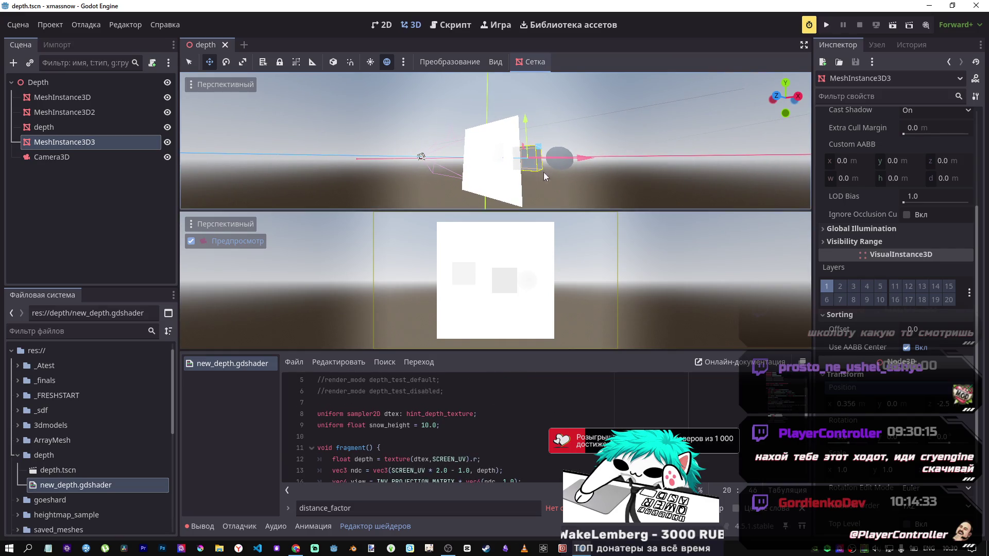
{"action": "mouse_move", "coordinate": [543, 172]}
{"action": "left_mouse_down"}
{"action": "mouse_move", "coordinate": [506, 192]}
{"action": "mouse_move", "coordinate": [546, 190]}
{"action": "mouse_move", "coordinate": [515, 175]}
{"action": "mouse_move", "coordinate": [539, 162]}
{"action": "mouse_move", "coordinate": [464, 179]}
{"action": "mouse_move", "coordinate": [516, 169]}
{"action": "mouse_move", "coordinate": [495, 180]}
{"action": "left_mouse_up"}
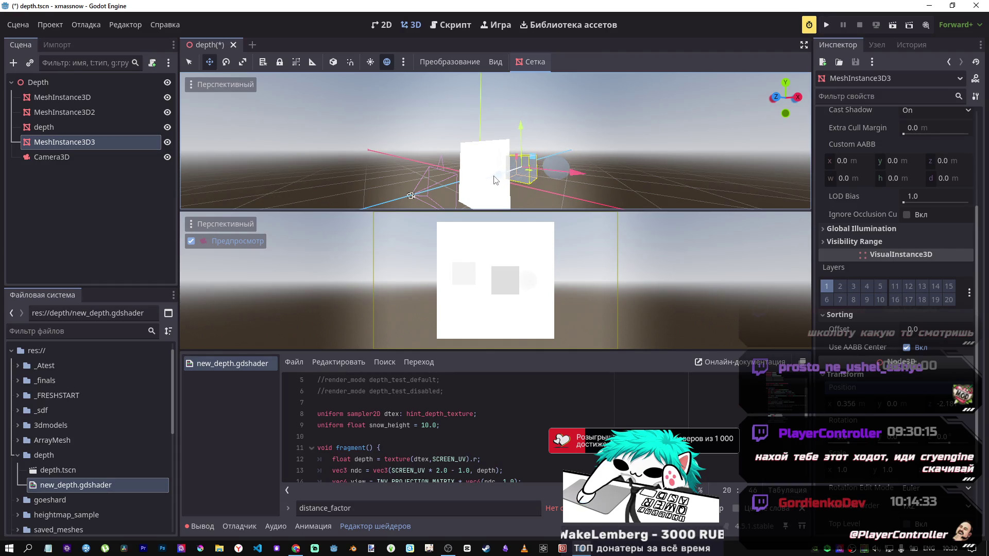
{"action": "mouse_move", "coordinate": [498, 183]}
{"action": "left_mouse_down"}
{"action": "mouse_move", "coordinate": [527, 174]}
{"action": "mouse_move", "coordinate": [495, 150]}
{"action": "mouse_move", "coordinate": [494, 134]}
{"action": "mouse_move", "coordinate": [595, 147]}
{"action": "left_mouse_up"}
Enlarge the top 3D view and orbit it to face the white plane
{"action": "left_click_drag", "start_coordinate": [767, 154], "coordinate": [775, 153]}
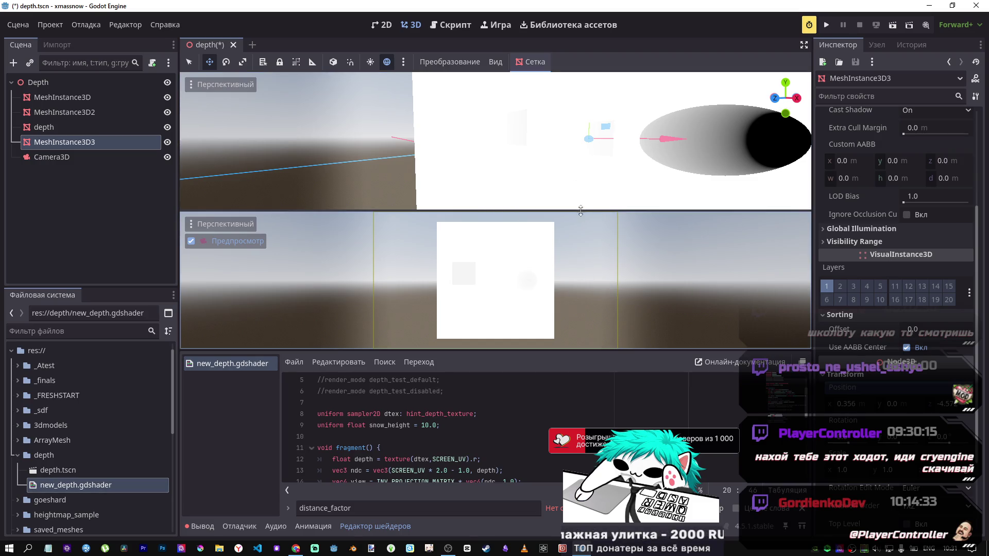
{"action": "mouse_move", "coordinate": [581, 211]}
{"action": "left_mouse_down"}
{"action": "mouse_move", "coordinate": [581, 264]}
{"action": "mouse_move", "coordinate": [582, 249]}
{"action": "left_mouse_up"}
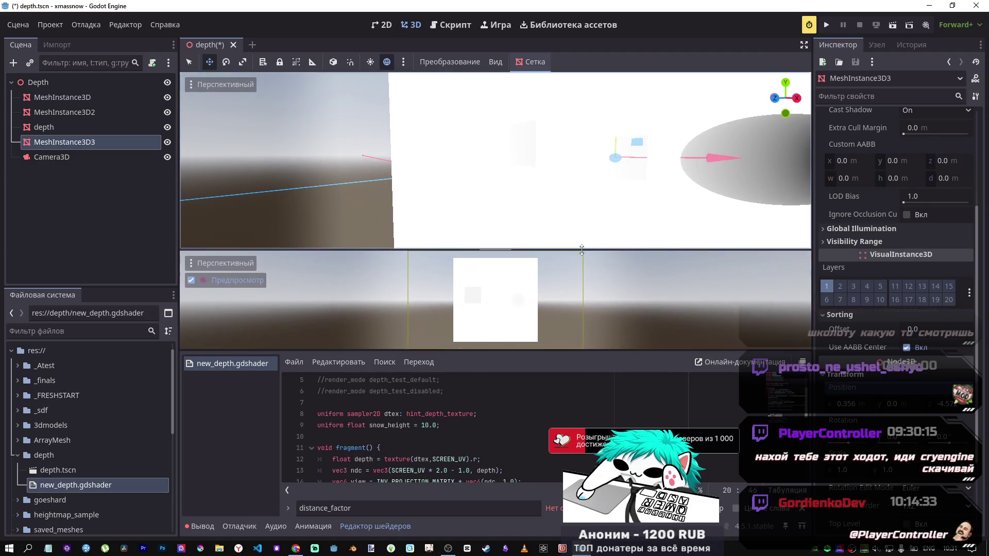
{"action": "mouse_move", "coordinate": [515, 196]}
{"action": "left_mouse_down"}
{"action": "mouse_move", "coordinate": [459, 150]}
{"action": "mouse_move", "coordinate": [457, 159]}
{"action": "mouse_move", "coordinate": [490, 167]}
{"action": "mouse_move", "coordinate": [386, 220]}
{"action": "mouse_move", "coordinate": [483, 192]}
{"action": "left_mouse_up"}
{"action": "scroll", "coordinate": [526, 460], "scroll_direction": "down", "scroll_amount": 2}
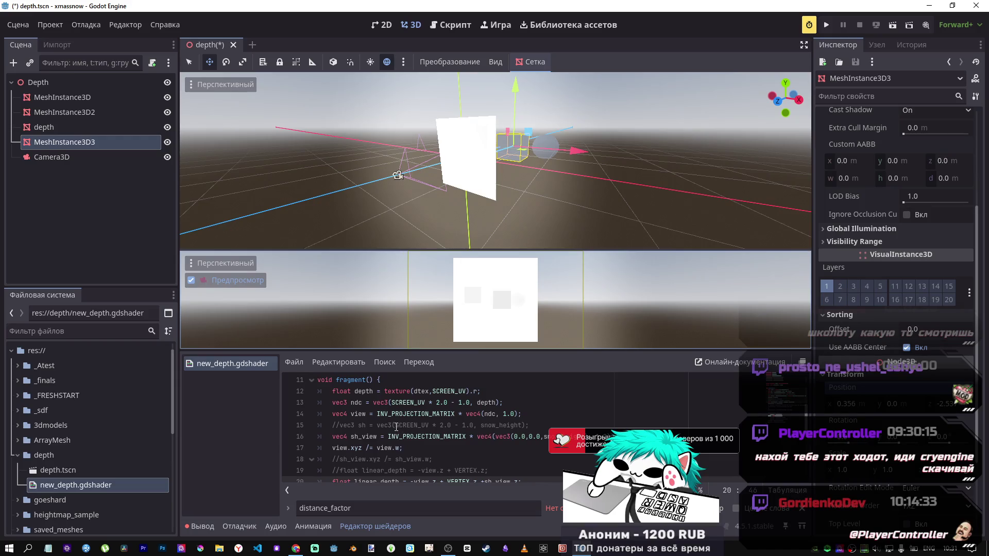
{"action": "scroll", "coordinate": [476, 435], "scroll_direction": "down", "scroll_amount": 1}
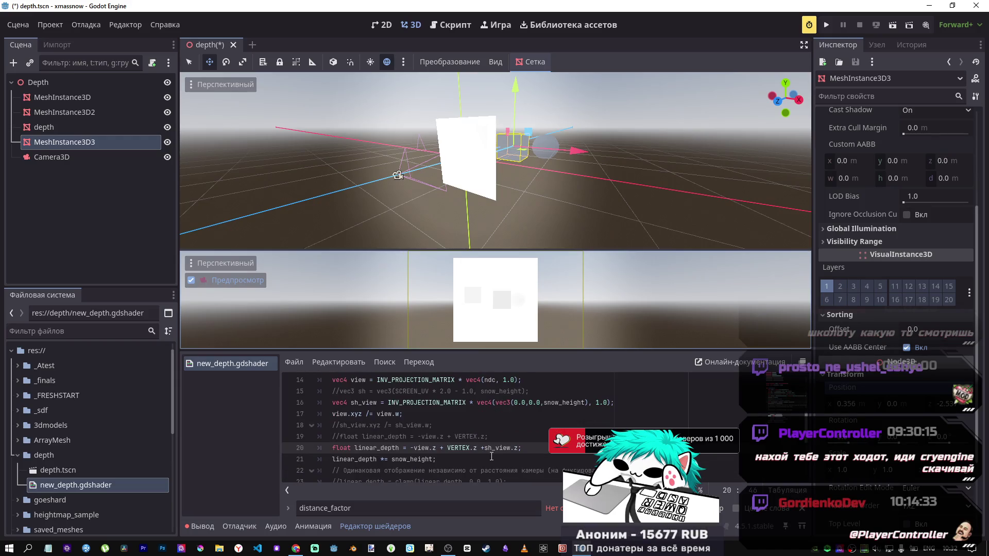
{"action": "scroll", "coordinate": [483, 448], "scroll_direction": "up", "scroll_amount": 3}
Set snow_height to -3.0, save, and move the cube in front of the white plane
{"action": "left_click", "coordinate": [428, 426]}
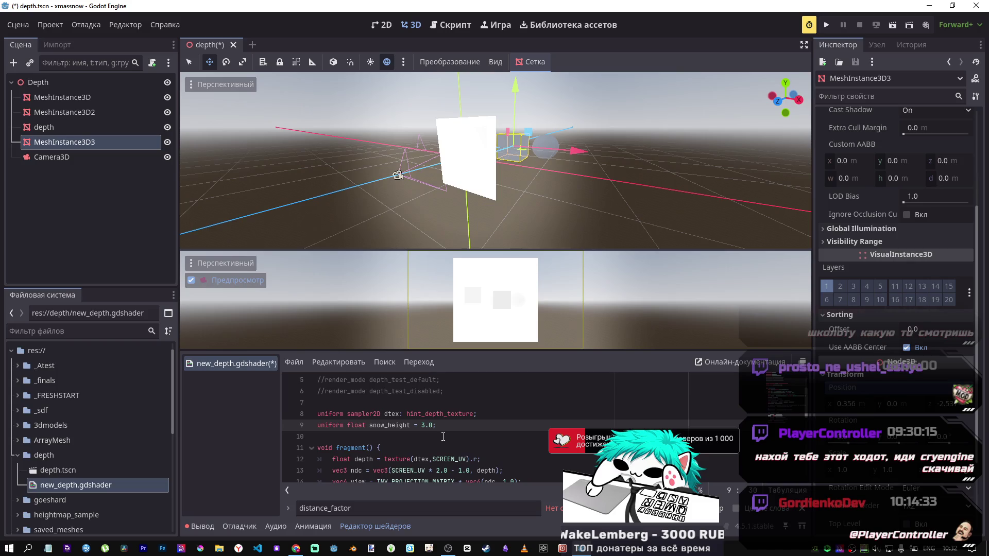
{"action": "key", "text": "ctrl+s"}
{"action": "mouse_move", "coordinate": [494, 177]}
{"action": "left_mouse_down"}
{"action": "mouse_move", "coordinate": [428, 182]}
{"action": "mouse_move", "coordinate": [504, 160]}
{"action": "mouse_move", "coordinate": [413, 189]}
{"action": "mouse_move", "coordinate": [466, 172]}
{"action": "left_mouse_up"}
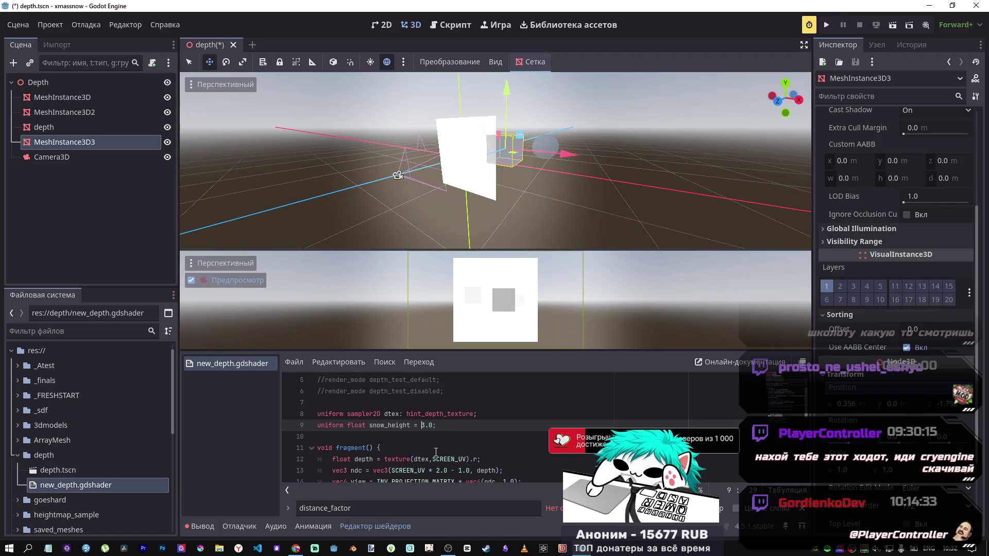
{"action": "type", "text": "-"}
{"action": "key", "text": "ctrl+s"}
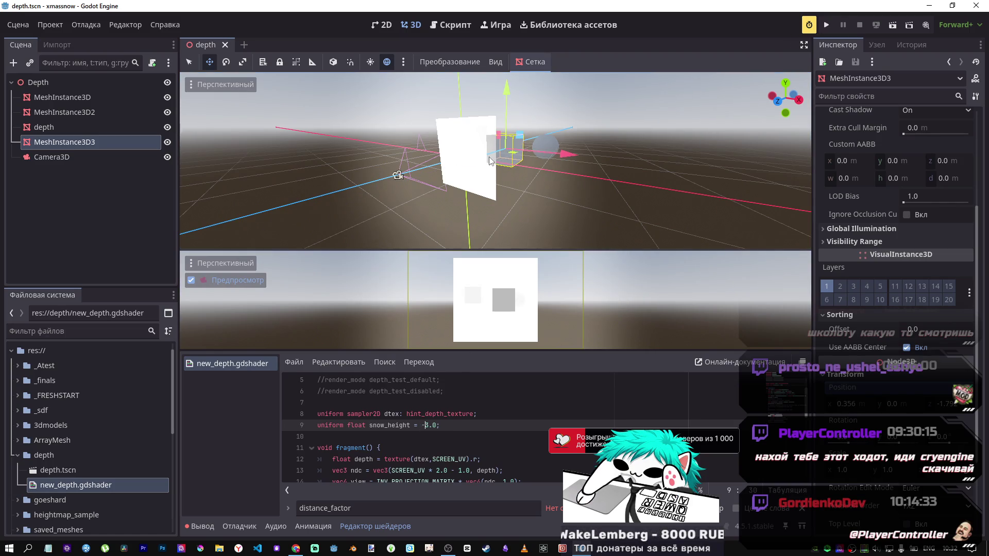
{"action": "mouse_move", "coordinate": [483, 163]}
{"action": "left_mouse_down"}
{"action": "mouse_move", "coordinate": [442, 178]}
{"action": "mouse_move", "coordinate": [467, 172]}
{"action": "left_mouse_up"}
Change snow_height to 2.0, save, and move the cube farther back along Z
{"action": "left_click", "coordinate": [427, 436]}
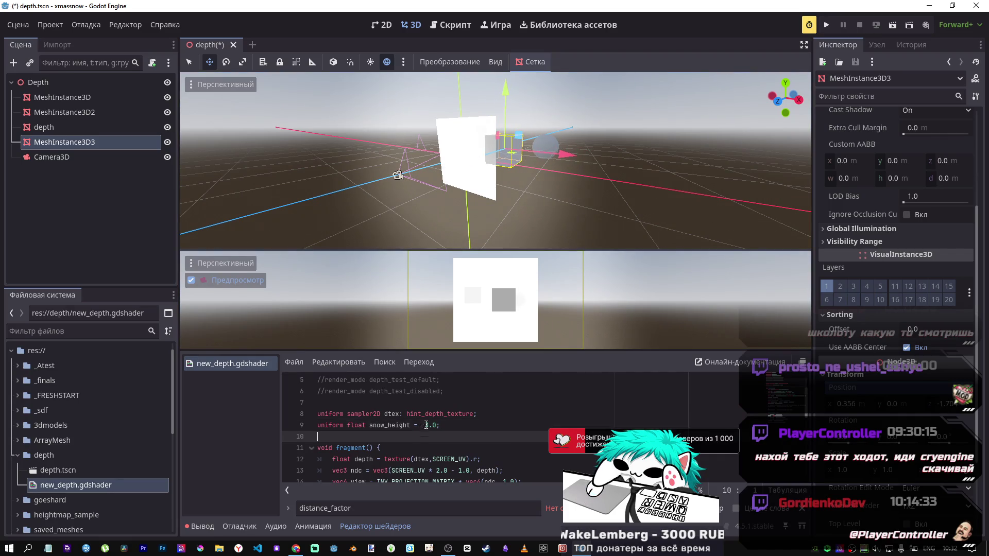
{"action": "left_click", "coordinate": [427, 425]}
{"action": "key", "text": "Right"}
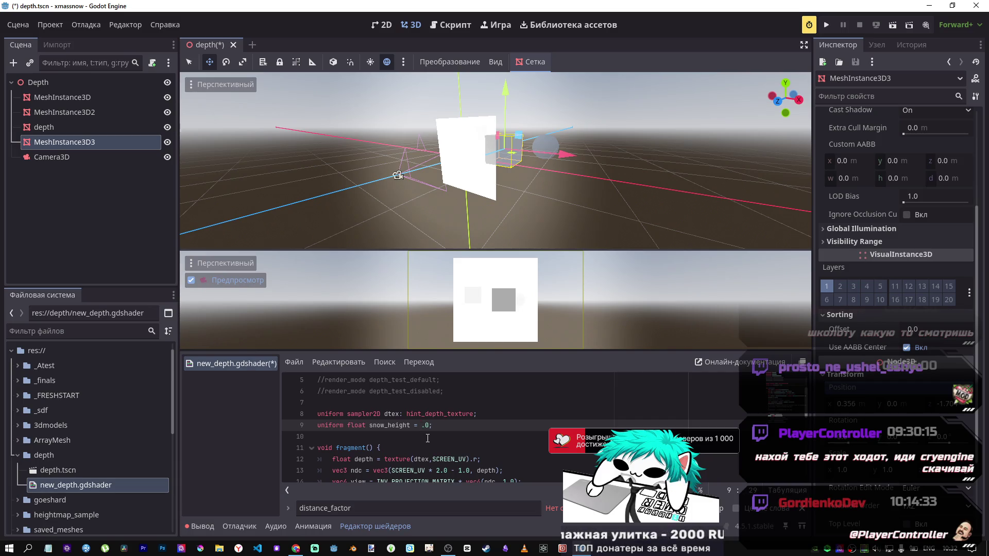
{"action": "type", "text": "2"}
{"action": "key", "text": "ctrl+s"}
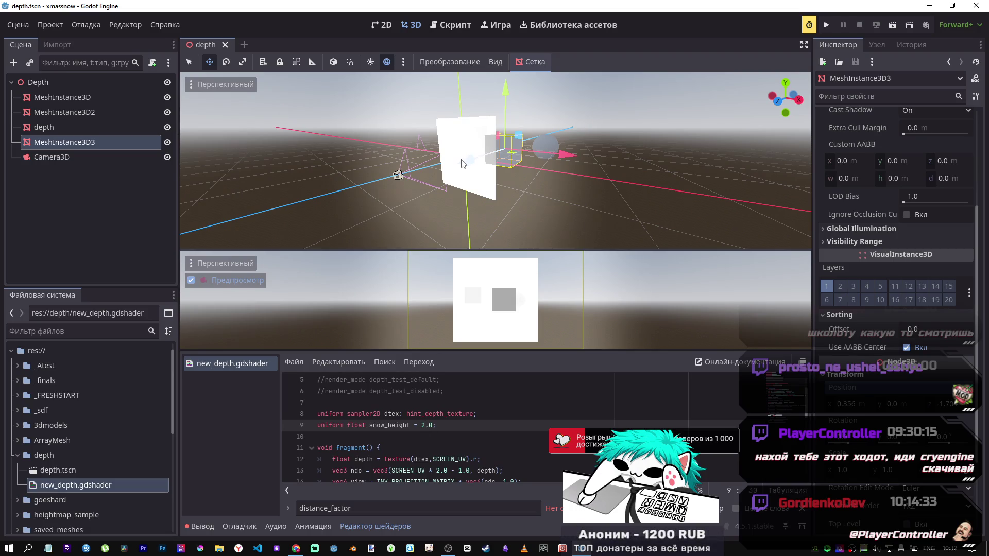
{"action": "left_click_drag", "start_coordinate": [519, 135], "coordinate": [523, 132]}
Change snow_height to 0.5 and save the shader
{"action": "key", "text": "Left"}
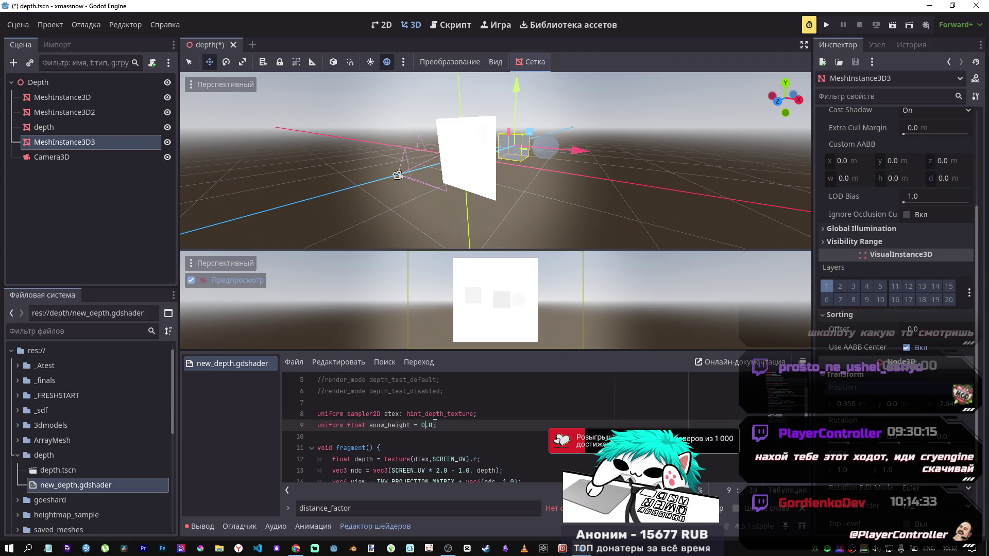
{"action": "left_click", "coordinate": [435, 425]}
{"action": "key", "text": "BackSpace"}
{"action": "type", "text": "5"}
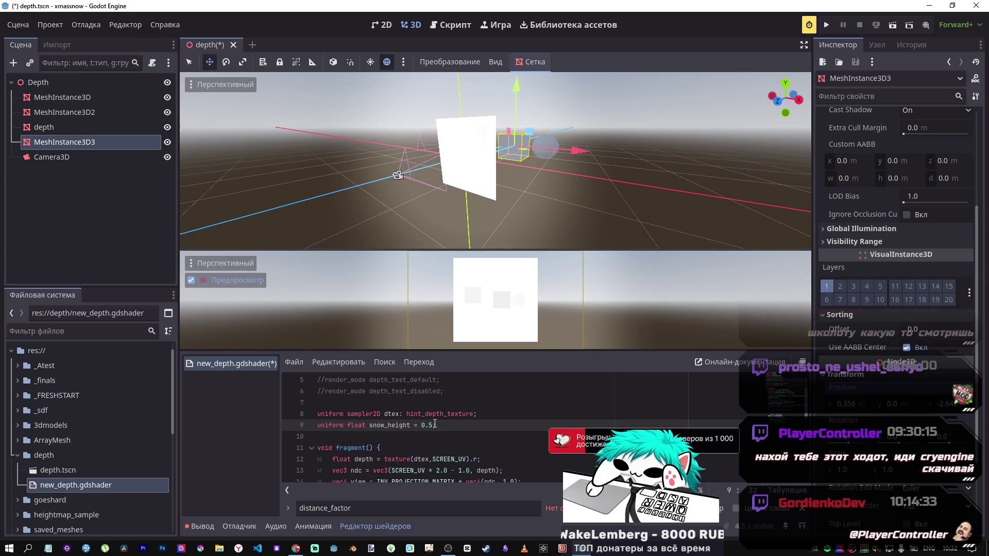
{"action": "key", "text": "ctrl+s"}
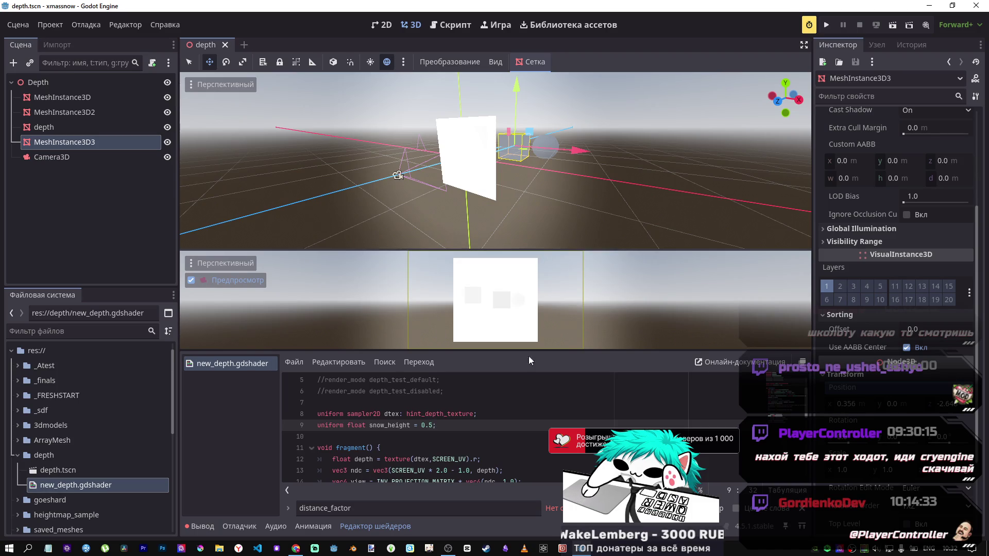
Select the 'linear_depth *= snow_height;' line on line 21
{"action": "scroll", "coordinate": [528, 427], "scroll_direction": "down", "scroll_amount": 3}
{"action": "scroll", "coordinate": [527, 428], "scroll_direction": "up", "scroll_amount": 2}
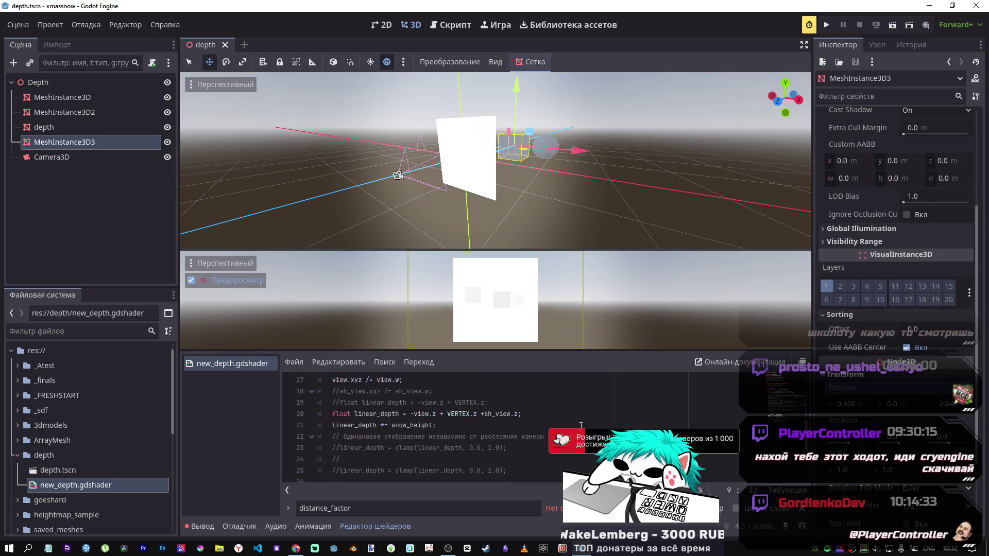
{"action": "scroll", "coordinate": [523, 429], "scroll_direction": "down", "scroll_amount": 2}
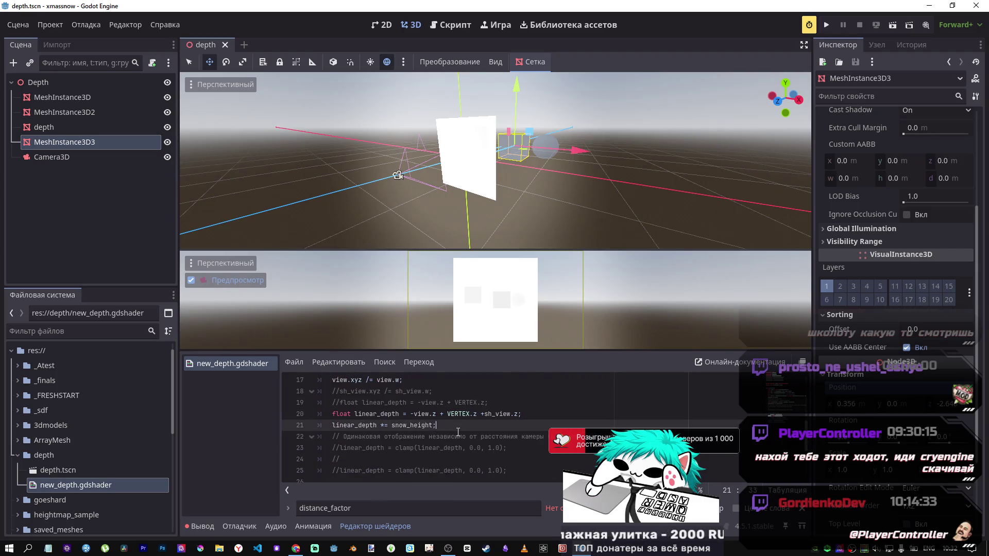
{"action": "left_click_drag", "start_coordinate": [436, 425], "coordinate": [282, 422]}
Delete the snow_height scaling line and move MeshInstance3D3 along Z to test depth
{"action": "key", "text": "BackSpace"}
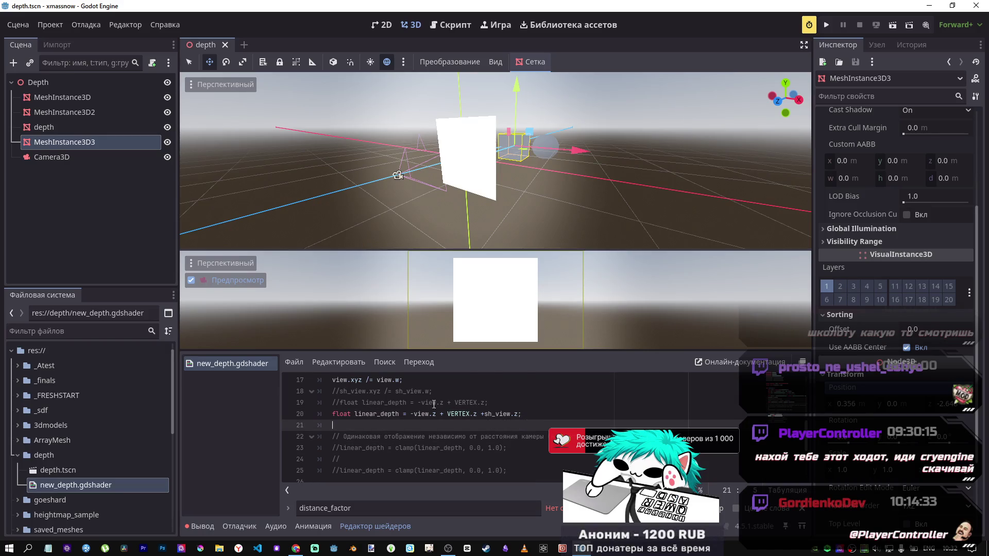
{"action": "scroll", "coordinate": [476, 395], "scroll_direction": "up", "scroll_amount": 2}
{"action": "scroll", "coordinate": [476, 393], "scroll_direction": "up", "scroll_amount": 1}
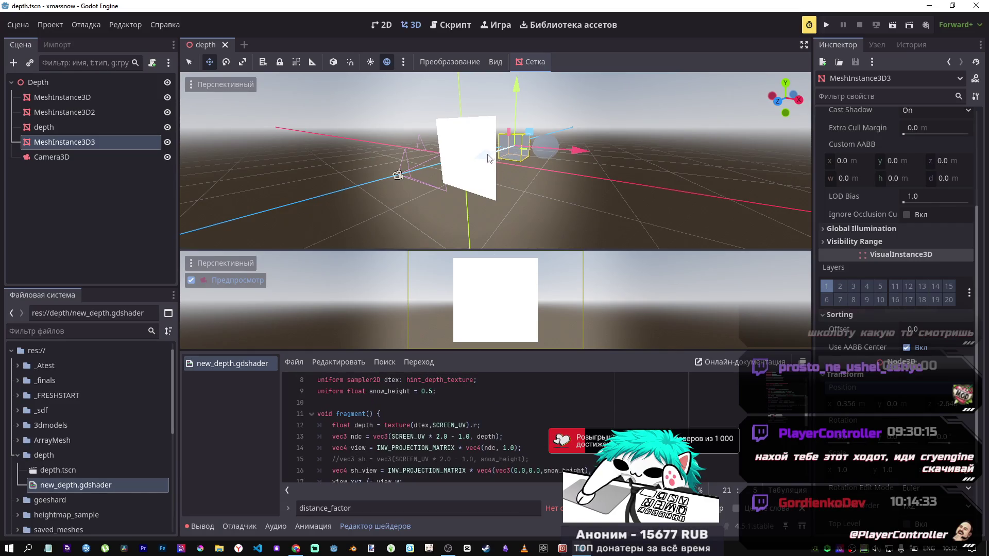
{"action": "mouse_move", "coordinate": [488, 158]}
{"action": "left_mouse_down"}
{"action": "mouse_move", "coordinate": [420, 170]}
{"action": "mouse_move", "coordinate": [479, 165]}
{"action": "mouse_move", "coordinate": [443, 167]}
{"action": "left_mouse_up"}
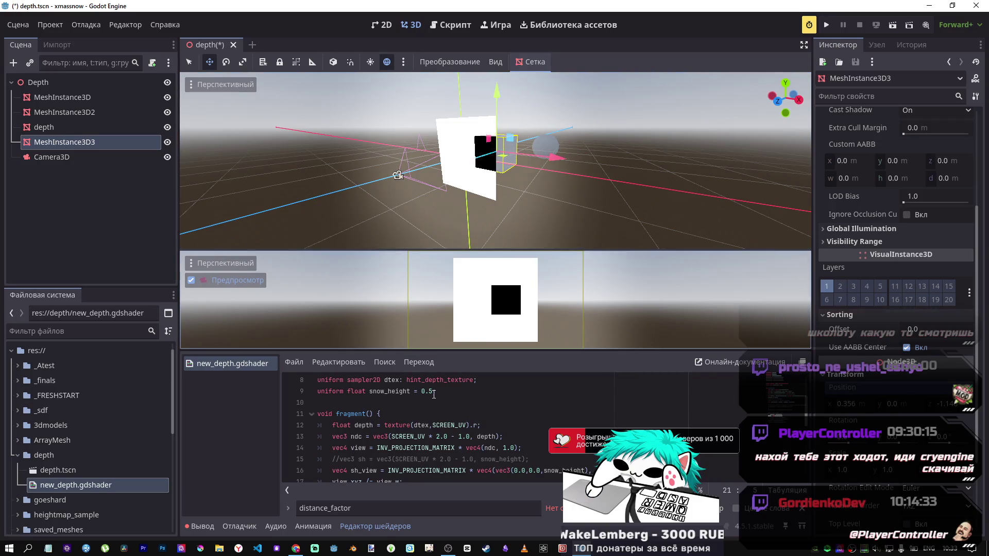
Try snow_height at 1.5 and then 3.0, saving each and shifting MeshInstance3D3 along Z
{"action": "left_click", "coordinate": [425, 393]}
{"action": "type", "text": "1"}
{"action": "key", "text": "ctrl+s"}
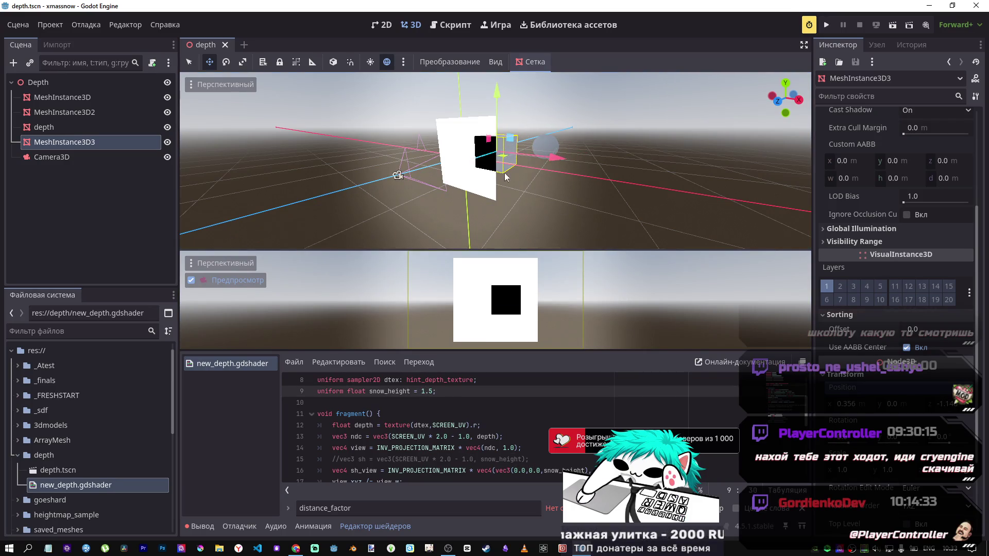
{"action": "left_click_drag", "start_coordinate": [463, 169], "coordinate": [482, 164]}
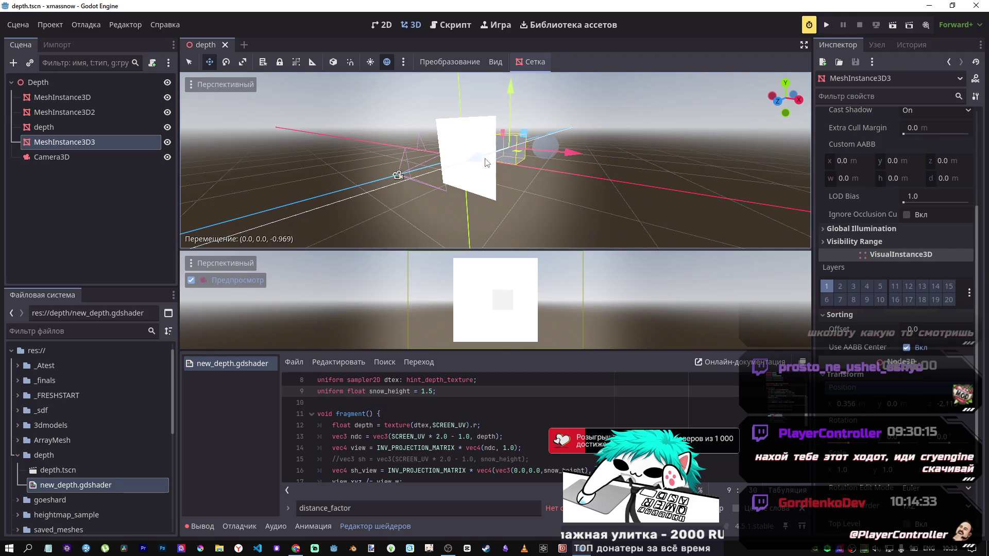
{"action": "left_click_drag", "start_coordinate": [435, 392], "coordinate": [421, 391]}
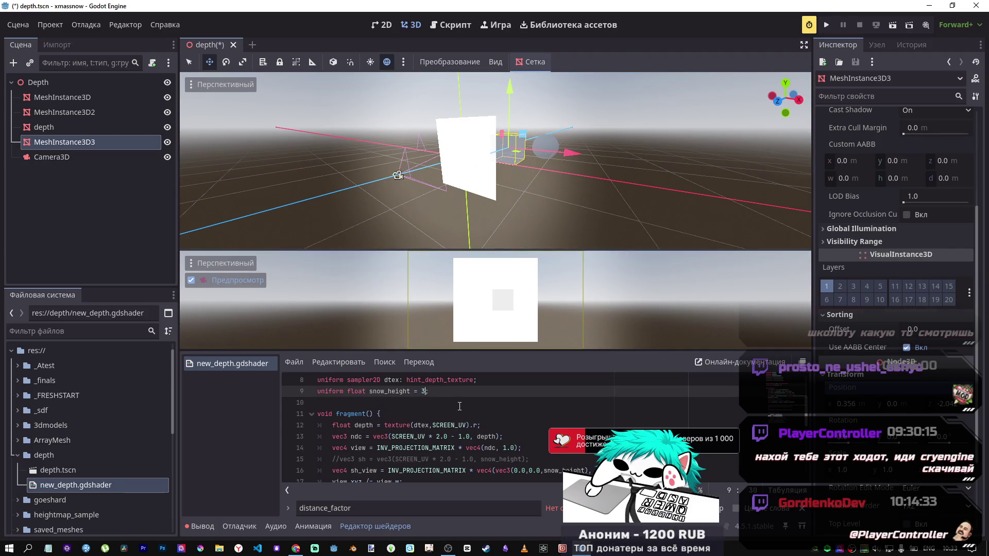
{"action": "key", "text": "ctrl+s"}
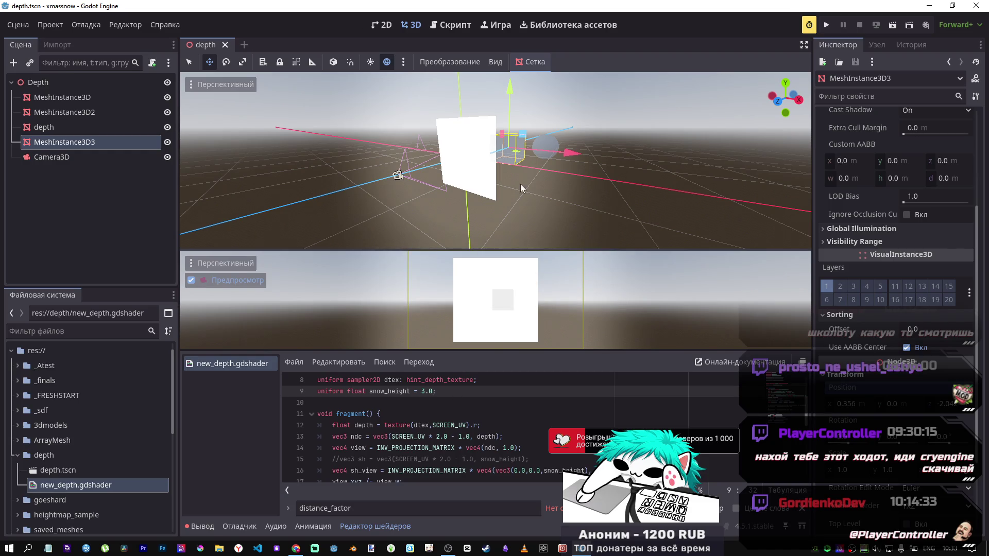
Set snow_height to -3.0, save, and slide MeshInstance3D3 along Z to check the preview
{"action": "scroll", "coordinate": [557, 424], "scroll_direction": "down", "scroll_amount": 1}
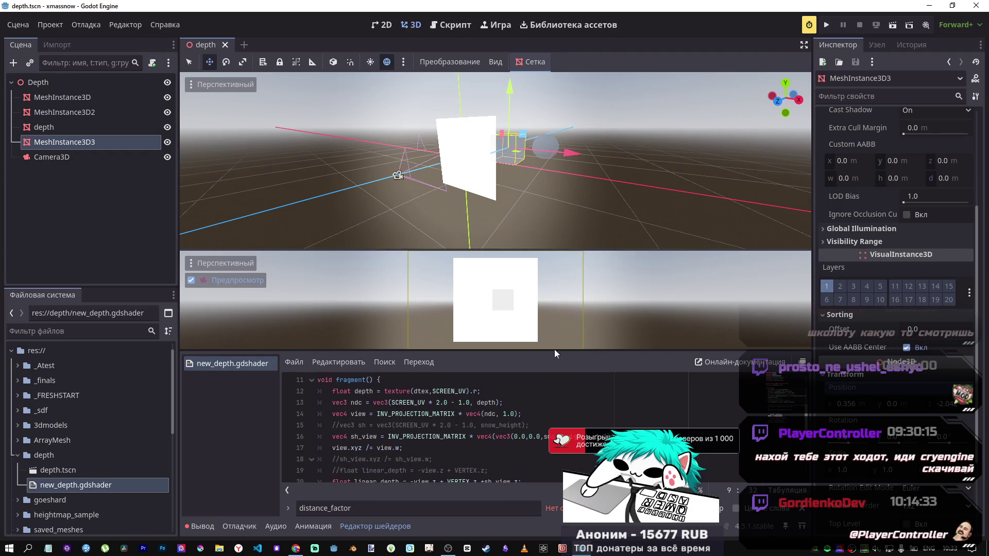
{"action": "left_click_drag", "start_coordinate": [478, 160], "coordinate": [484, 157]}
{"action": "scroll", "coordinate": [450, 405], "scroll_direction": "up", "scroll_amount": 2}
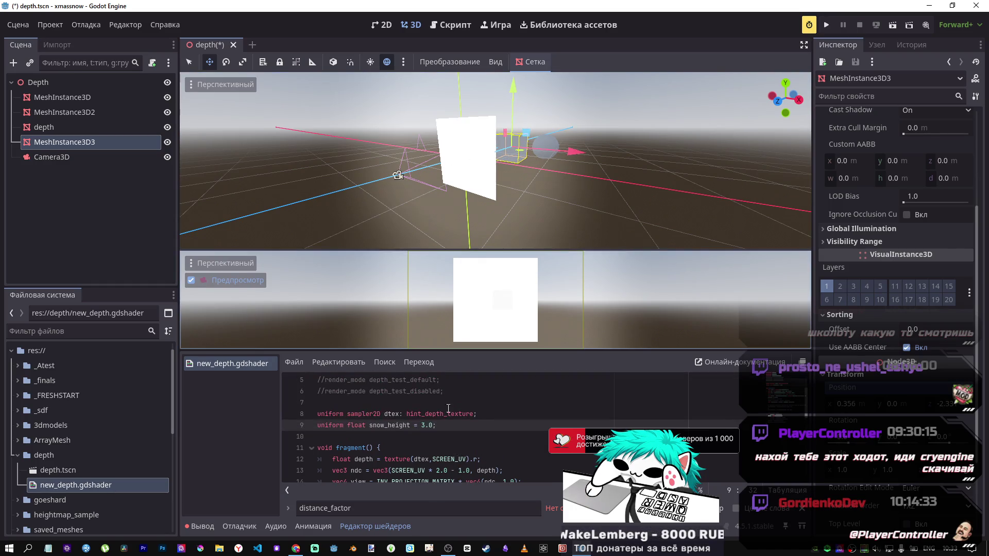
{"action": "left_click", "coordinate": [423, 425]}
{"action": "type", "text": "-"}
{"action": "key", "text": "ctrl+s"}
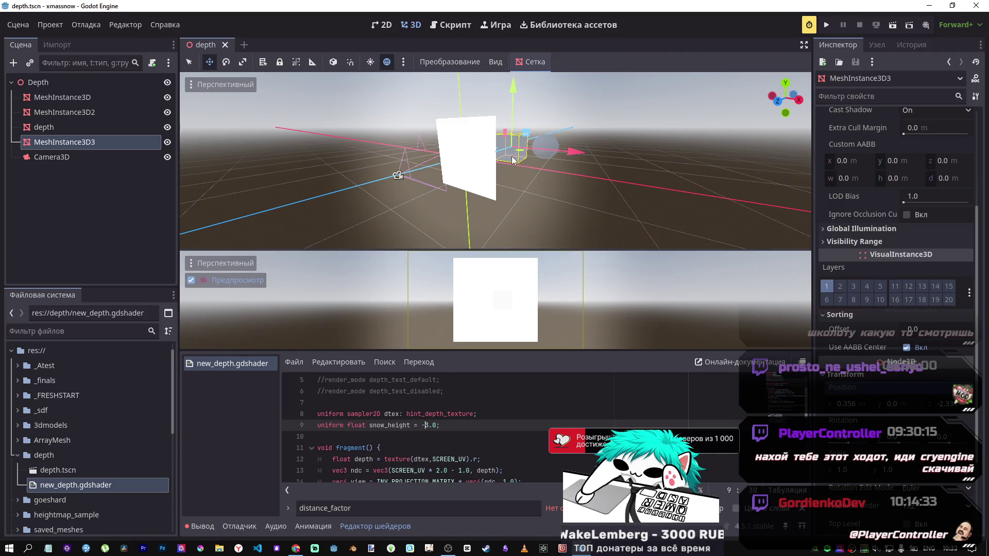
{"action": "mouse_move", "coordinate": [487, 159]}
{"action": "left_mouse_down"}
{"action": "mouse_move", "coordinate": [427, 190]}
{"action": "mouse_move", "coordinate": [453, 174]}
{"action": "mouse_move", "coordinate": [432, 174]}
{"action": "mouse_move", "coordinate": [468, 171]}
{"action": "left_mouse_up"}
Uncomment the 'vec3 sh' definition on line 15
{"action": "scroll", "coordinate": [472, 426], "scroll_direction": "down", "scroll_amount": 3}
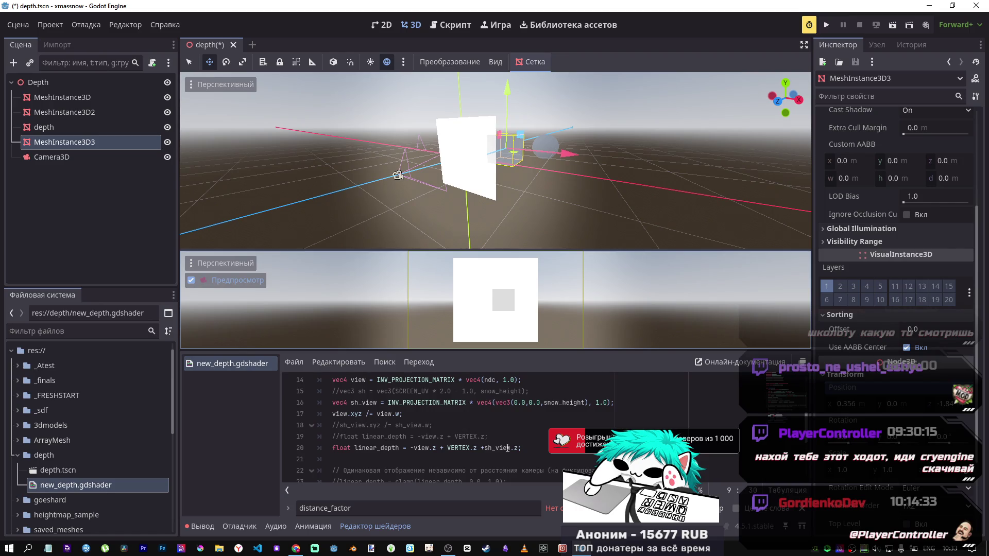
{"action": "scroll", "coordinate": [507, 448], "scroll_direction": "up", "scroll_amount": 1}
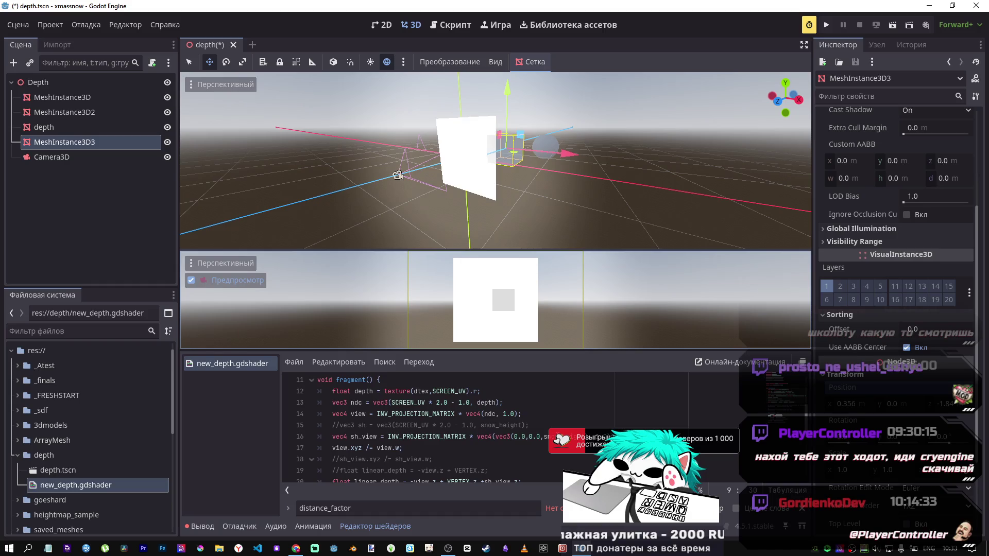
{"action": "left_click", "coordinate": [534, 437]}
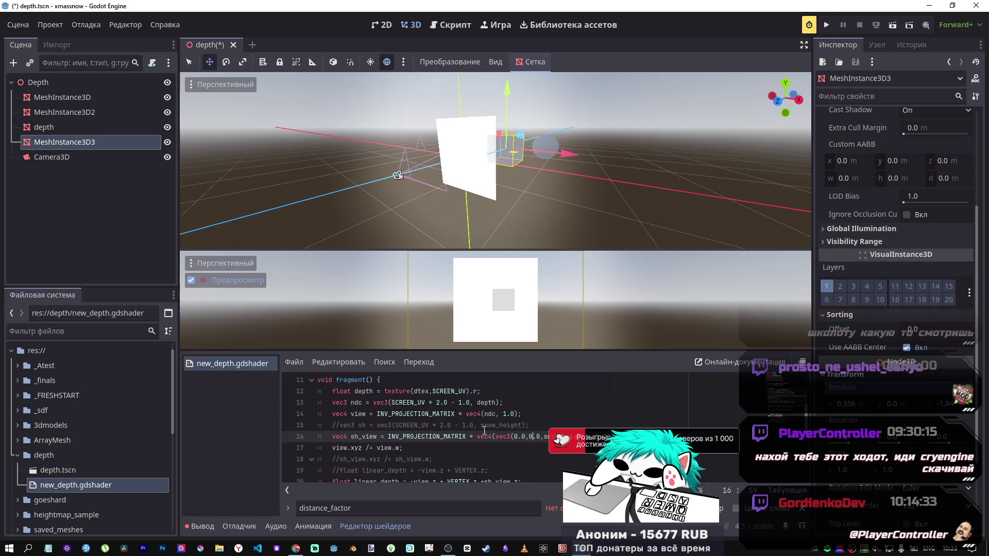
{"action": "scroll", "coordinate": [484, 431], "scroll_direction": "up", "scroll_amount": 3}
{"action": "scroll", "coordinate": [477, 426], "scroll_direction": "down", "scroll_amount": 3}
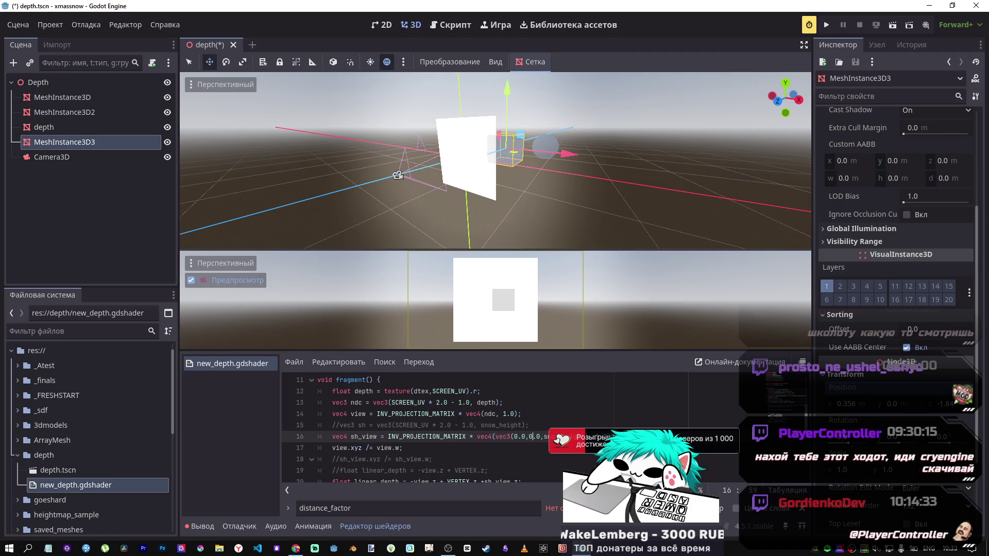
{"action": "left_click", "coordinate": [557, 426]}
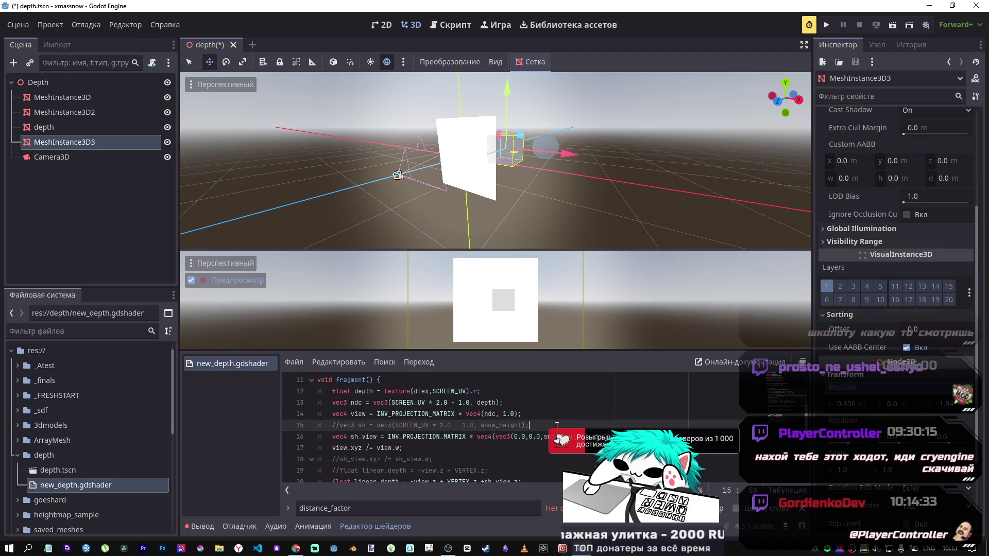
{"action": "key", "text": "ctrl+k"}
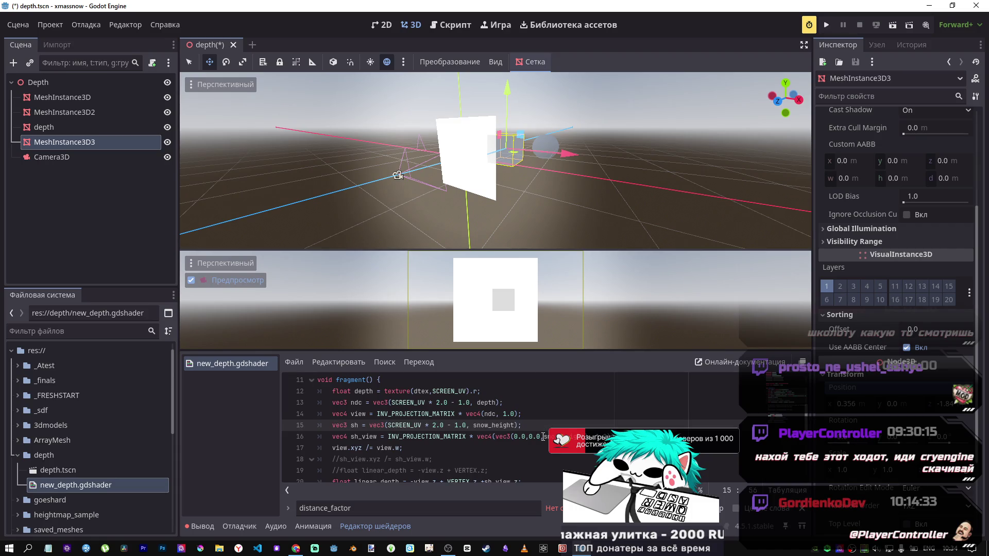
Replace the hard-coded vector in sh_view with sh and save
{"action": "left_click_drag", "start_coordinate": [561, 437], "coordinate": [498, 437]}
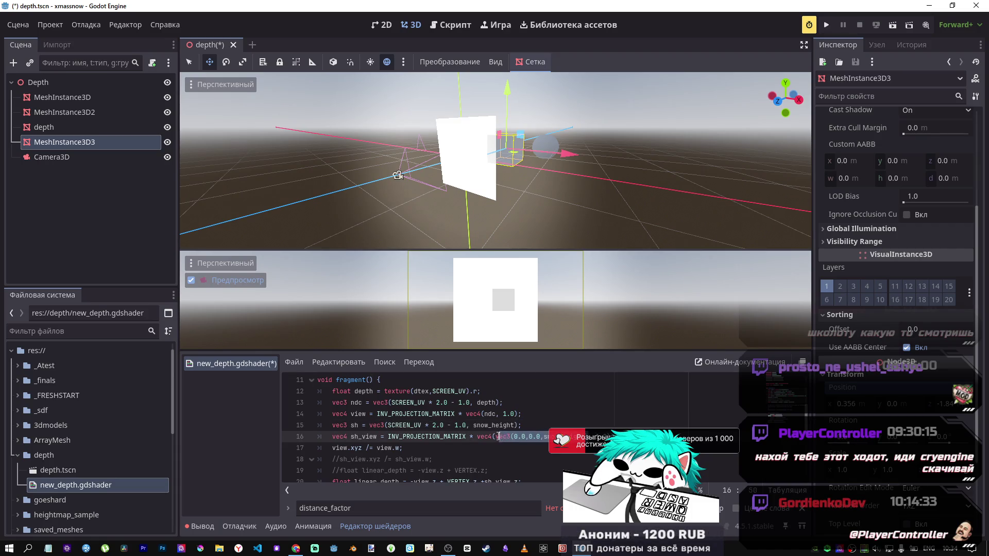
{"action": "type", "text": "shh"}
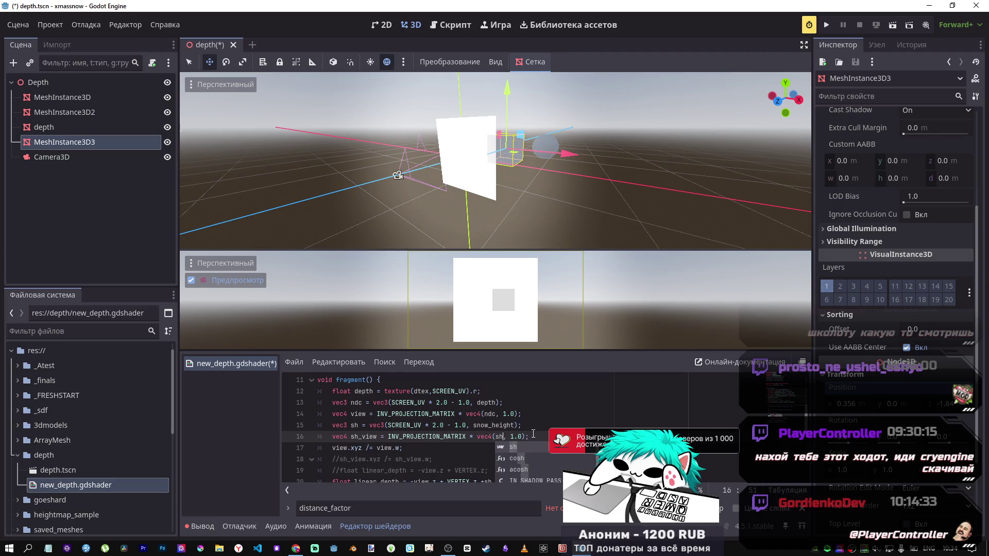
{"action": "left_click", "coordinate": [533, 434]}
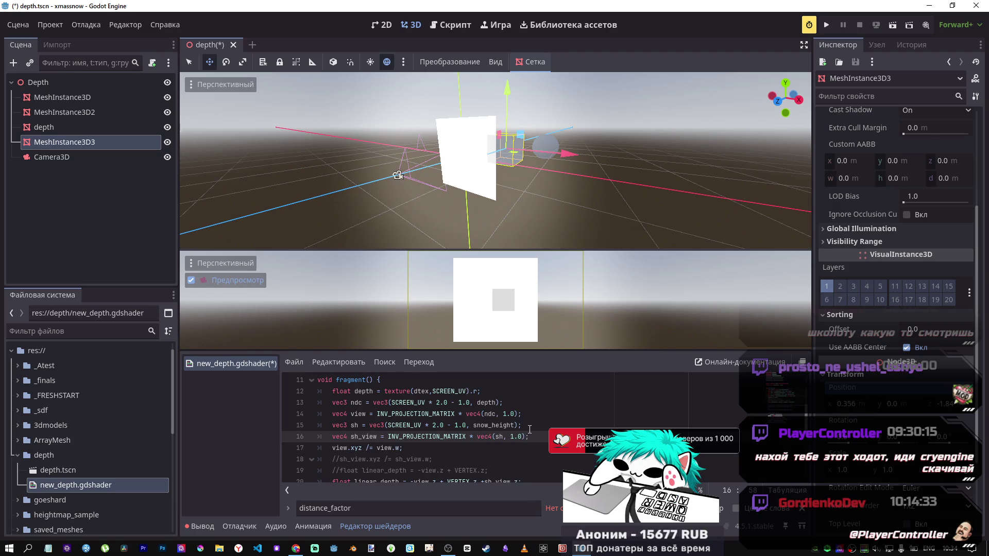
{"action": "key", "text": "ctrl+s"}
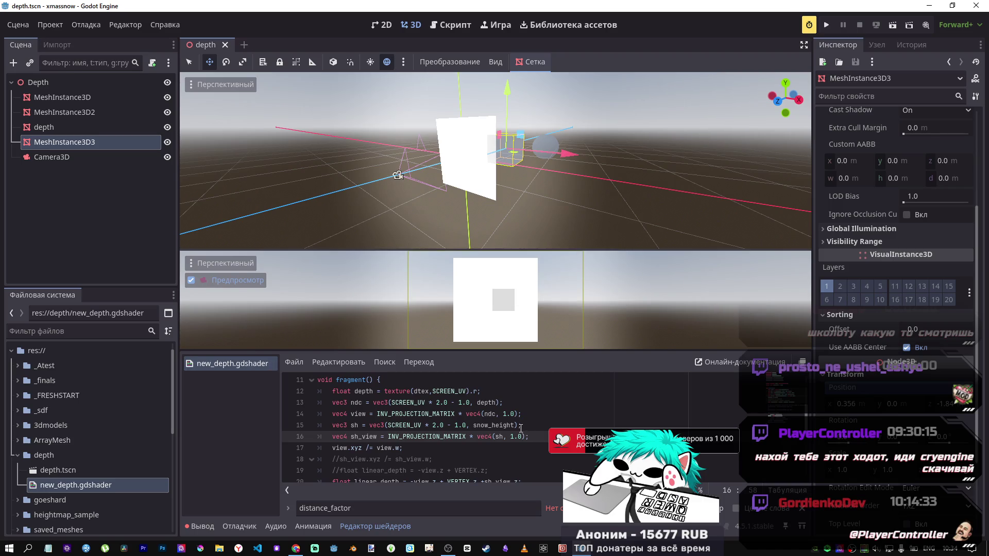
Subtract sh_view.z from linear_depth on line 20 and move MeshInstance3D3 behind the quad along Z
{"action": "scroll", "coordinate": [523, 433], "scroll_direction": "down", "scroll_amount": 2}
{"action": "left_click", "coordinate": [486, 415]}
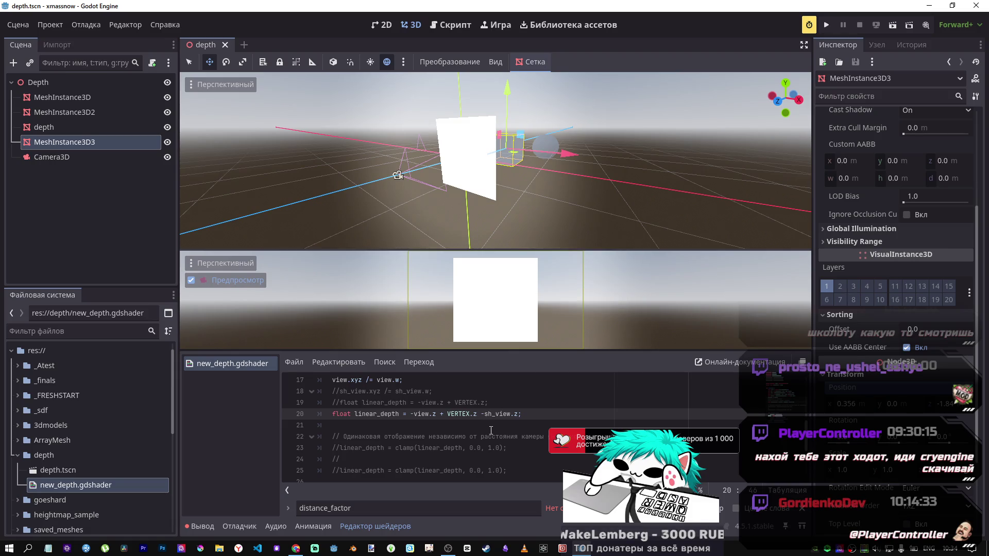
{"action": "mouse_move", "coordinate": [482, 161]}
{"action": "left_mouse_down"}
{"action": "mouse_move", "coordinate": [461, 169]}
{"action": "mouse_move", "coordinate": [562, 125]}
{"action": "mouse_move", "coordinate": [519, 131]}
{"action": "mouse_move", "coordinate": [494, 150]}
{"action": "left_mouse_up"}
{"action": "scroll", "coordinate": [494, 149], "scroll_direction": "up", "scroll_amount": 2}
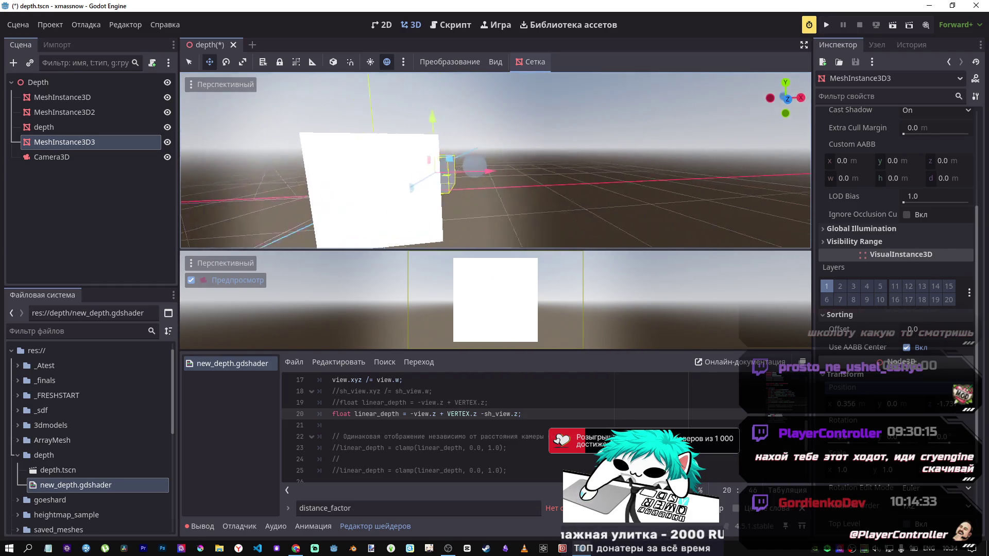
{"action": "scroll", "coordinate": [486, 170], "scroll_direction": "down", "scroll_amount": 5}
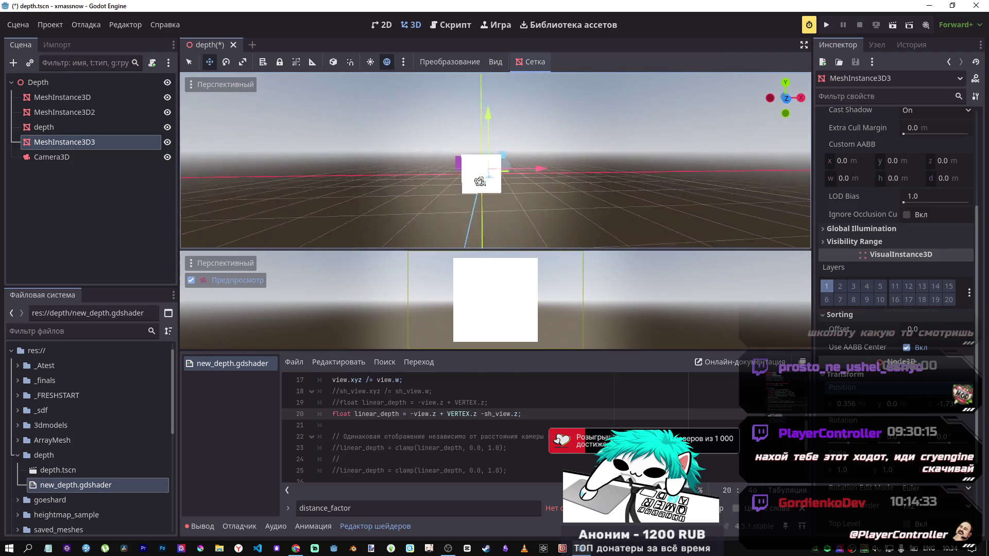
{"action": "mouse_move", "coordinate": [486, 170]}
{"action": "left_mouse_down"}
{"action": "mouse_move", "coordinate": [412, 176]}
{"action": "mouse_move", "coordinate": [365, 203]}
{"action": "mouse_move", "coordinate": [330, 159]}
{"action": "left_mouse_up"}
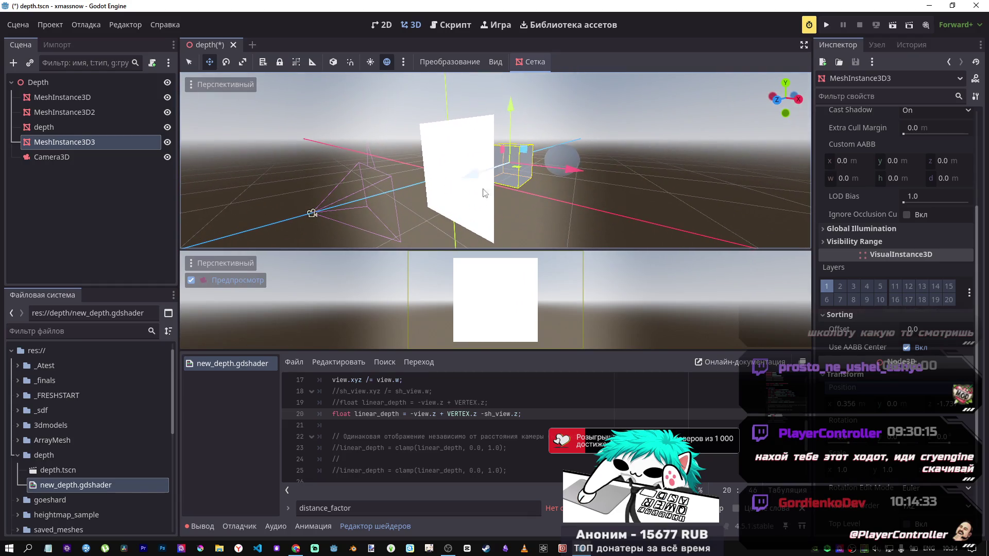
{"action": "scroll", "coordinate": [493, 428], "scroll_direction": "up", "scroll_amount": 1}
{"action": "scroll", "coordinate": [493, 428], "scroll_direction": "up", "scroll_amount": 1}
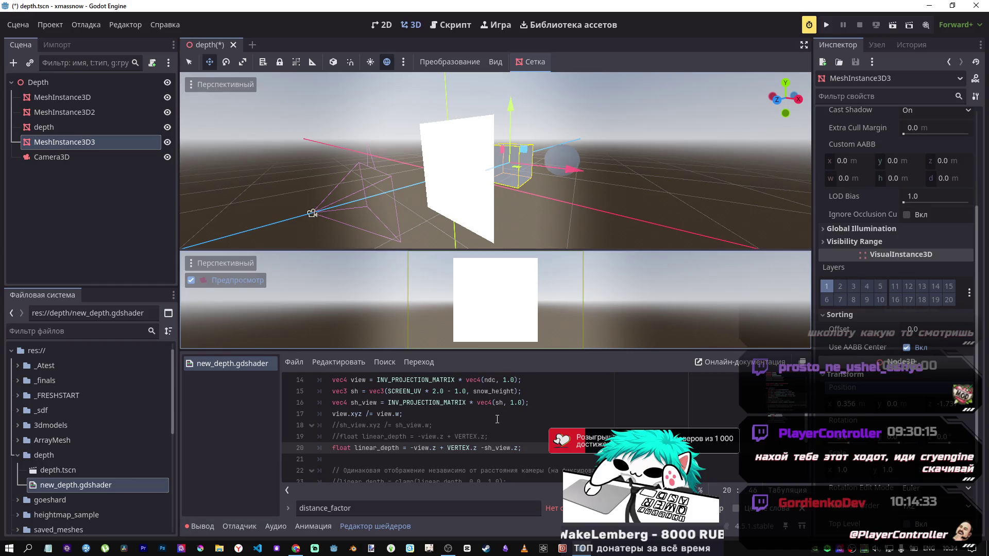
Replace sh_view with sh in the linear_depth expression on line 20
{"action": "left_click", "coordinate": [485, 448]}
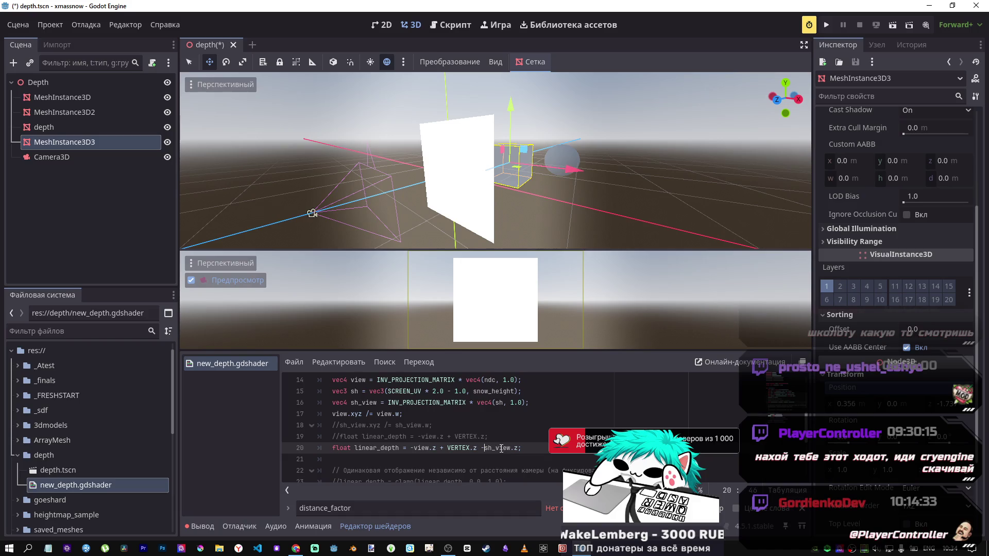
{"action": "left_click", "coordinate": [359, 391]}
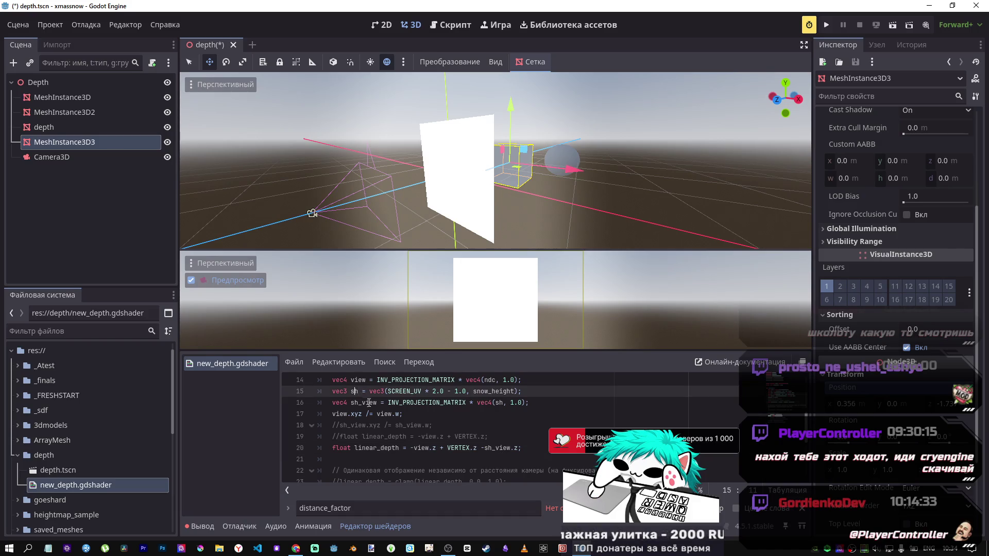
{"action": "double_click", "coordinate": [353, 392]}
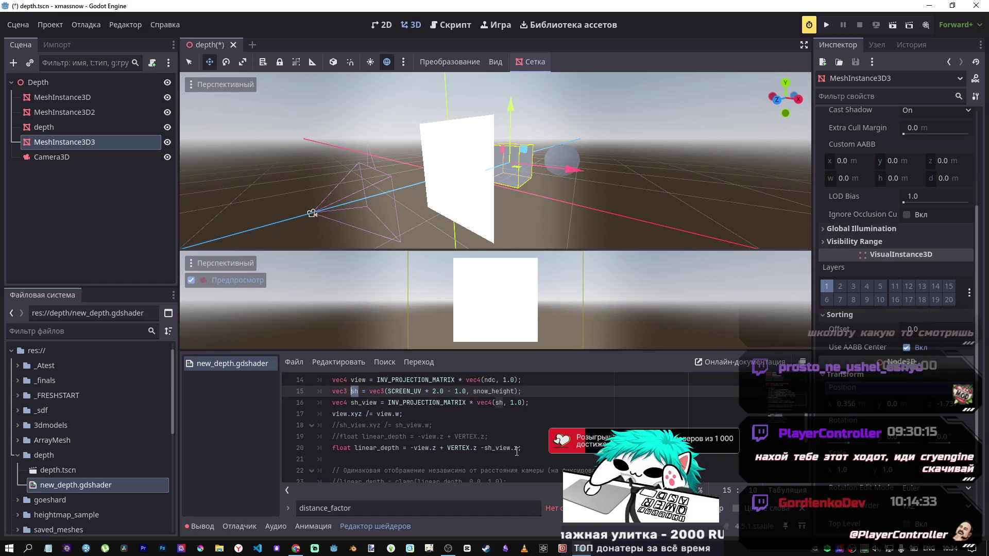
{"action": "double_click", "coordinate": [499, 448]}
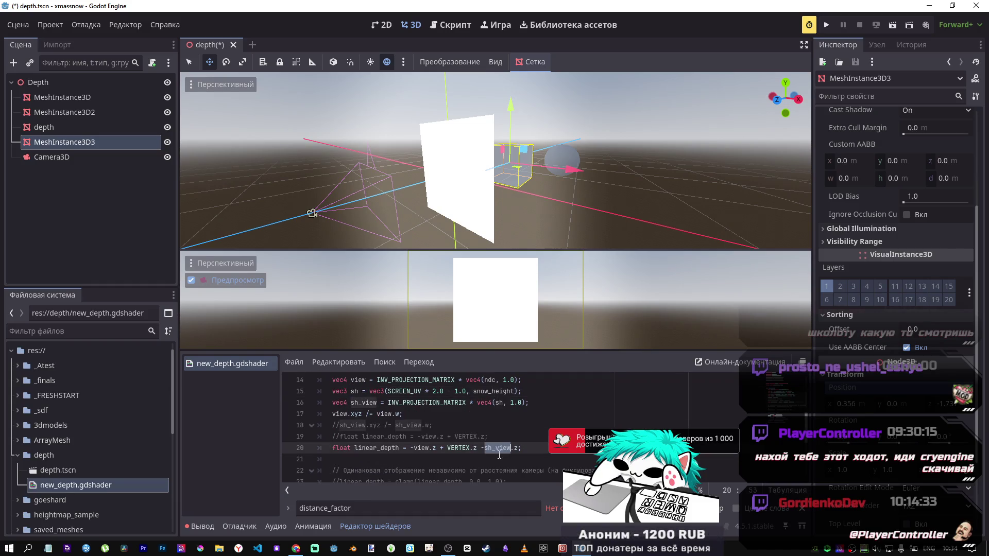
{"action": "type", "text": "sh"}
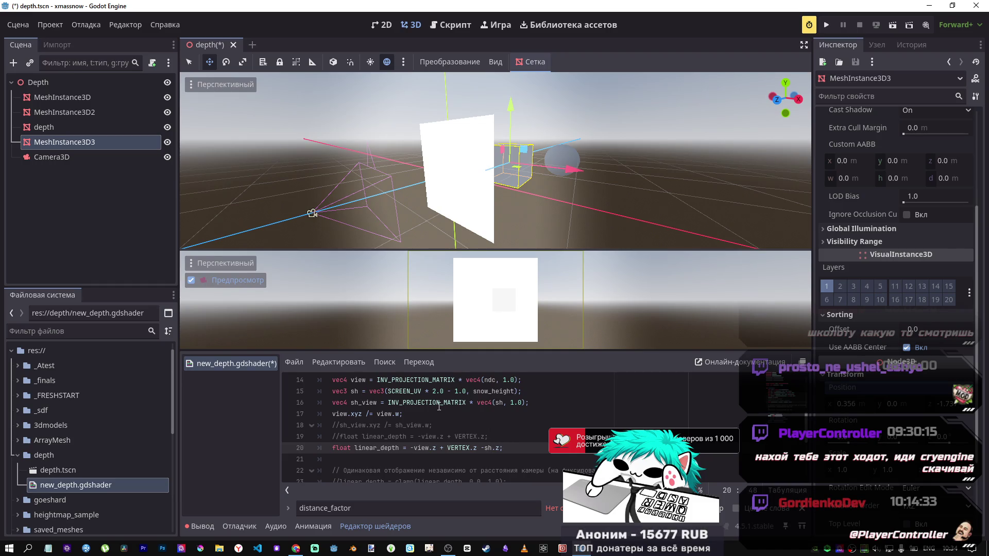
Change snow_height from -3.0 to 3.0, save, and drag the cube toward the camera along Z
{"action": "scroll", "coordinate": [439, 407], "scroll_direction": "up", "scroll_amount": 1}
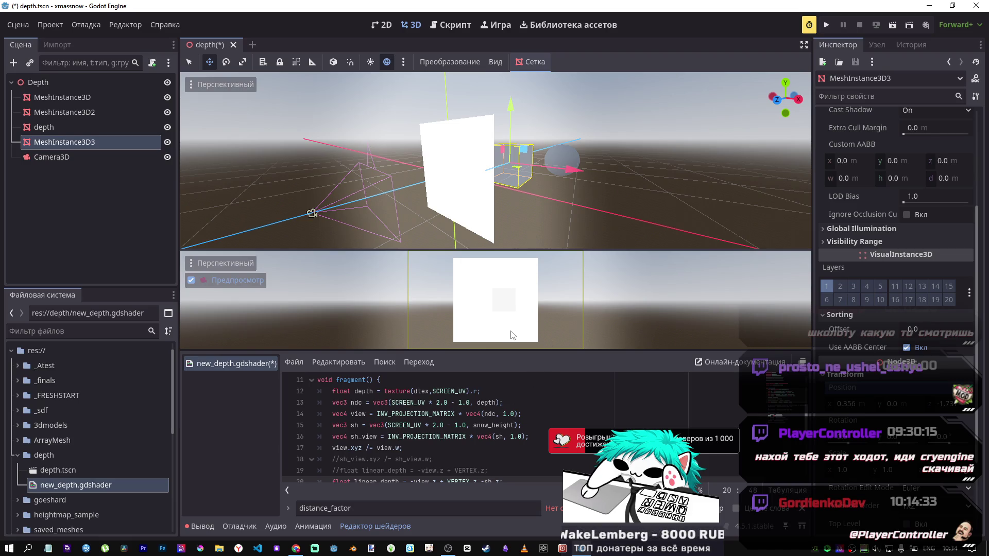
{"action": "left_click_drag", "start_coordinate": [353, 426], "coordinate": [411, 425]}
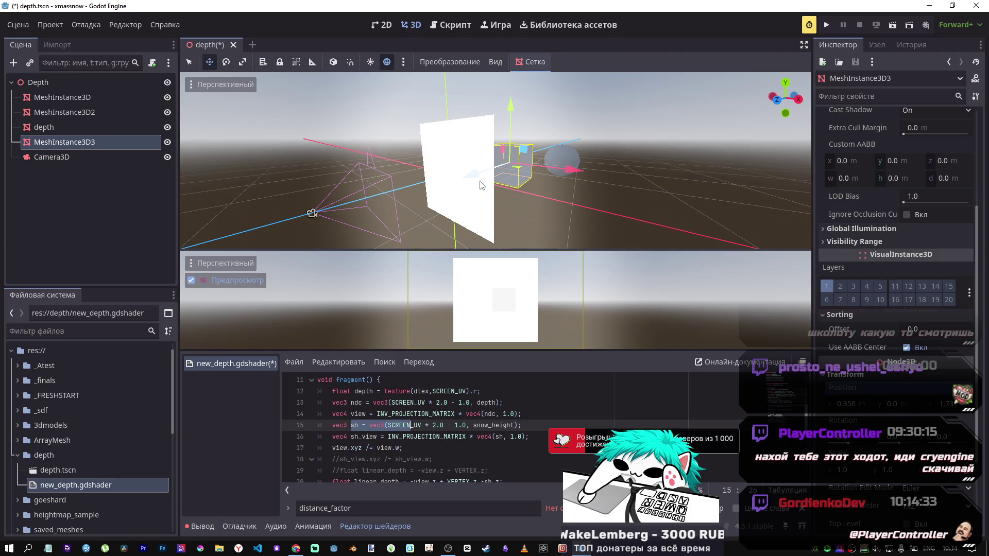
{"action": "scroll", "coordinate": [446, 391], "scroll_direction": "up", "scroll_amount": 2}
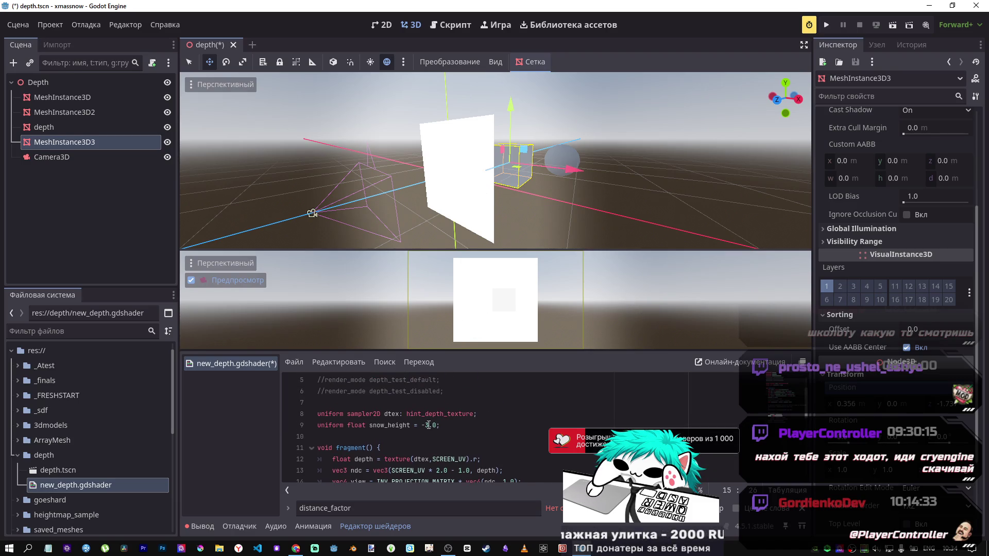
{"action": "left_click", "coordinate": [424, 425]}
{"action": "key", "text": "BackSpace"}
{"action": "key", "text": "ctrl+s"}
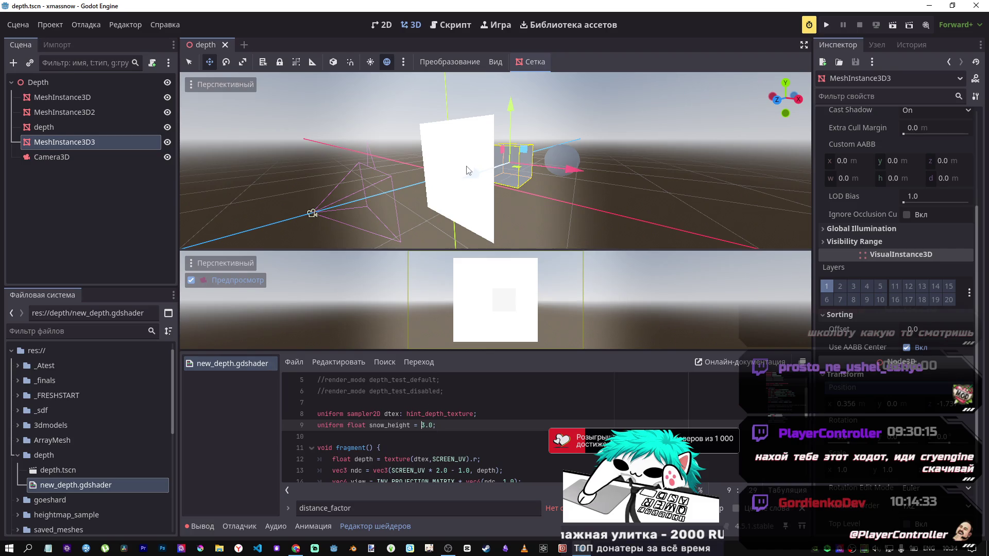
{"action": "mouse_move", "coordinate": [467, 170]}
{"action": "left_mouse_down"}
{"action": "mouse_move", "coordinate": [378, 203]}
{"action": "mouse_move", "coordinate": [427, 187]}
{"action": "mouse_move", "coordinate": [419, 188]}
{"action": "mouse_move", "coordinate": [415, 197]}
{"action": "mouse_move", "coordinate": [429, 191]}
{"action": "mouse_move", "coordinate": [409, 194]}
{"action": "mouse_move", "coordinate": [447, 193]}
{"action": "mouse_move", "coordinate": [416, 193]}
{"action": "left_mouse_up"}
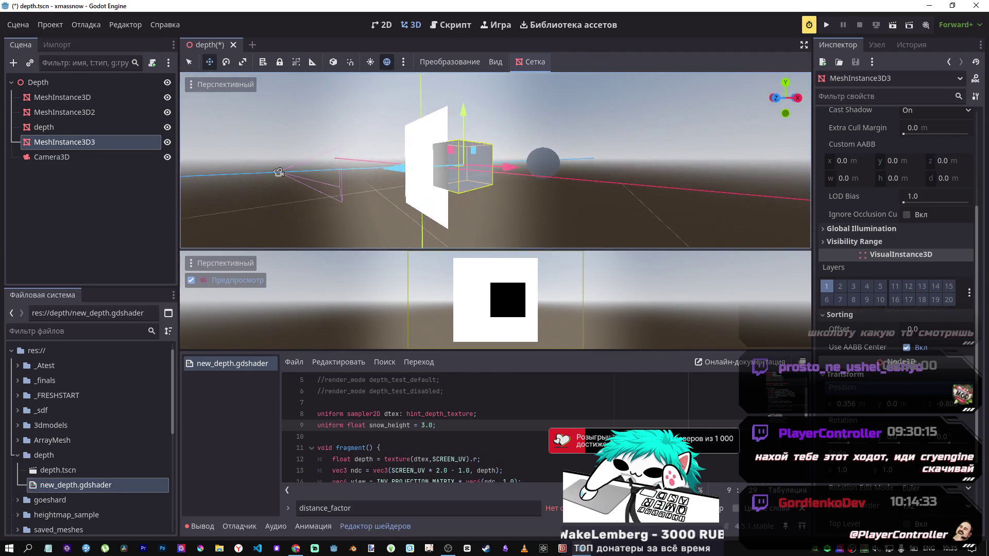
{"action": "mouse_move", "coordinate": [419, 170]}
{"action": "left_mouse_down"}
{"action": "mouse_move", "coordinate": [438, 170]}
{"action": "mouse_move", "coordinate": [401, 181]}
{"action": "left_mouse_up"}
Paste sh_view over sh on the linear_depth line and save the shader
{"action": "scroll", "coordinate": [447, 427], "scroll_direction": "down", "scroll_amount": 3}
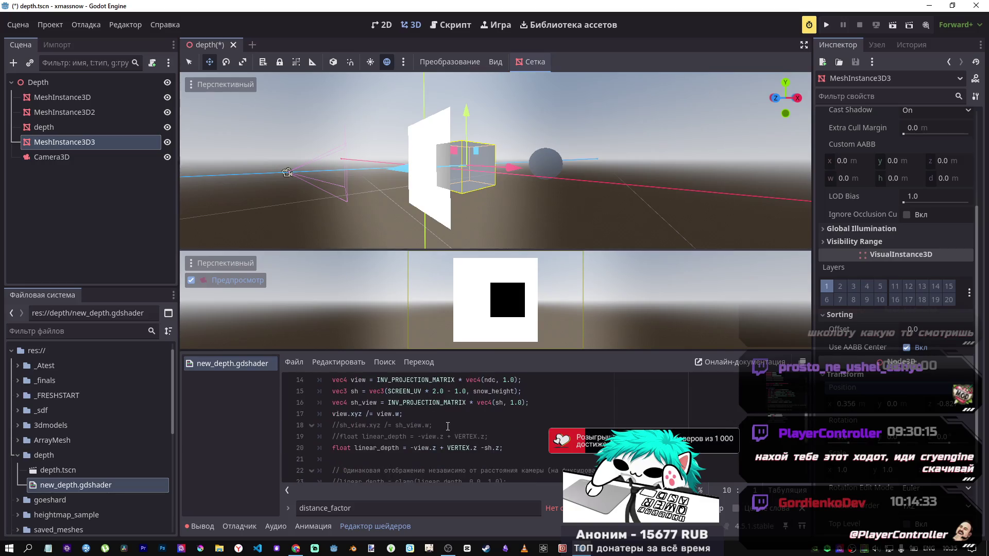
{"action": "scroll", "coordinate": [447, 425], "scroll_direction": "up", "scroll_amount": 1}
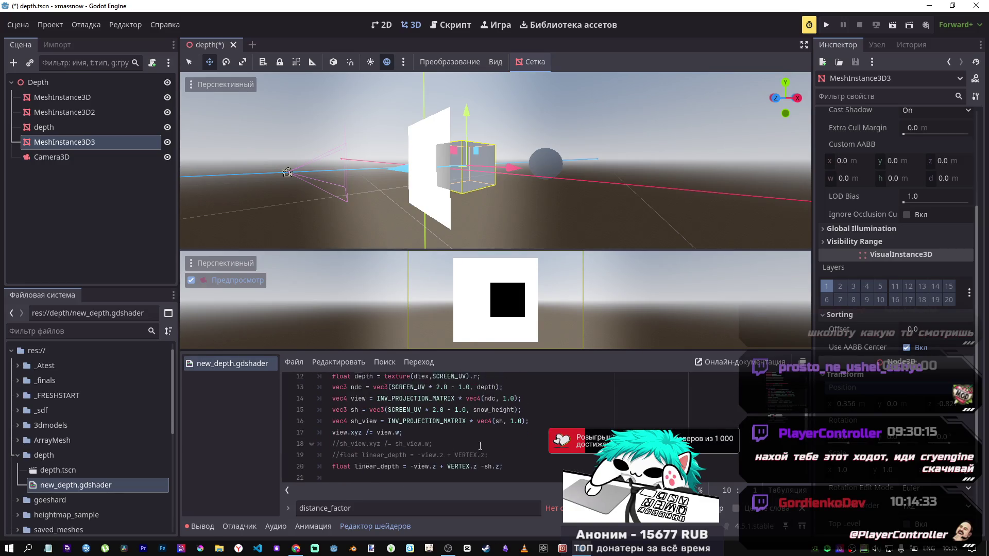
{"action": "double_click", "coordinate": [365, 439]}
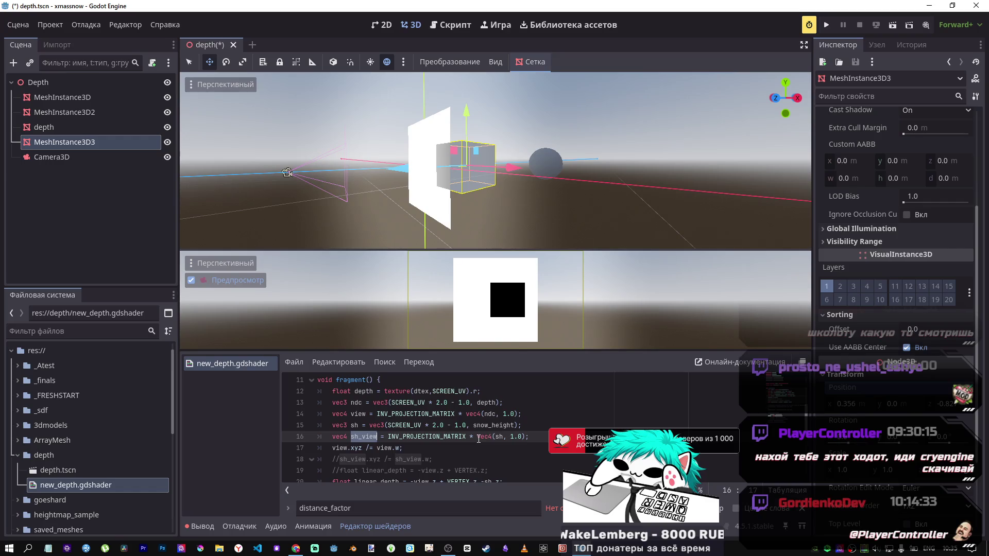
{"action": "scroll", "coordinate": [478, 439], "scroll_direction": "down", "scroll_amount": 2}
{"action": "double_click", "coordinate": [488, 413]}
{"action": "type", "text": "sh_view"}
{"action": "key", "text": "ctrl+s"}
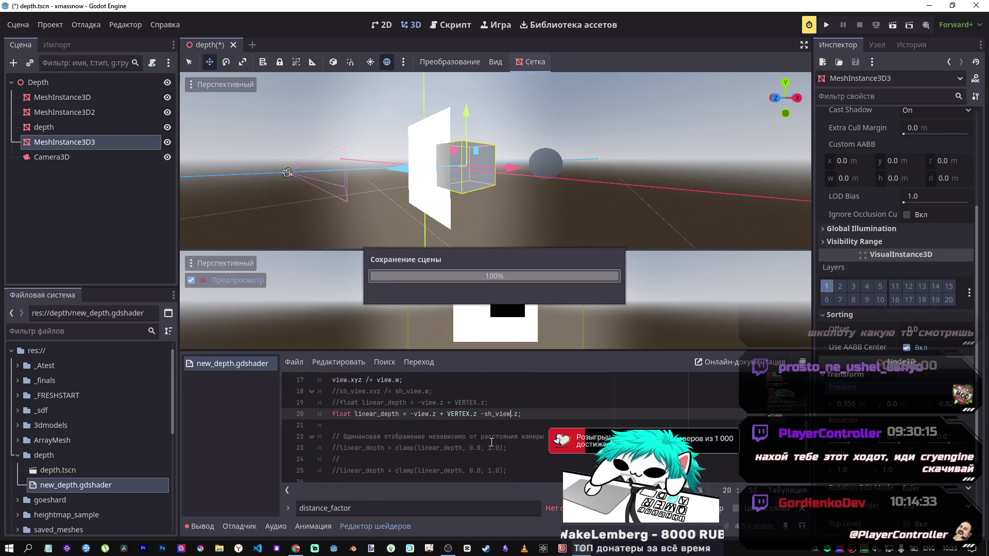
Make linear_depth add sh_view.z with a plus, save, and shift the cube along Z
{"action": "left_click_drag", "start_coordinate": [513, 167], "coordinate": [546, 165]}
{"action": "scroll", "coordinate": [438, 413], "scroll_direction": "up", "scroll_amount": 1}
{"action": "left_click", "coordinate": [485, 448]}
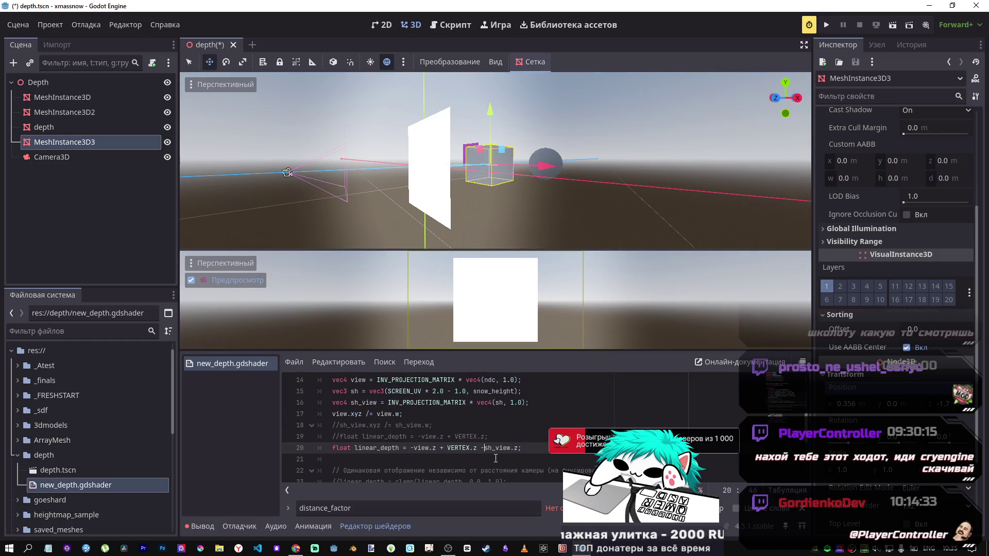
{"action": "type", "text": "+"}
{"action": "key", "text": "ctrl+s"}
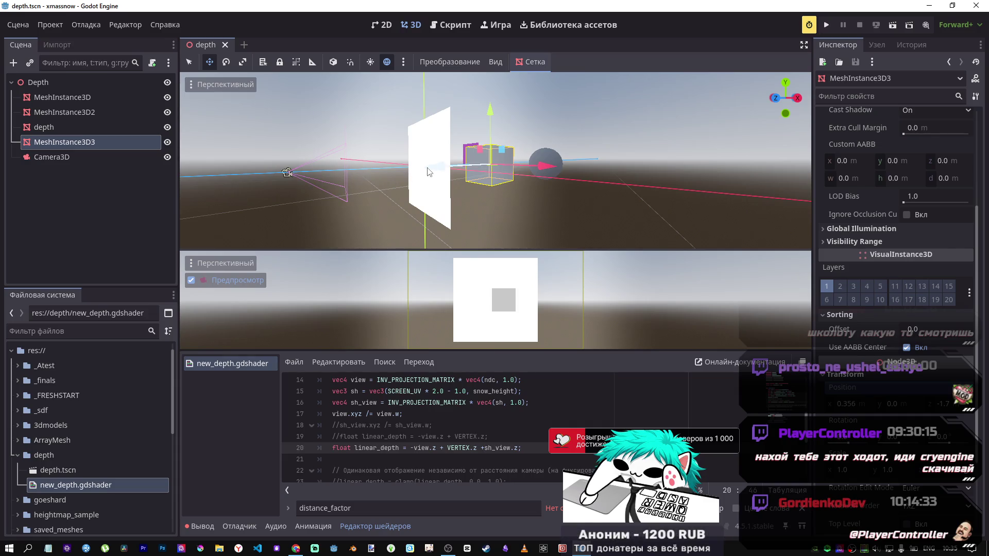
{"action": "mouse_move", "coordinate": [432, 172]}
{"action": "left_mouse_down"}
{"action": "mouse_move", "coordinate": [487, 165]}
{"action": "mouse_move", "coordinate": [433, 175]}
{"action": "mouse_move", "coordinate": [488, 174]}
{"action": "mouse_move", "coordinate": [456, 190]}
{"action": "left_mouse_up"}
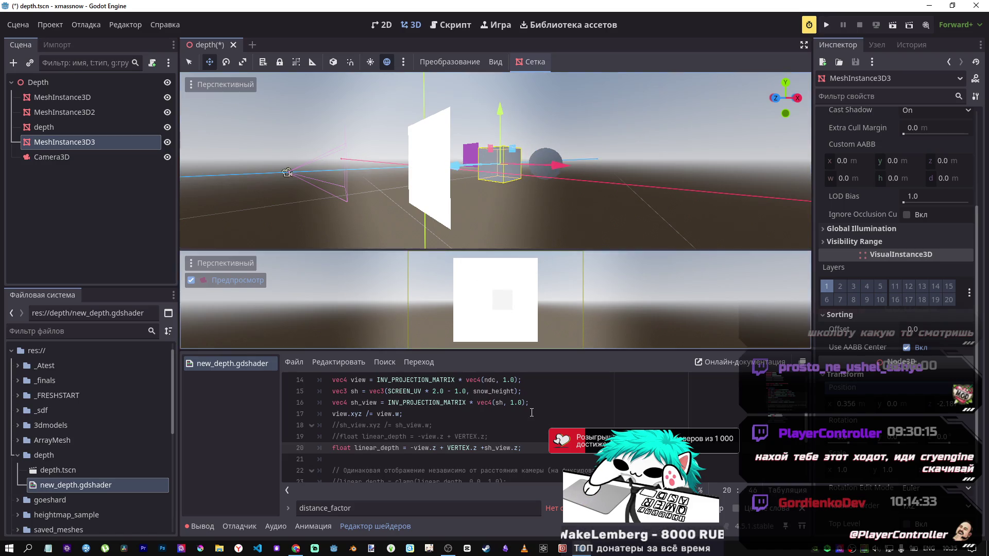
{"action": "scroll", "coordinate": [500, 415], "scroll_direction": "up", "scroll_amount": 2}
{"action": "left_click", "coordinate": [424, 392]}
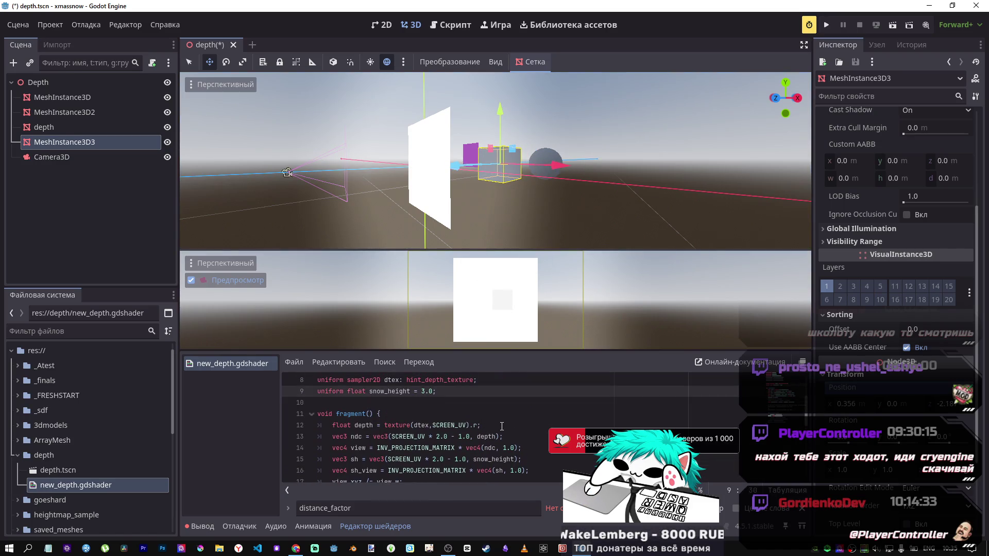
Set snow_height to 0.5, save, and drag the cube back along Z to check the grey square
{"action": "key", "text": "ctrl+s"}
{"action": "mouse_move", "coordinate": [459, 172]}
{"action": "left_mouse_down"}
{"action": "mouse_move", "coordinate": [360, 186]}
{"action": "mouse_move", "coordinate": [382, 187]}
{"action": "left_mouse_up"}
{"action": "left_click", "coordinate": [422, 391]}
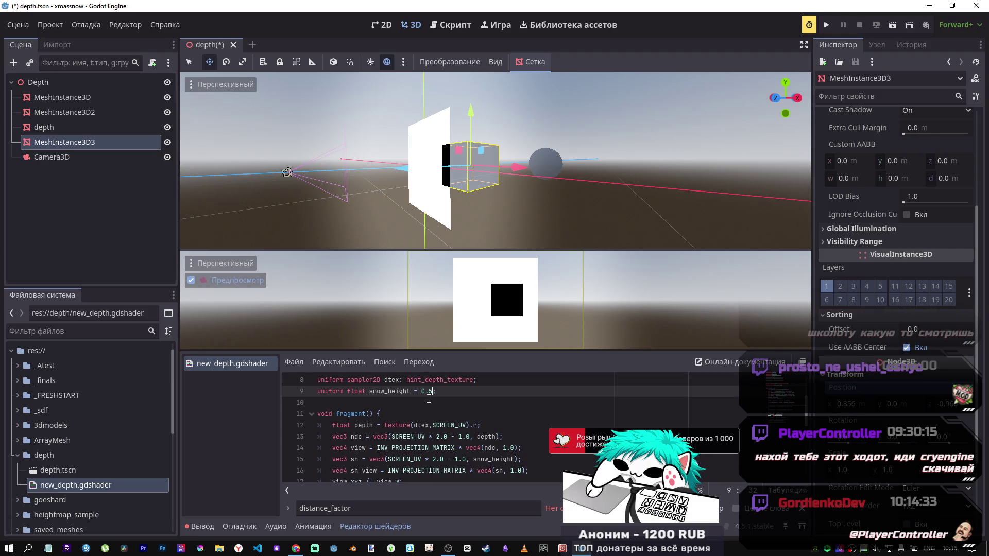
{"action": "key", "text": "ctrl+s"}
{"action": "mouse_move", "coordinate": [407, 168]}
{"action": "left_mouse_down"}
{"action": "mouse_move", "coordinate": [425, 174]}
{"action": "mouse_move", "coordinate": [386, 180]}
{"action": "mouse_move", "coordinate": [432, 181]}
{"action": "mouse_move", "coordinate": [420, 173]}
{"action": "mouse_move", "coordinate": [439, 189]}
{"action": "mouse_move", "coordinate": [448, 184]}
{"action": "left_mouse_up"}
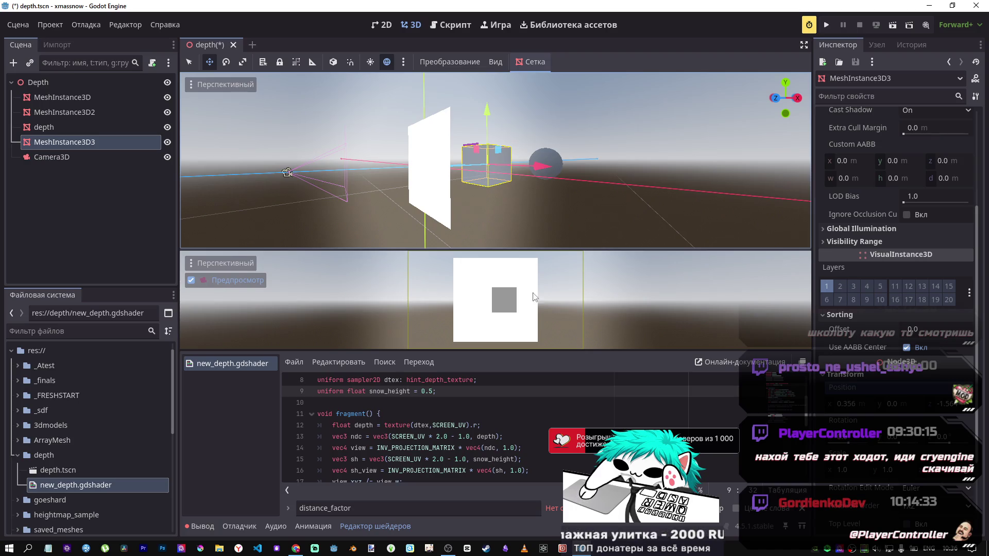
{"action": "scroll", "coordinate": [490, 414], "scroll_direction": "down", "scroll_amount": 1}
{"action": "mouse_move", "coordinate": [529, 436]}
{"action": "left_mouse_down"}
{"action": "mouse_move", "coordinate": [298, 437]}
{"action": "mouse_move", "coordinate": [252, 424]}
{"action": "left_mouse_up"}
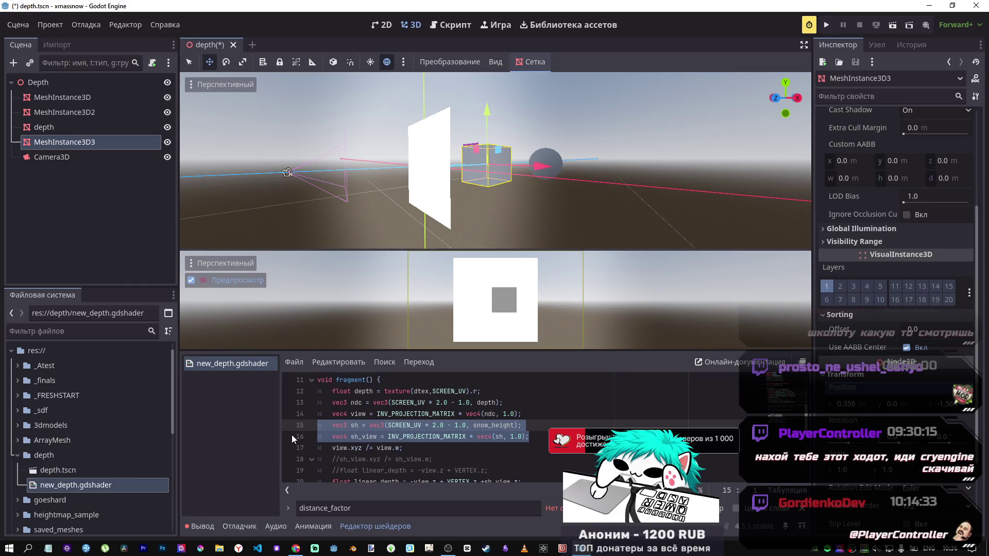
Delete the sh and sh_view lines, then restore them with undo
{"action": "key", "text": "BackSpace"}
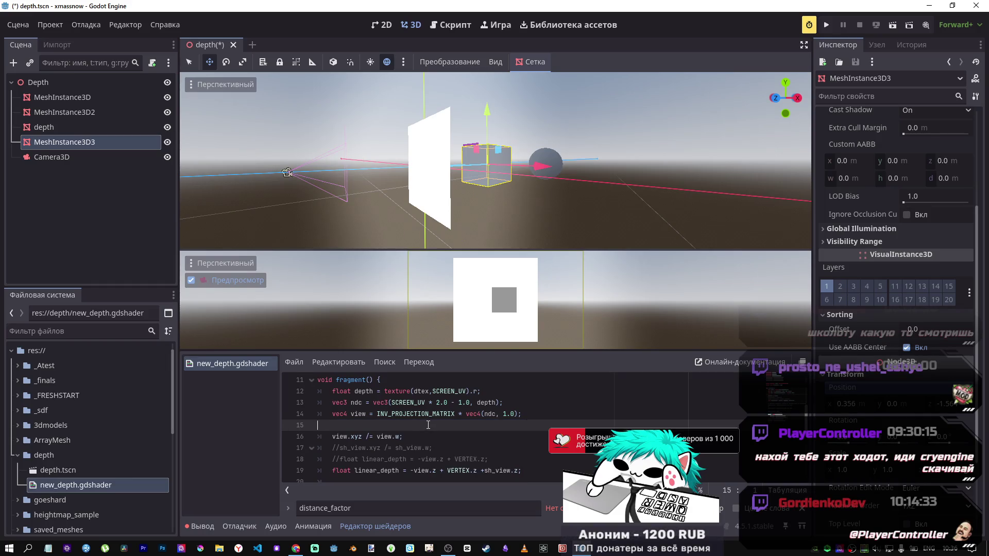
{"action": "key", "text": "BackSpace"}
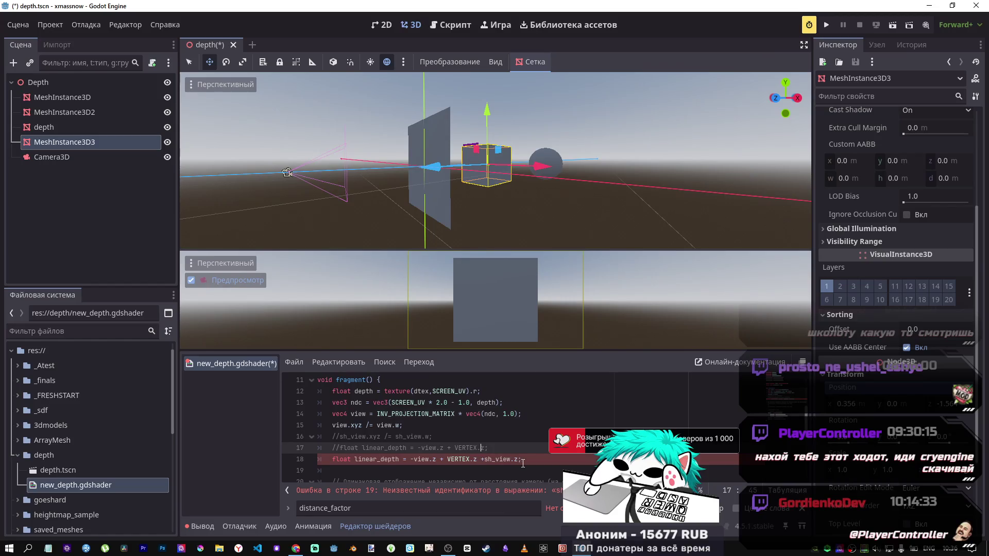
{"action": "left_click", "coordinate": [519, 460]}
{"action": "left_click", "coordinate": [482, 459], "text": "shift"}
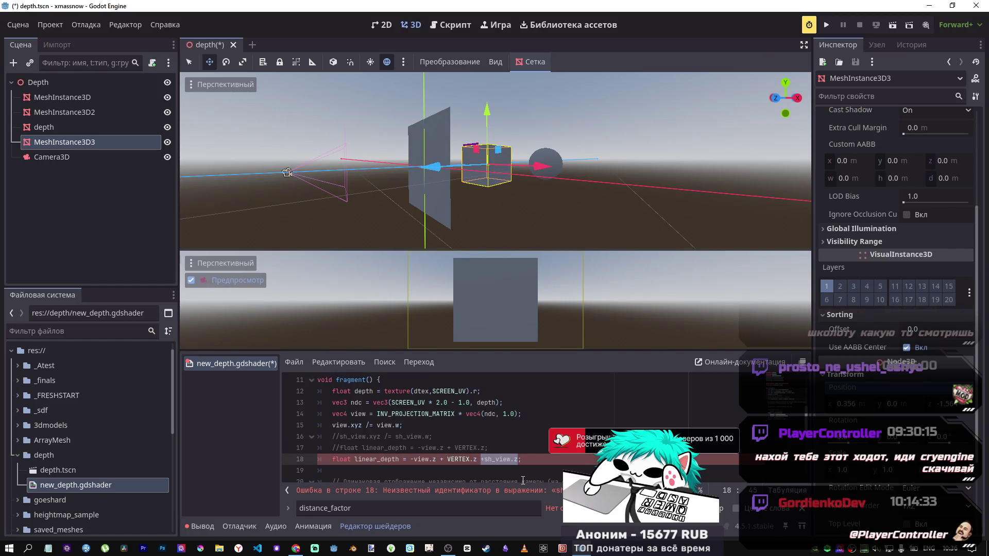
{"action": "key", "text": "ctrl+z"}
{"action": "key", "text": "ctrl+z"}
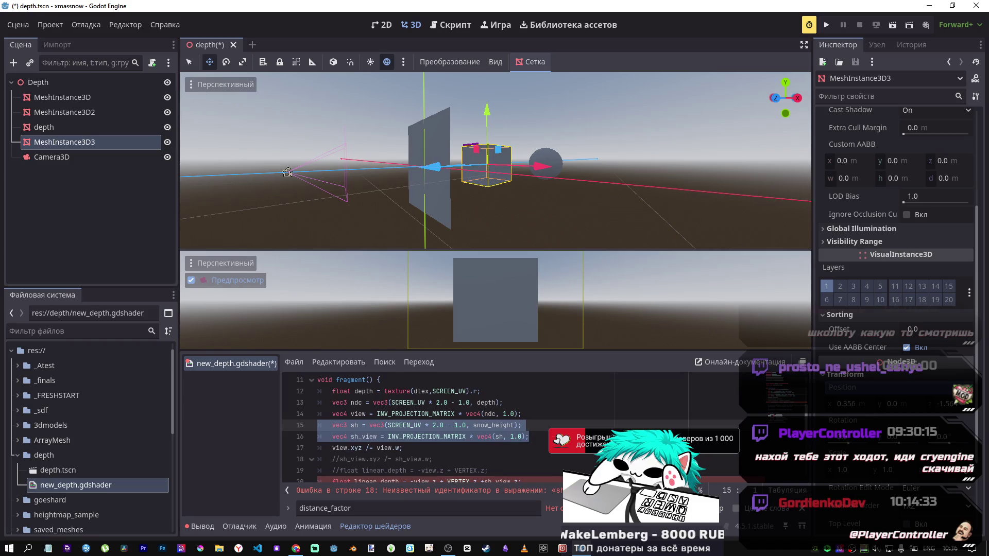
{"action": "key", "text": "ctrl+z"}
Change '+sh_view.z' to '*sh_view.z' on line 20 and move the cube toward the camera
{"action": "left_click", "coordinate": [484, 480]}
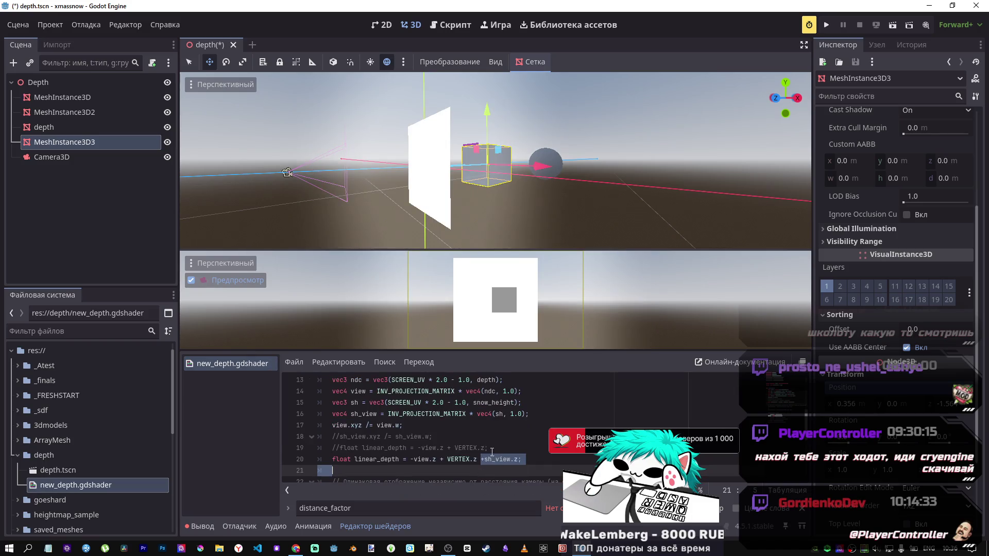
{"action": "type", "text": "*"}
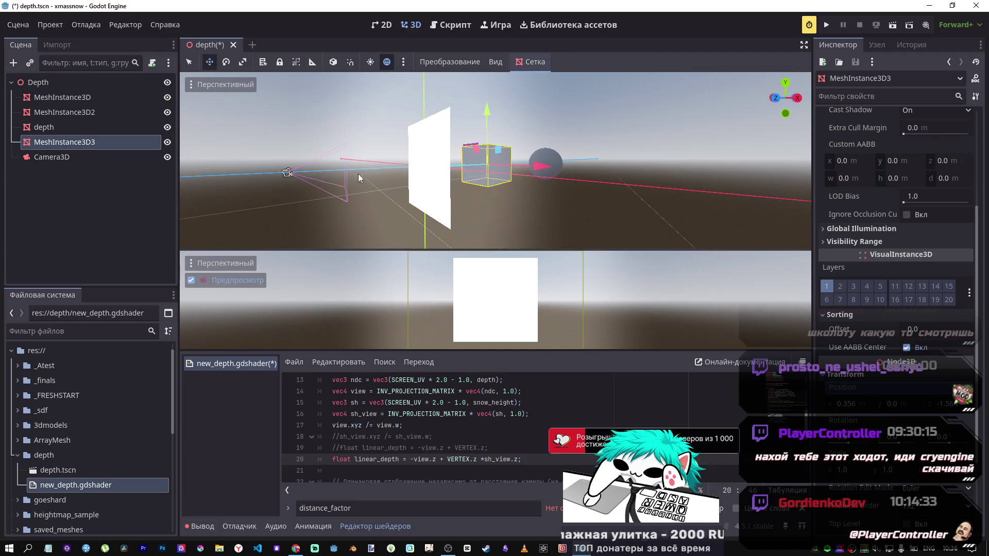
{"action": "mouse_move", "coordinate": [432, 171]}
{"action": "left_mouse_down"}
{"action": "mouse_move", "coordinate": [344, 182]}
{"action": "mouse_move", "coordinate": [488, 178]}
{"action": "mouse_move", "coordinate": [451, 252]}
{"action": "left_mouse_up"}
Set snow_height to -0.5, save, and drag the cube toward the camera
{"action": "scroll", "coordinate": [429, 421], "scroll_direction": "up", "scroll_amount": 3}
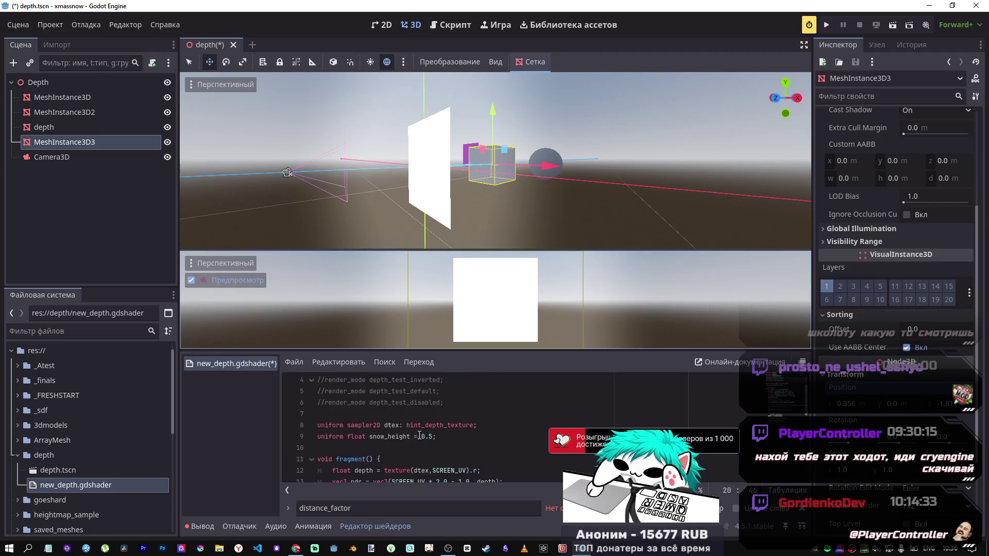
{"action": "left_click", "coordinate": [420, 437]}
{"action": "type", "text": "-"}
{"action": "key", "text": "ctrl+s"}
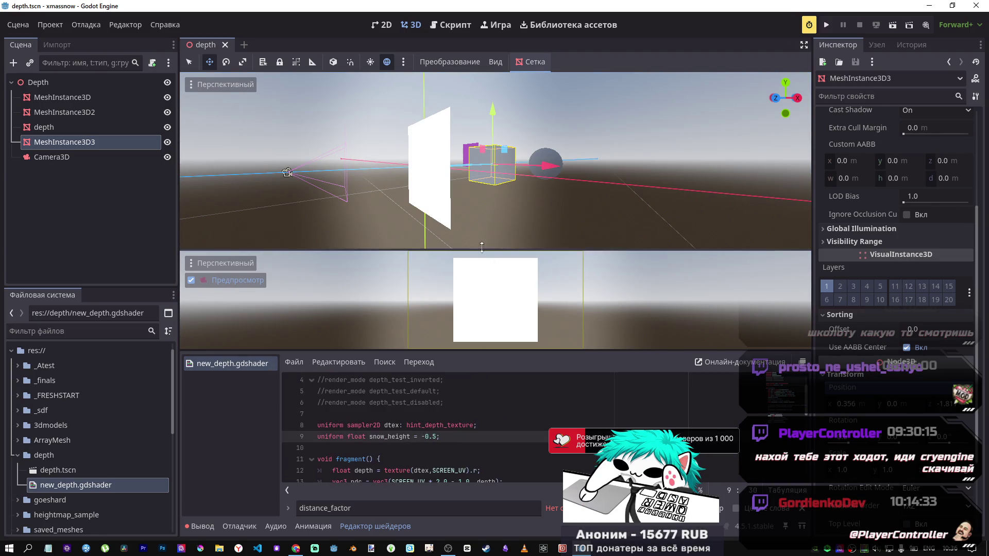
{"action": "mouse_move", "coordinate": [430, 168]}
{"action": "left_mouse_down"}
{"action": "mouse_move", "coordinate": [341, 181]}
{"action": "mouse_move", "coordinate": [371, 175]}
{"action": "left_mouse_up"}
Change snow_height to -1.5, save, and move the cube back along Z
{"action": "scroll", "coordinate": [426, 416], "scroll_direction": "down", "scroll_amount": 2}
{"action": "scroll", "coordinate": [425, 416], "scroll_direction": "up", "scroll_amount": 1}
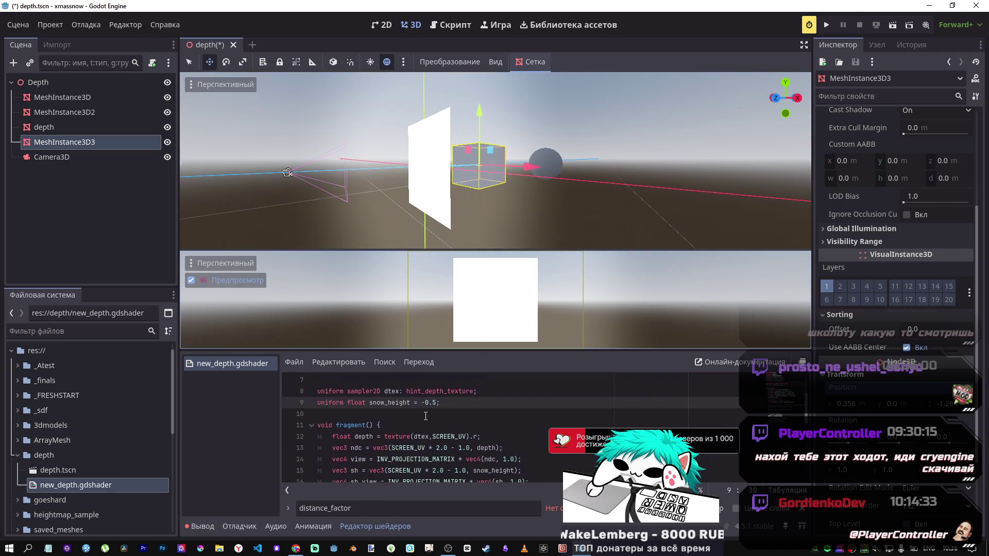
{"action": "key", "text": "Right"}
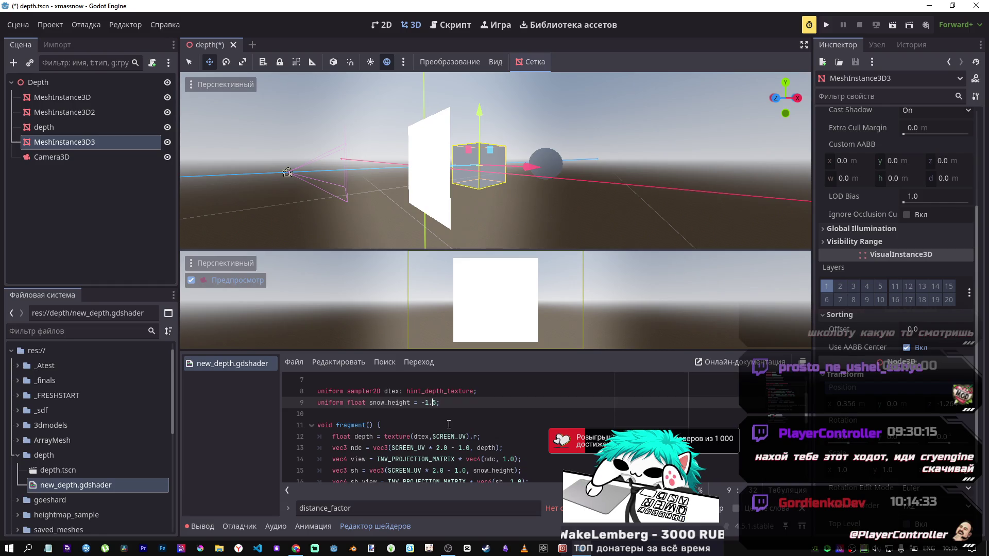
{"action": "key", "text": "ctrl+s"}
{"action": "mouse_move", "coordinate": [447, 162]}
{"action": "left_mouse_down"}
{"action": "mouse_move", "coordinate": [362, 178]}
{"action": "mouse_move", "coordinate": [413, 182]}
{"action": "mouse_move", "coordinate": [518, 269]}
{"action": "left_mouse_up"}
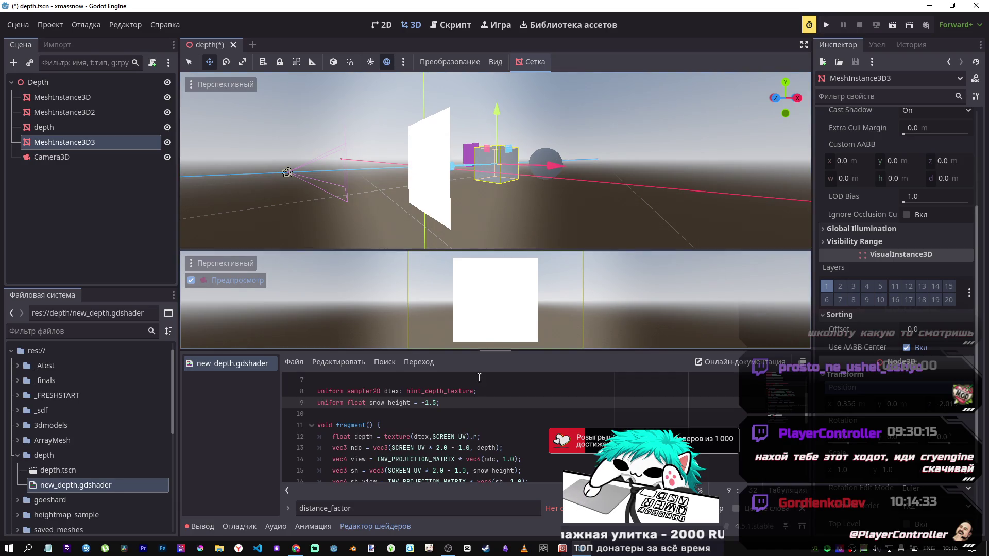
{"action": "scroll", "coordinate": [512, 433], "scroll_direction": "down", "scroll_amount": 2}
{"action": "left_click", "coordinate": [488, 459]}
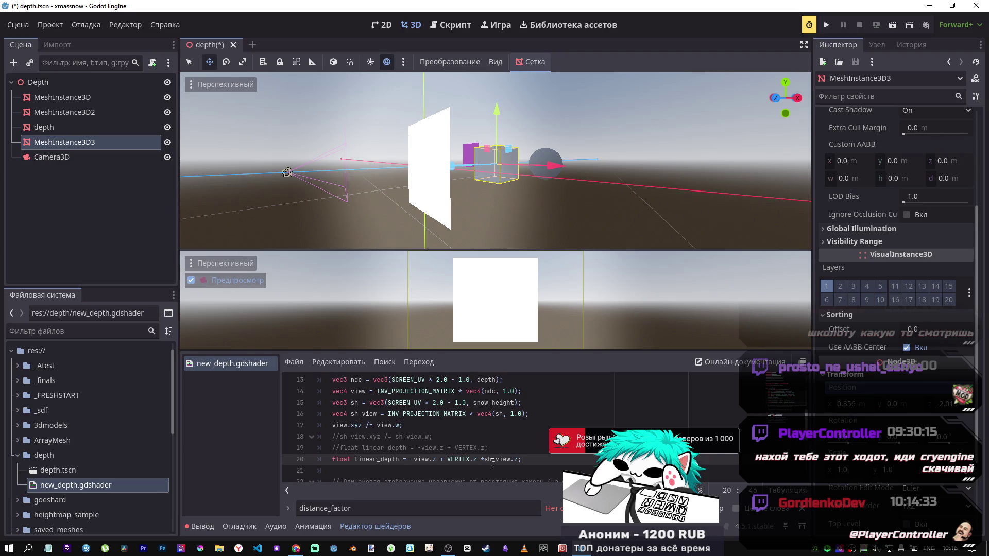
Retype the linear_depth term as *sh_view.z and save the shader
{"action": "left_click_drag", "start_coordinate": [481, 459], "coordinate": [518, 459]}
{"action": "key", "text": "BackSpace"}
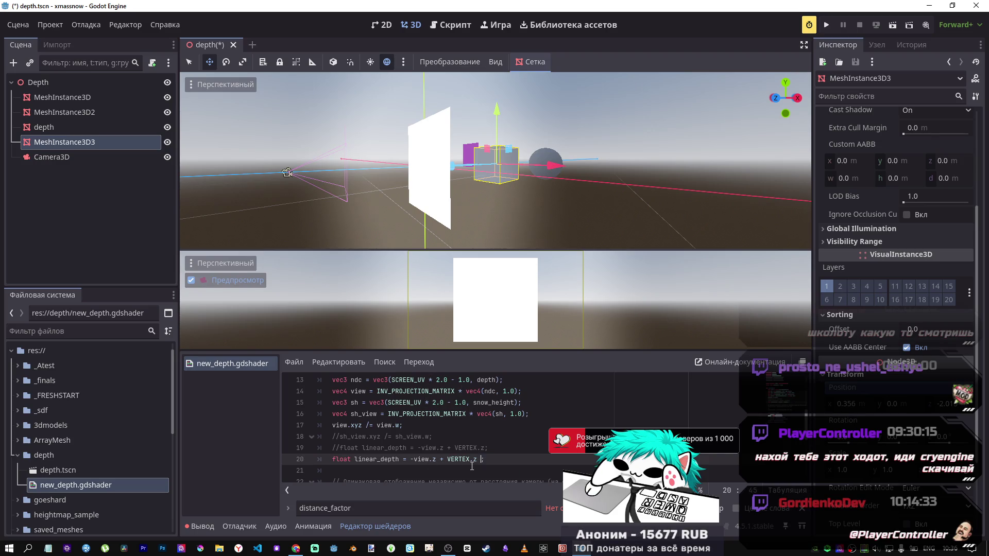
{"action": "type", "text": "*sh_view.z"}
{"action": "key", "text": "ctrl+s"}
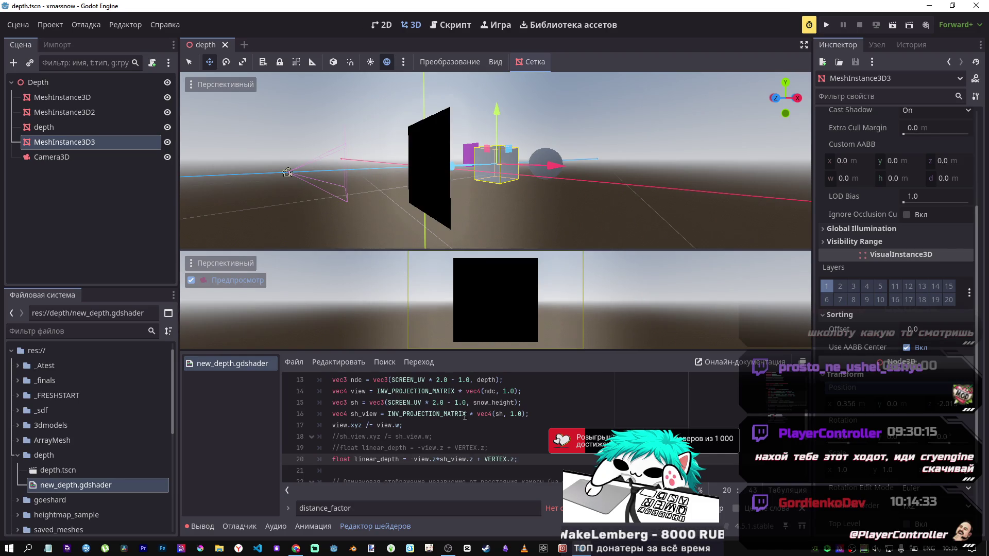
Remove the minus from snow_height, save, and move the cube toward the camera
{"action": "scroll", "coordinate": [406, 399], "scroll_direction": "up", "scroll_amount": 2}
{"action": "left_click", "coordinate": [427, 403]}
{"action": "key", "text": "BackSpace"}
{"action": "key", "text": "ctrl+s"}
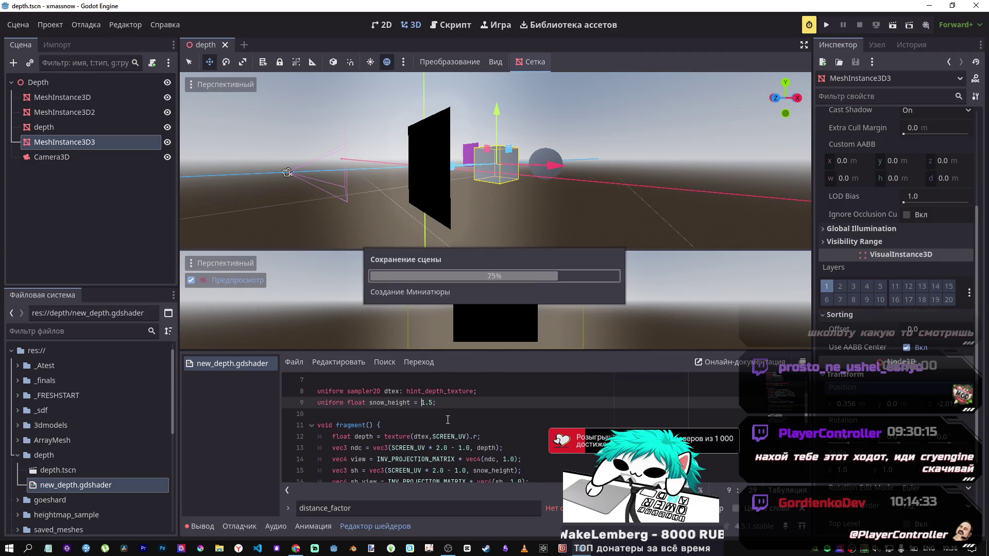
{"action": "mouse_move", "coordinate": [460, 171]}
{"action": "left_mouse_down"}
{"action": "mouse_move", "coordinate": [354, 177]}
{"action": "mouse_move", "coordinate": [424, 175]}
{"action": "mouse_move", "coordinate": [471, 206]}
{"action": "left_mouse_up"}
Raise snow_height to 10.0, save, and nudge the cube to refresh the preview
{"action": "scroll", "coordinate": [414, 434], "scroll_direction": "down", "scroll_amount": 1}
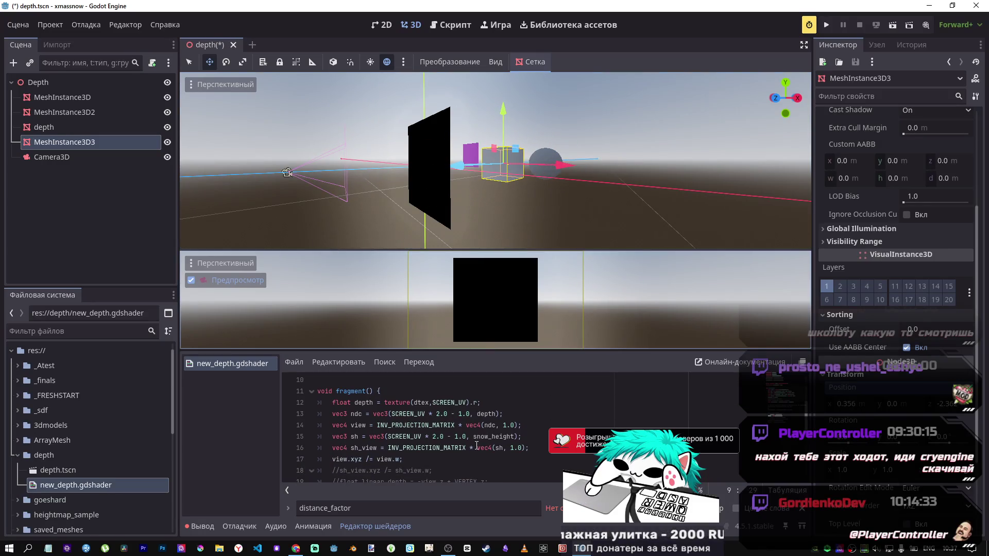
{"action": "scroll", "coordinate": [448, 431], "scroll_direction": "down", "scroll_amount": 1}
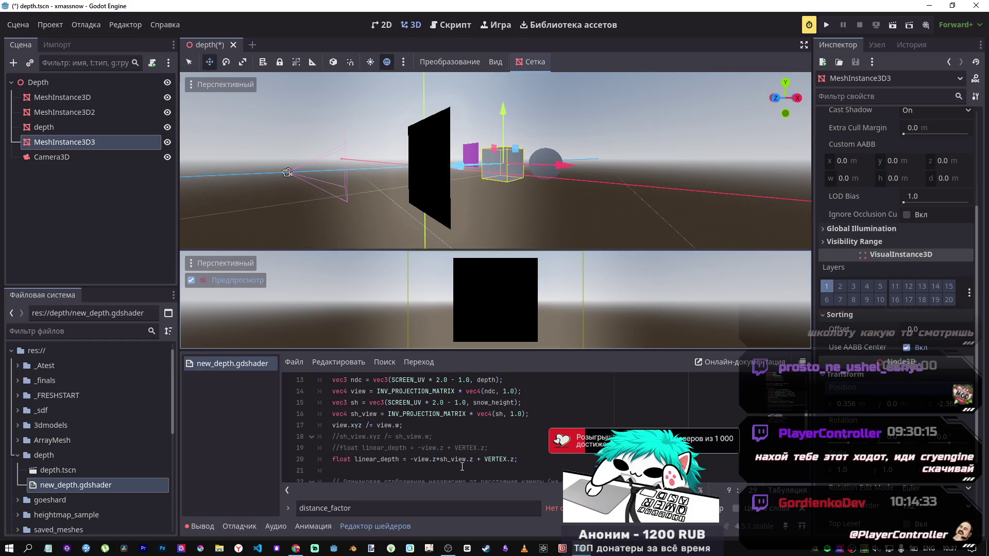
{"action": "scroll", "coordinate": [444, 453], "scroll_direction": "up", "scroll_amount": 2}
{"action": "left_click", "coordinate": [421, 404]}
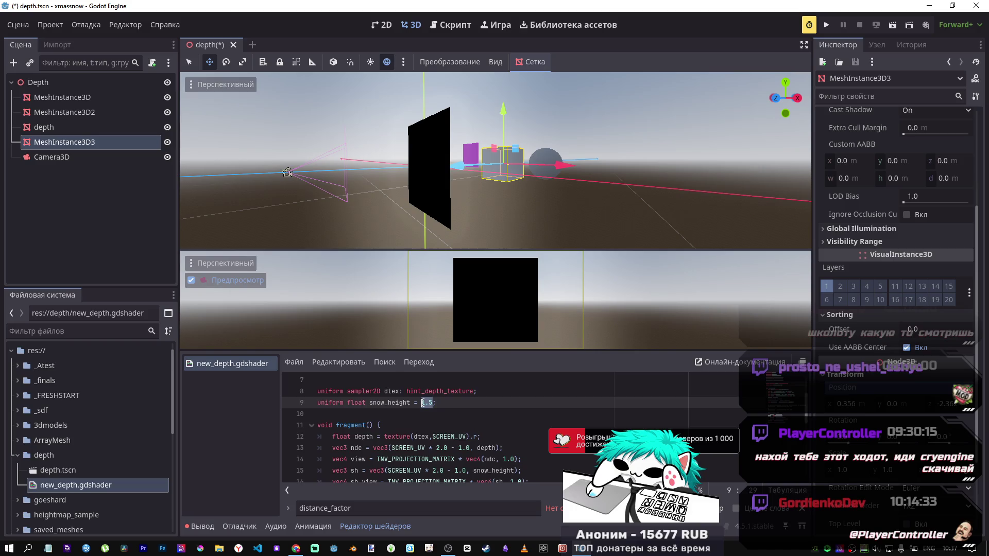
{"action": "type", "text": "0"}
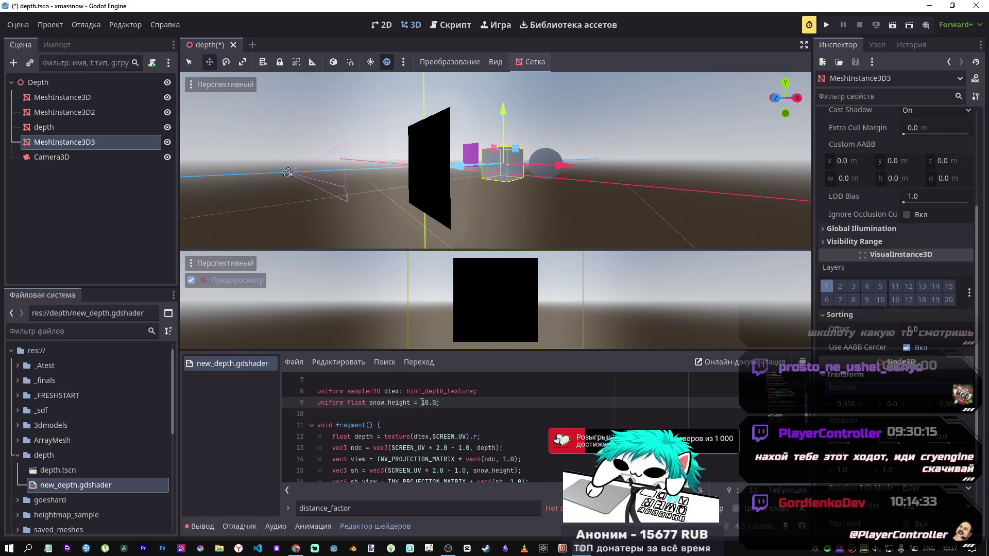
{"action": "key", "text": "ctrl+s"}
{"action": "mouse_move", "coordinate": [472, 169]}
{"action": "left_mouse_down"}
{"action": "mouse_move", "coordinate": [391, 171]}
{"action": "mouse_move", "coordinate": [456, 168]}
{"action": "left_mouse_up"}
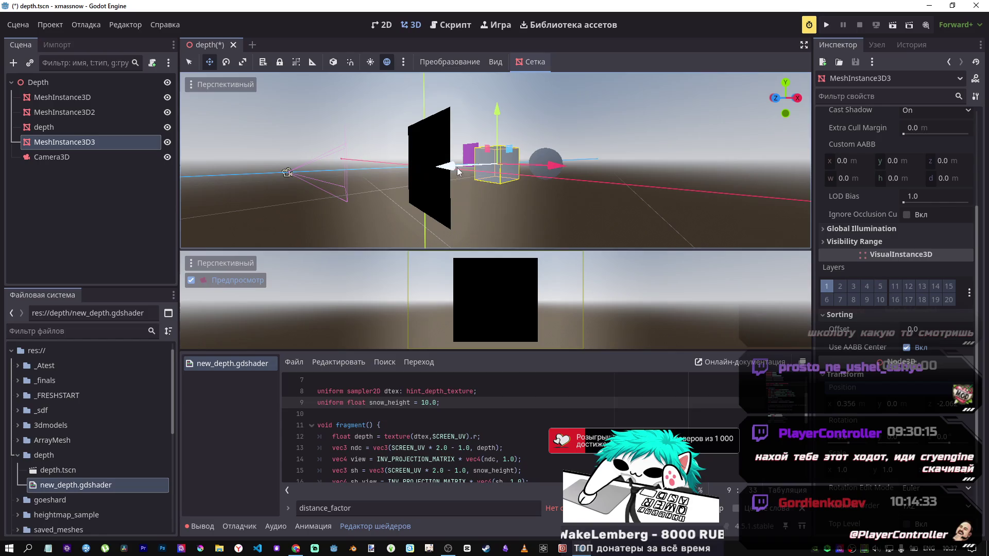
Change '*' to '/' in the linear_depth line, save, and move the cube along Z
{"action": "scroll", "coordinate": [519, 391], "scroll_direction": "down", "scroll_amount": 2}
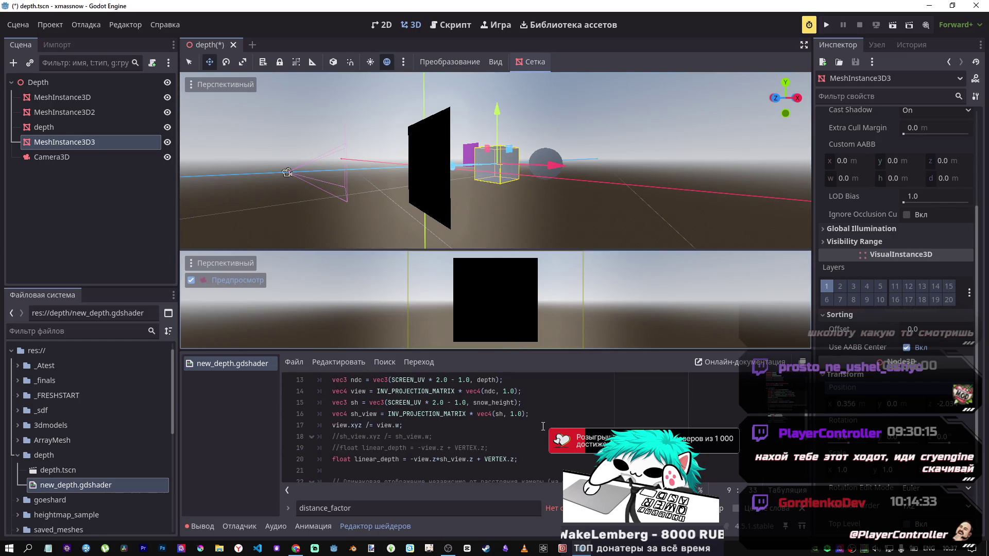
{"action": "left_click", "coordinate": [440, 459]}
{"action": "key", "text": "BackSpace"}
{"action": "type", "text": "/"}
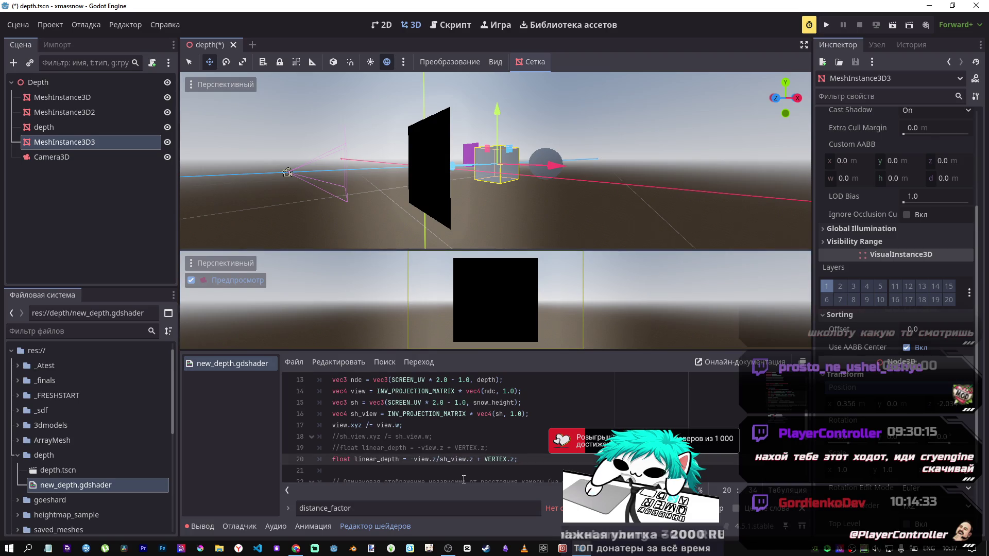
{"action": "key", "text": "ctrl+s"}
{"action": "scroll", "coordinate": [399, 428], "scroll_direction": "up", "scroll_amount": 3}
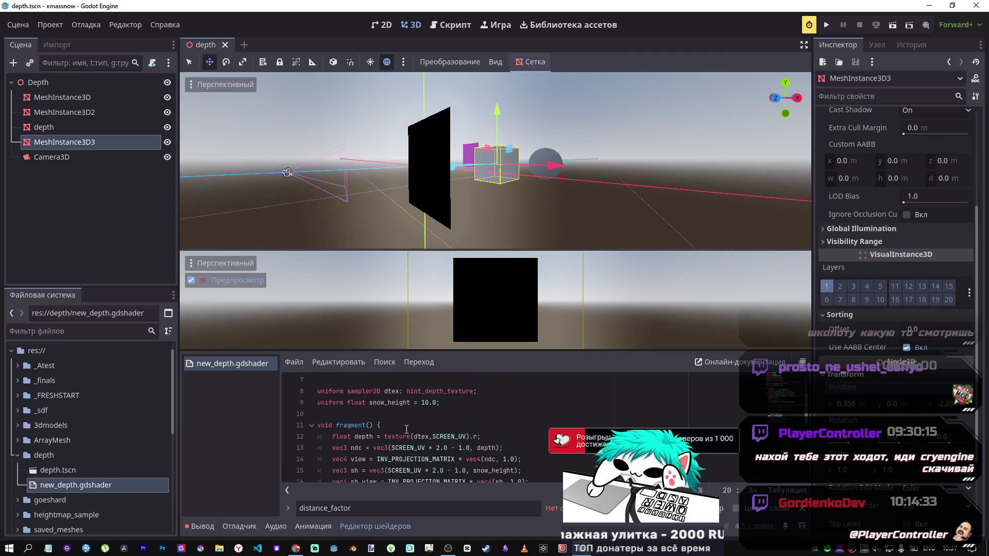
{"action": "scroll", "coordinate": [400, 428], "scroll_direction": "down", "scroll_amount": 3}
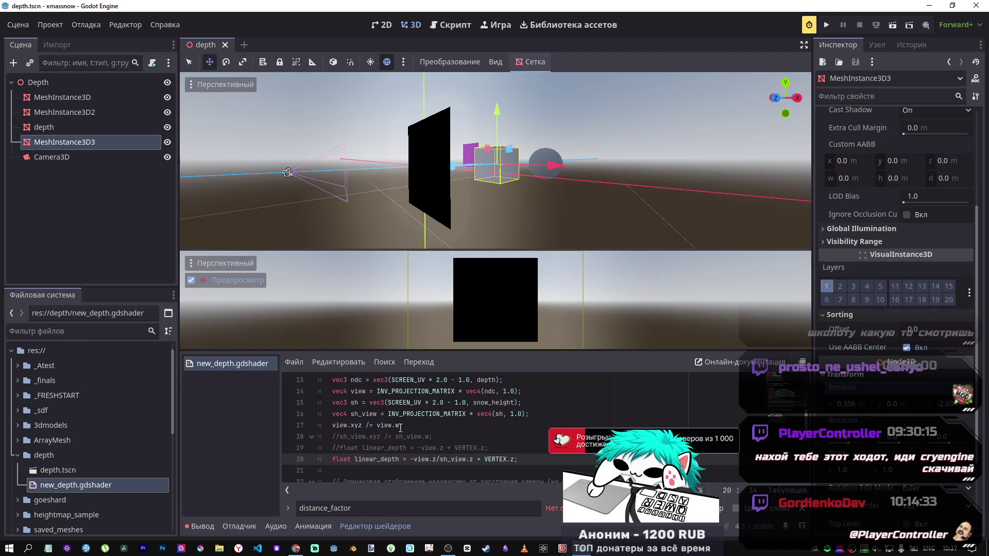
{"action": "mouse_move", "coordinate": [447, 198]}
{"action": "left_mouse_down"}
{"action": "mouse_move", "coordinate": [435, 168]}
{"action": "mouse_move", "coordinate": [378, 173]}
{"action": "mouse_move", "coordinate": [451, 283]}
{"action": "left_mouse_up"}
Replace sh_view.z with sh.z so linear_depth reads -view.z/sh.z + VERTEX.z, and save
{"action": "left_click", "coordinate": [472, 467]}
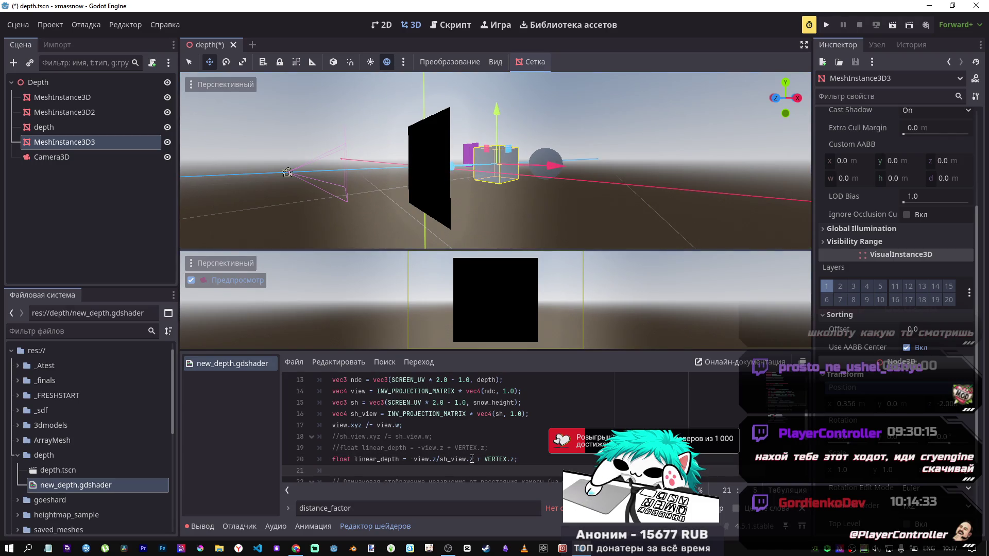
{"action": "left_click_drag", "start_coordinate": [472, 459], "coordinate": [437, 459]}
{"action": "double_click", "coordinate": [354, 402]}
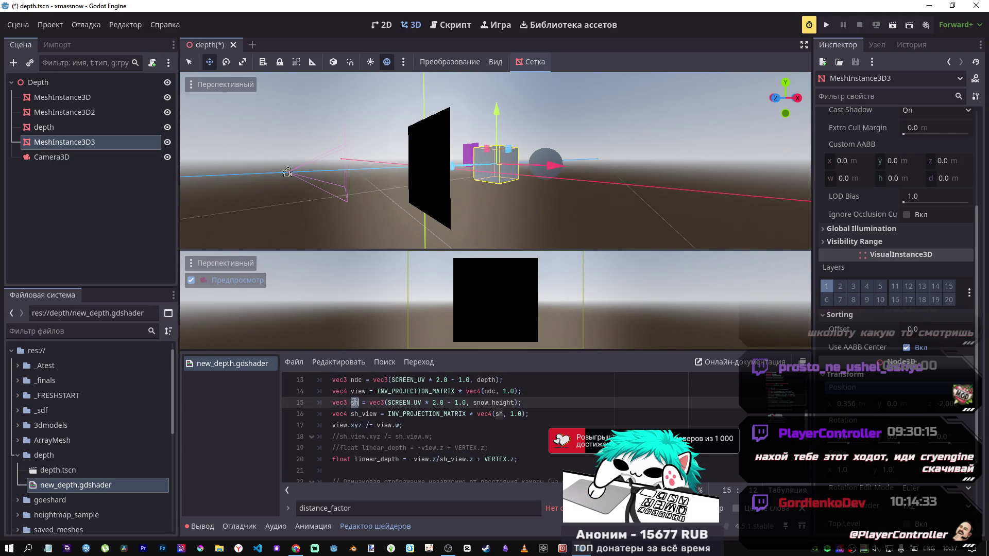
{"action": "left_click", "coordinate": [470, 459]}
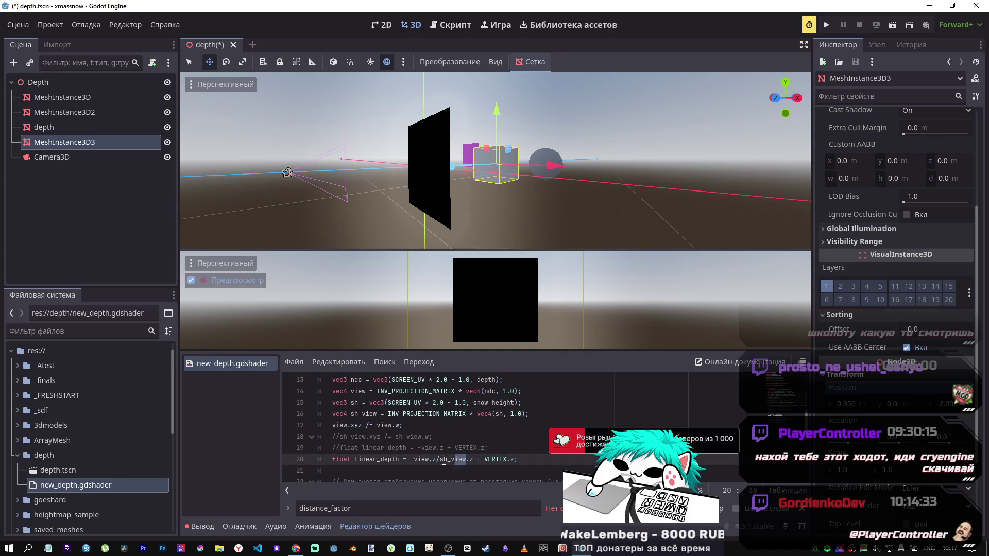
{"action": "left_click_drag", "start_coordinate": [444, 460], "coordinate": [445, 460]}
{"action": "key", "text": "BackSpace"}
{"action": "key", "text": "ctrl+s"}
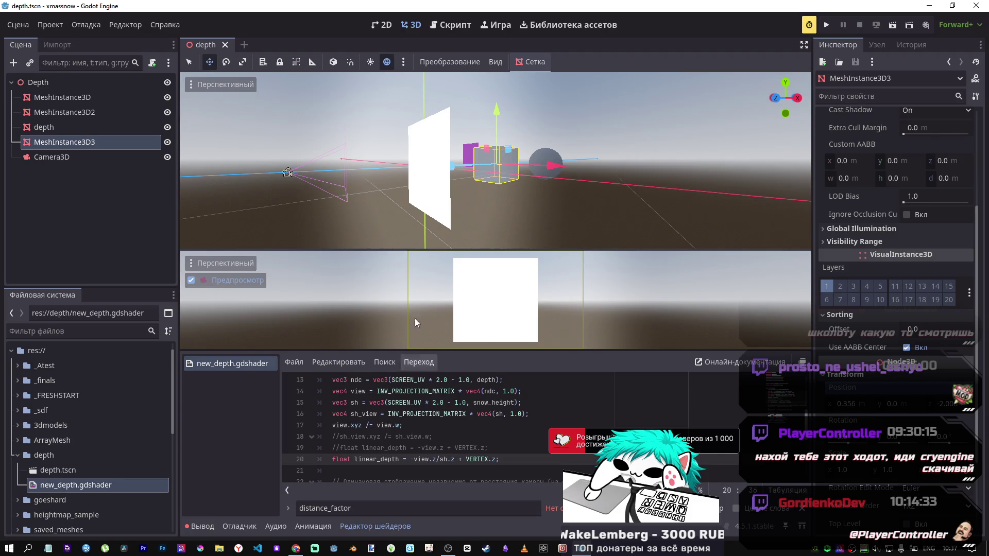
Swap '/' for '*' so line 20 reads -view.z*sh.z, save, and test by moving the cube
{"action": "mouse_move", "coordinate": [452, 166]}
{"action": "left_mouse_down"}
{"action": "mouse_move", "coordinate": [369, 178]}
{"action": "mouse_move", "coordinate": [464, 175]}
{"action": "left_mouse_up"}
{"action": "scroll", "coordinate": [408, 435], "scroll_direction": "up", "scroll_amount": 3}
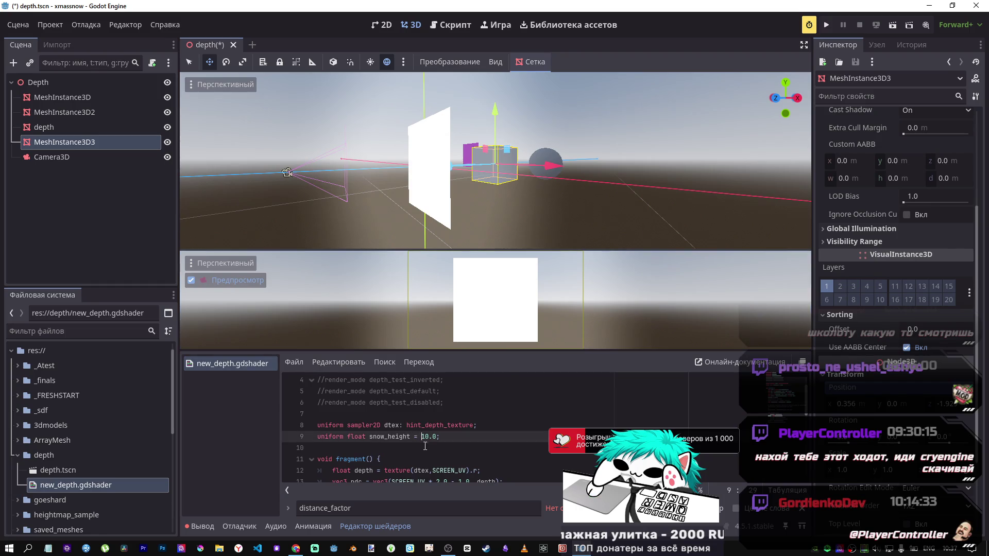
{"action": "scroll", "coordinate": [422, 435], "scroll_direction": "down", "scroll_amount": 3}
{"action": "scroll", "coordinate": [435, 457], "scroll_direction": "down", "scroll_amount": 1}
{"action": "left_click", "coordinate": [441, 427]}
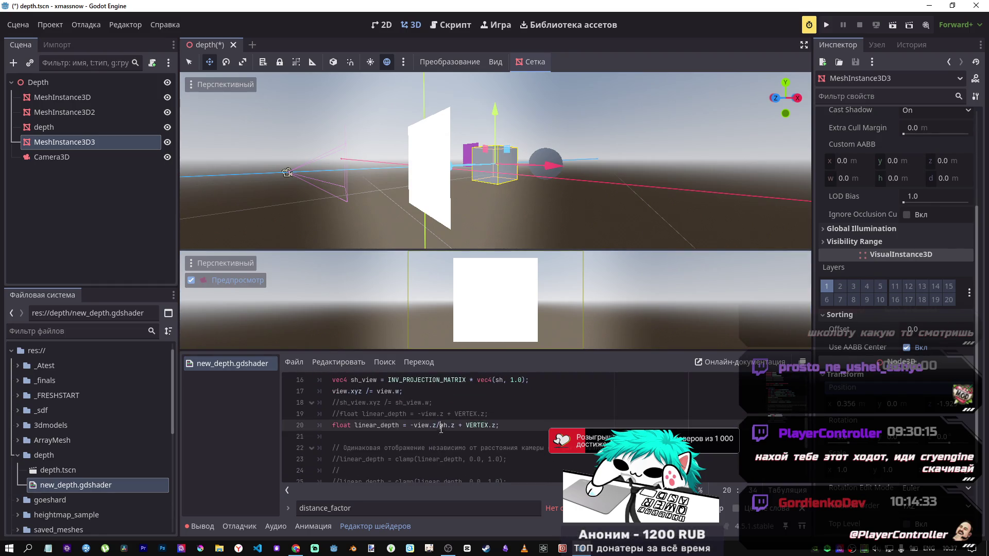
{"action": "key", "text": "BackSpace"}
{"action": "type", "text": "*"}
{"action": "key", "text": "ctrl+s"}
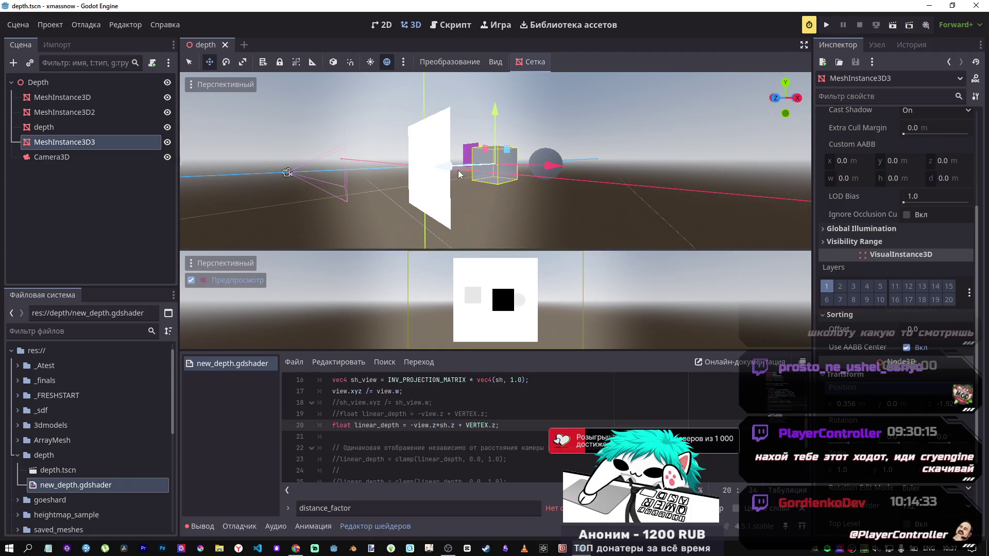
{"action": "mouse_move", "coordinate": [448, 167]}
{"action": "left_mouse_down"}
{"action": "mouse_move", "coordinate": [459, 167]}
{"action": "mouse_move", "coordinate": [437, 167]}
{"action": "mouse_move", "coordinate": [482, 170]}
{"action": "mouse_move", "coordinate": [419, 172]}
{"action": "mouse_move", "coordinate": [442, 176]}
{"action": "mouse_move", "coordinate": [432, 201]}
{"action": "mouse_move", "coordinate": [457, 195]}
{"action": "left_mouse_up"}
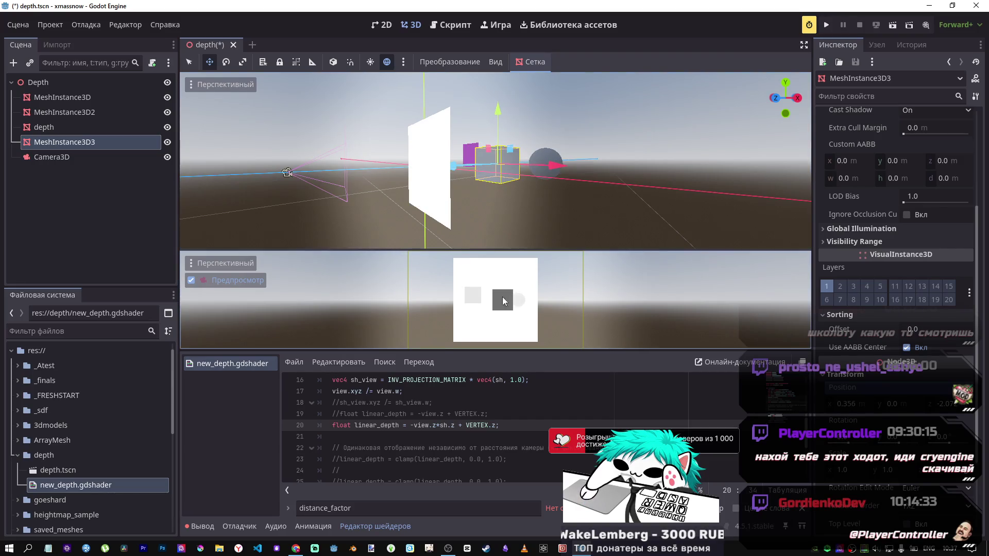
{"action": "scroll", "coordinate": [441, 411], "scroll_direction": "up", "scroll_amount": 3}
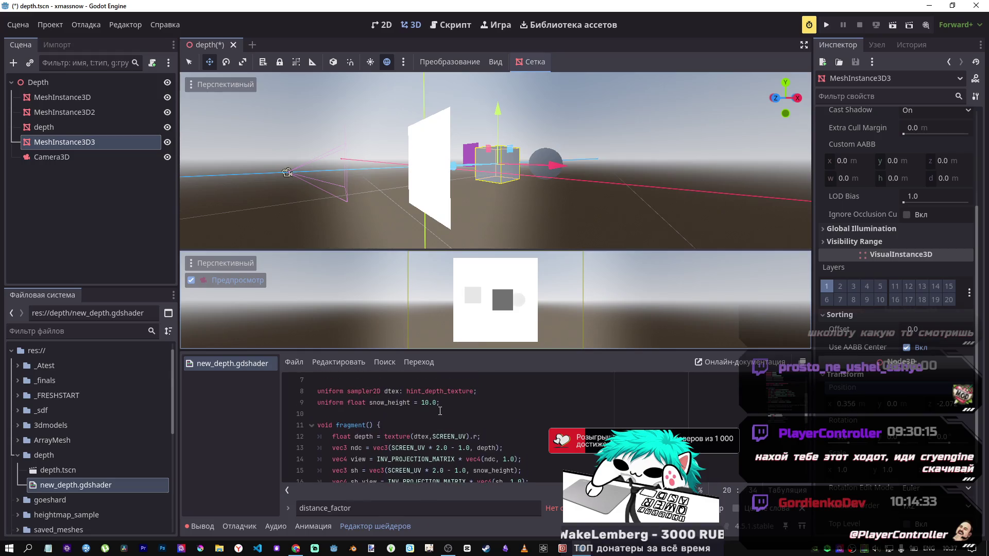
Try snow_height 0.1, save, and nudge the cube to refresh the preview
{"action": "left_click", "coordinate": [423, 403]}
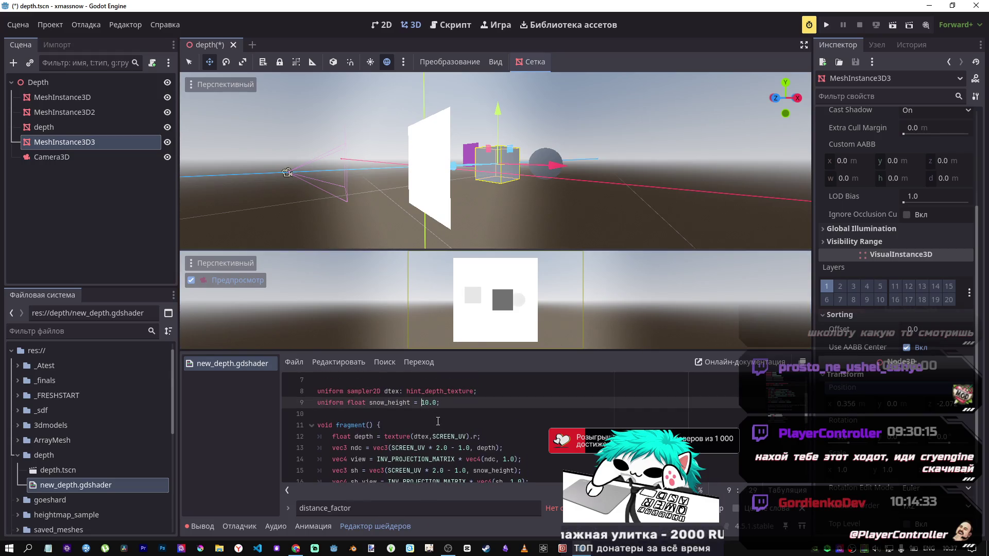
{"action": "type", "text": "6"}
{"action": "key", "text": "Right"}
{"action": "key", "text": "Right"}
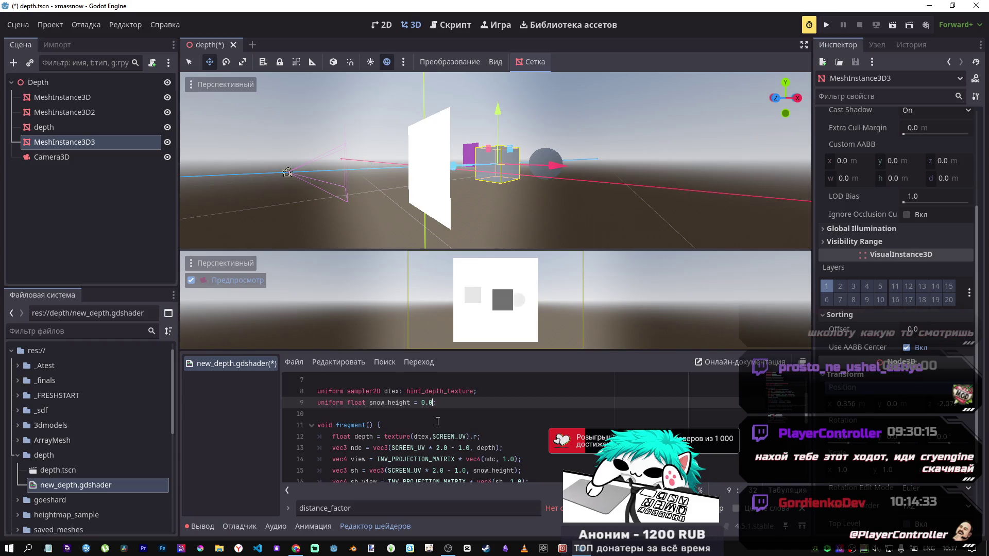
{"action": "type", "text": "1"}
{"action": "key", "text": "ctrl+s"}
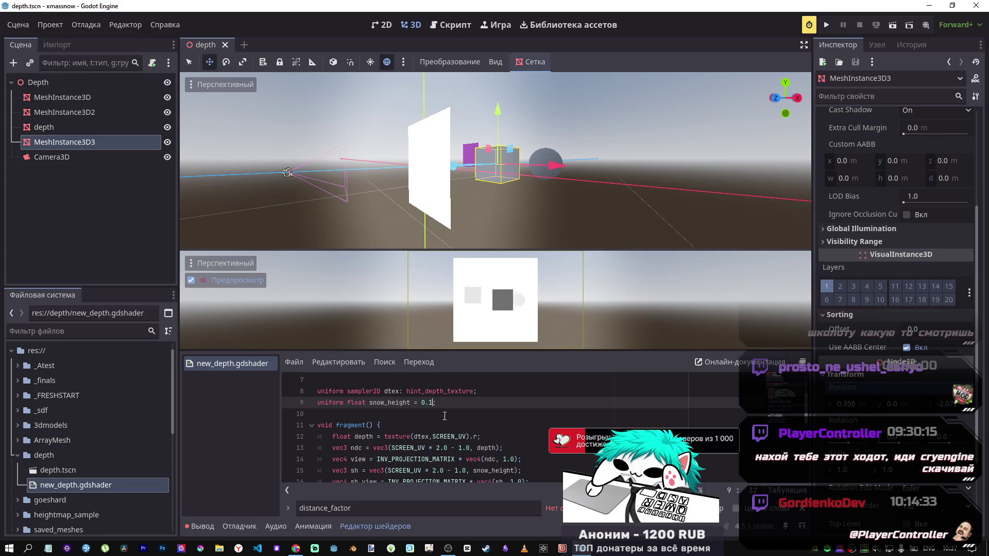
{"action": "left_click_drag", "start_coordinate": [457, 165], "coordinate": [455, 166]}
Change snow_height to 2.0 and save the shader
{"action": "left_click_drag", "start_coordinate": [433, 403], "coordinate": [418, 402]}
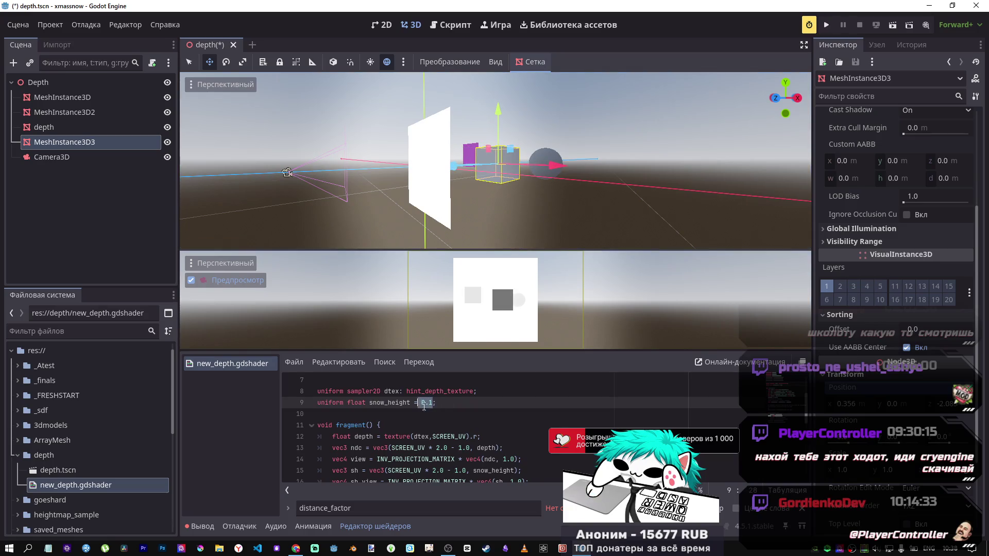
{"action": "type", "text": "2."}
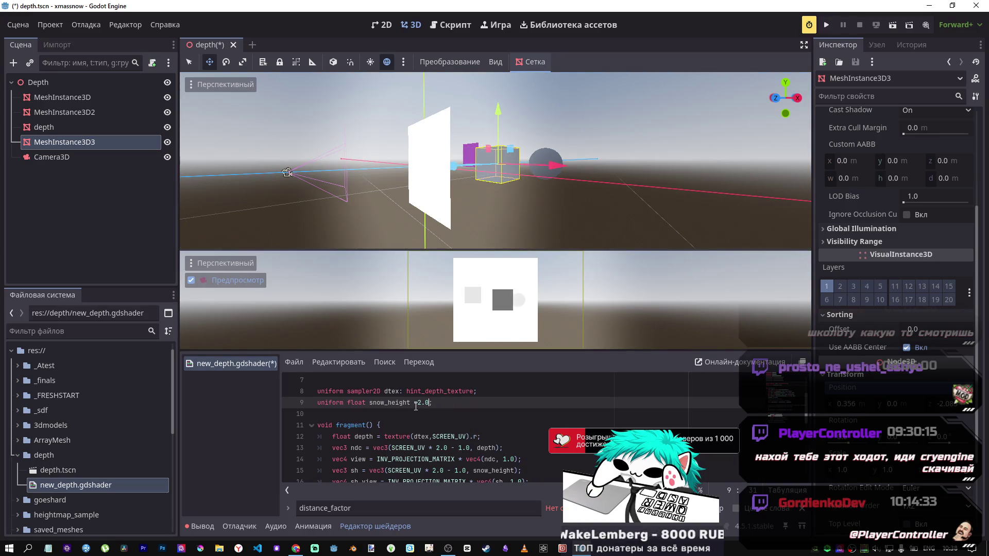
{"action": "left_click", "coordinate": [416, 402]}
{"action": "key", "text": "ctrl+s"}
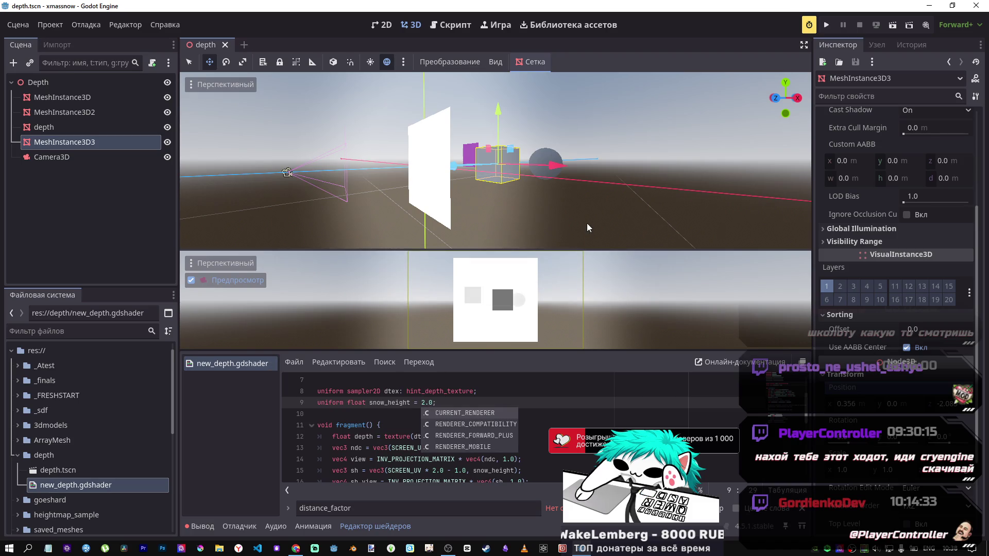
Reselect MeshInstance3D3 in the scene tree and nudge it along Z to compare the preview
{"action": "left_click", "coordinate": [30, 24]}
{"action": "left_click", "coordinate": [75, 272]}
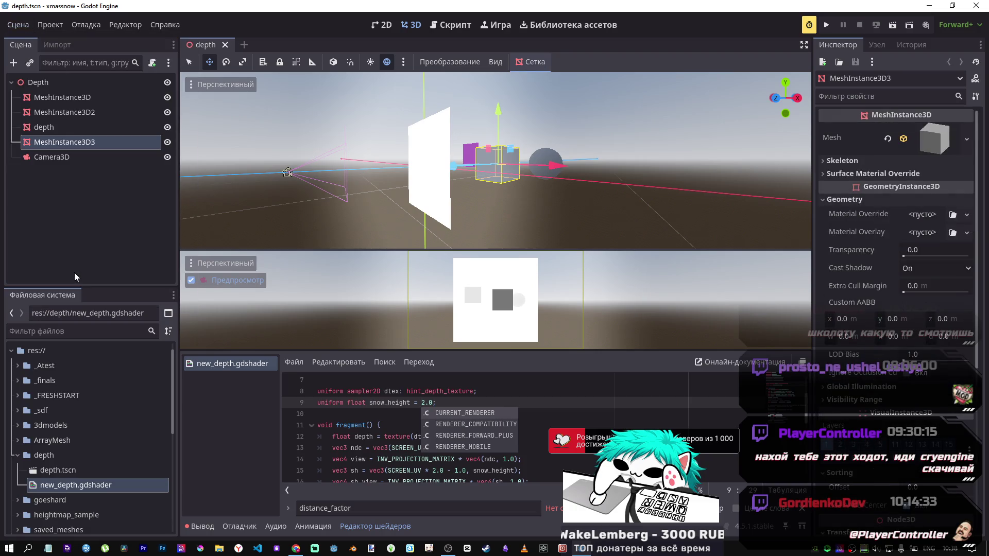
{"action": "left_click", "coordinate": [77, 127]}
{"action": "left_click", "coordinate": [100, 142]}
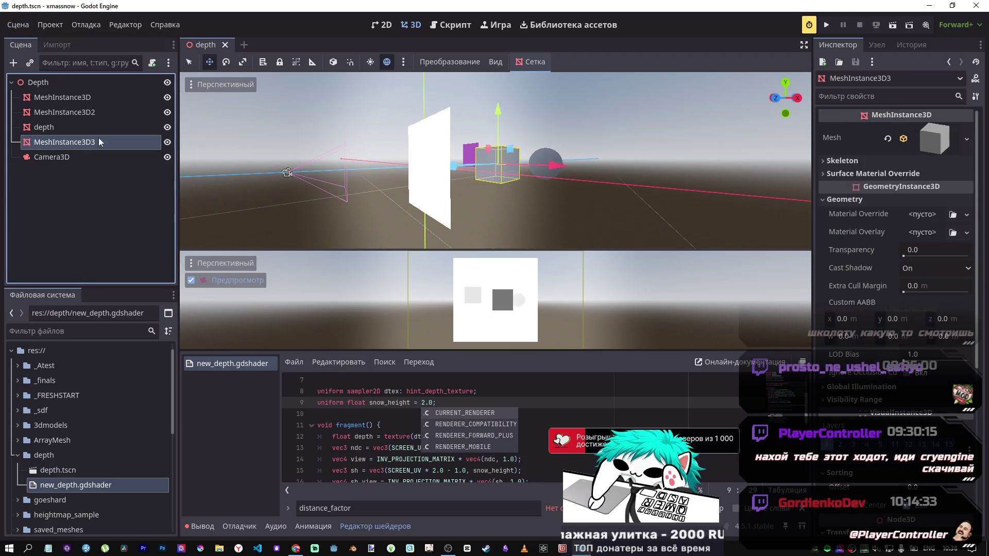
{"action": "left_click_drag", "start_coordinate": [448, 170], "coordinate": [456, 173]}
{"action": "left_click", "coordinate": [374, 419]}
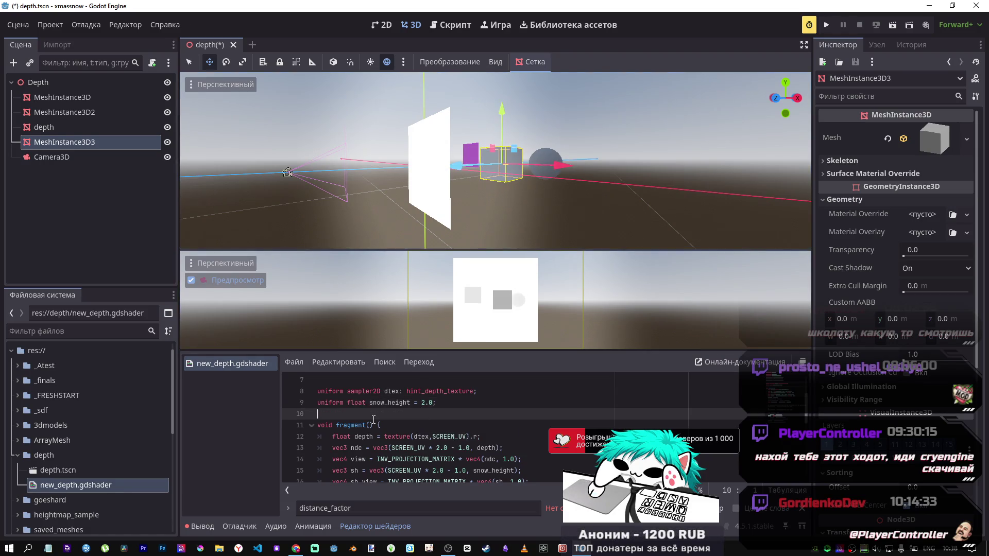
{"action": "scroll", "coordinate": [374, 419], "scroll_direction": "down", "scroll_amount": 2}
Delete the *sh.z factor so linear_depth reads -view.z + VERTEX.z, save, and move the cube along Z
{"action": "left_click", "coordinate": [437, 459]}
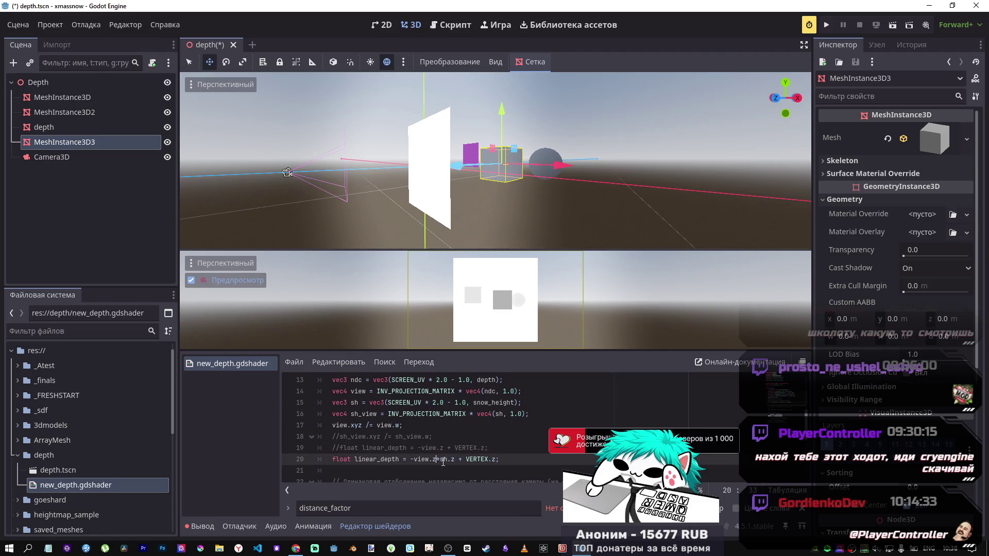
{"action": "key", "text": "Delete"}
{"action": "key", "text": "Delete"}
{"action": "key", "text": "Delete"}
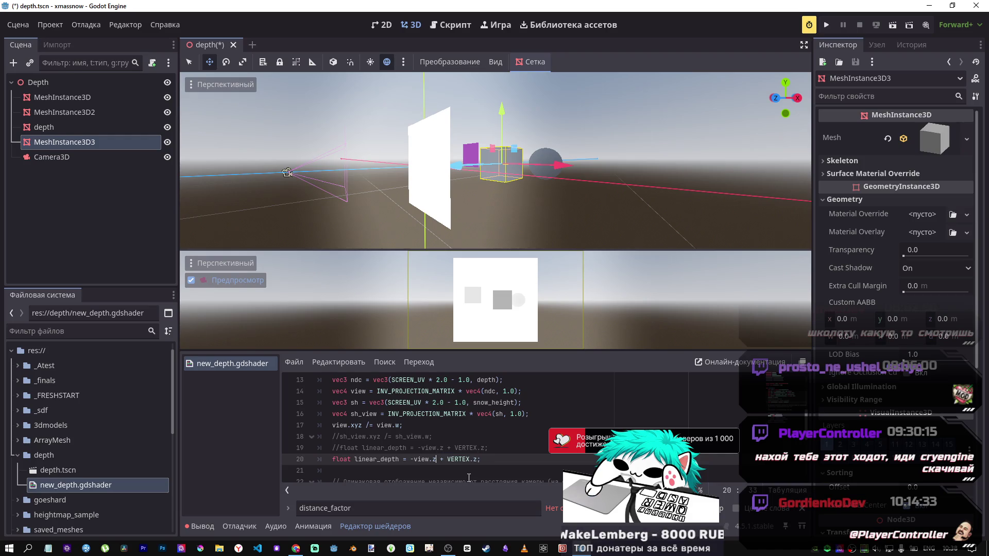
{"action": "key", "text": "ctrl+s"}
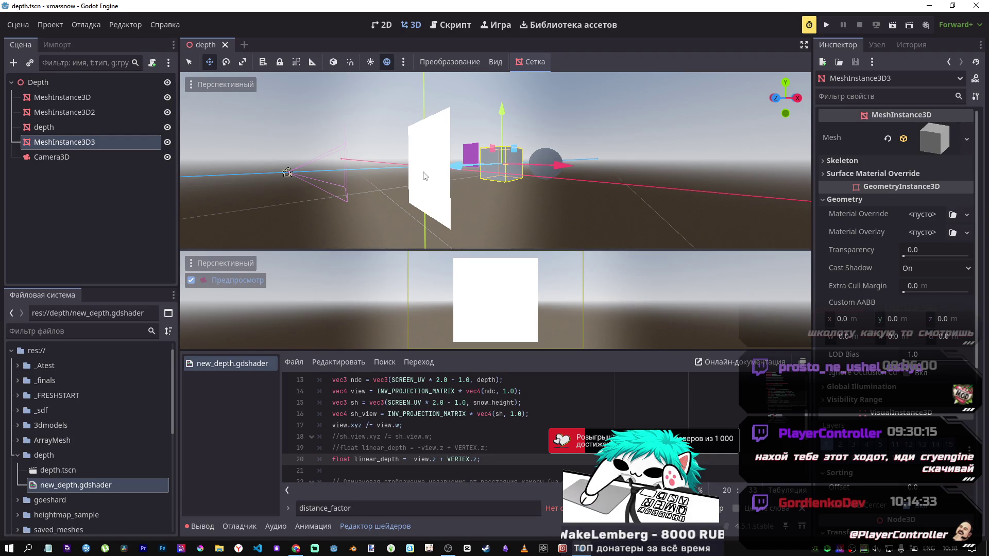
{"action": "mouse_move", "coordinate": [456, 165]}
{"action": "left_mouse_down"}
{"action": "mouse_move", "coordinate": [313, 184]}
{"action": "mouse_move", "coordinate": [354, 186]}
{"action": "left_mouse_up"}
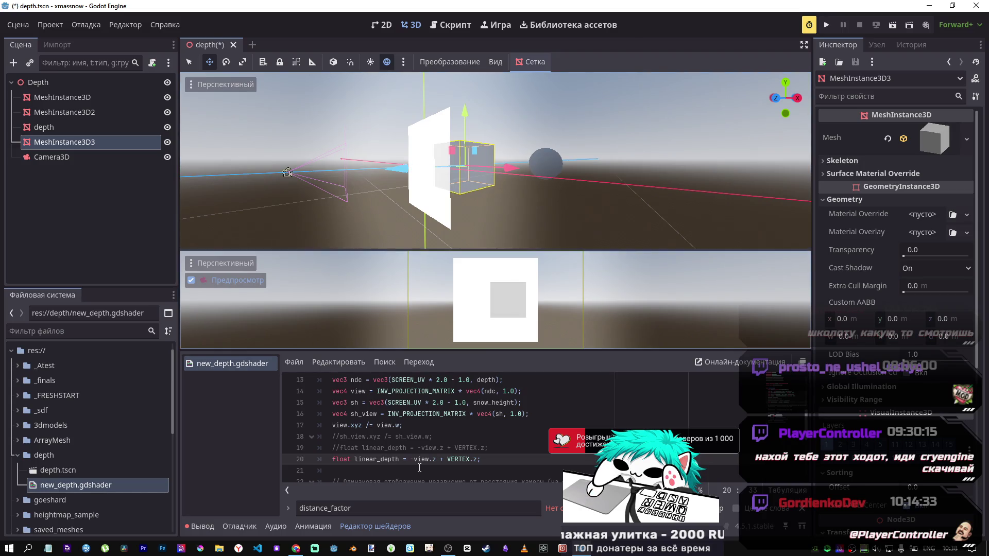
{"action": "left_click", "coordinate": [434, 459]}
{"action": "scroll", "coordinate": [441, 470], "scroll_direction": "up", "scroll_amount": 2}
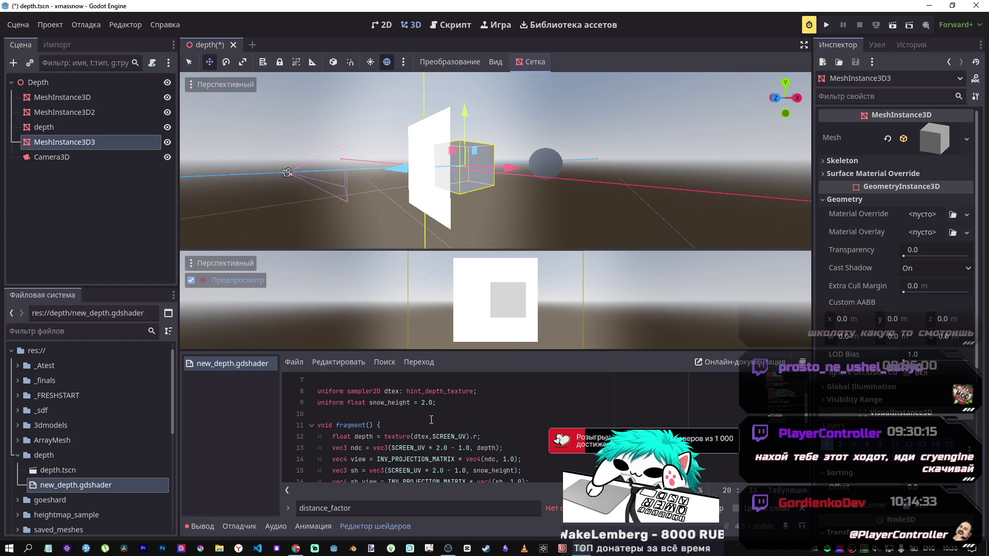
{"action": "scroll", "coordinate": [429, 418], "scroll_direction": "down", "scroll_amount": 4}
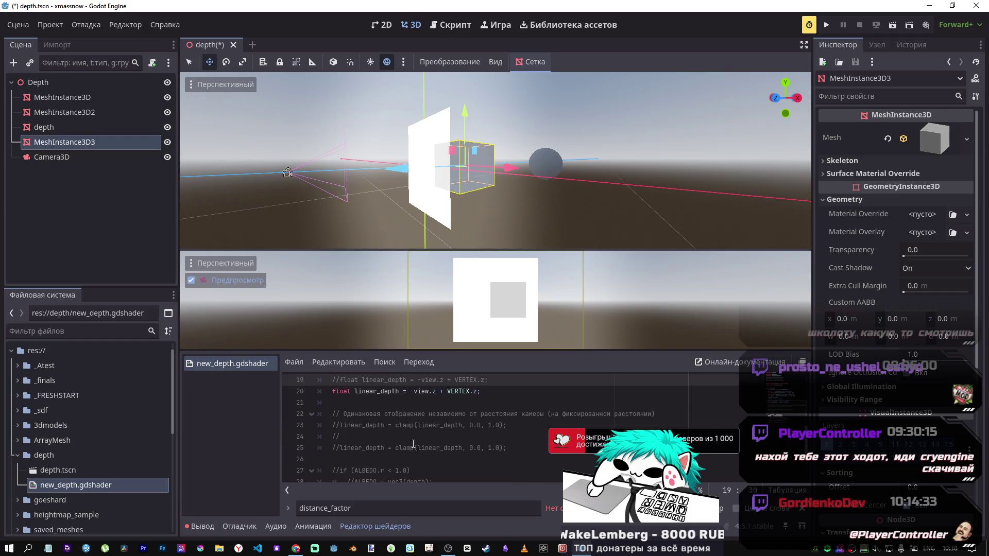
{"action": "scroll", "coordinate": [509, 435], "scroll_direction": "down", "scroll_amount": 2}
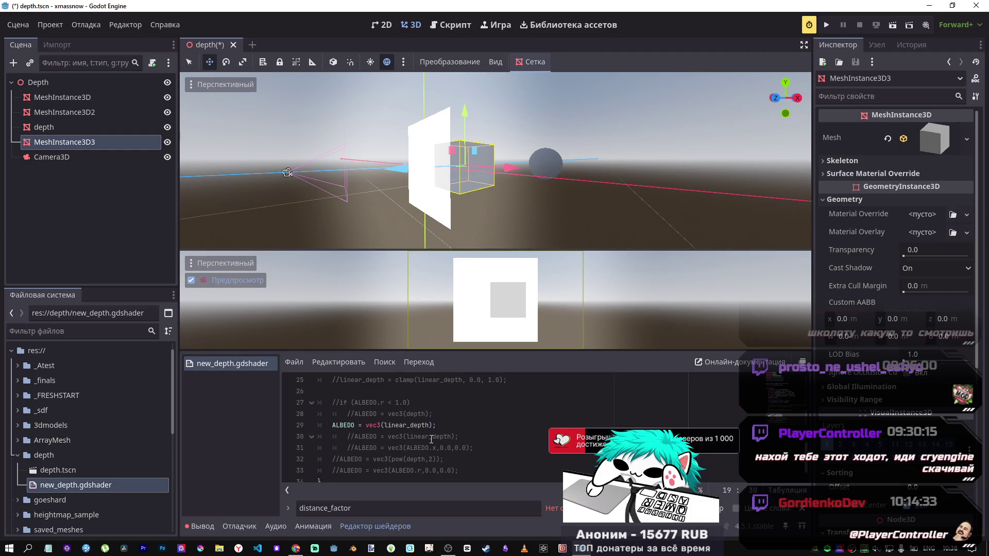
Switch ALBEDO from the linear_depth line to raw vec3(depth) and save the shader
{"action": "left_click", "coordinate": [418, 427]}
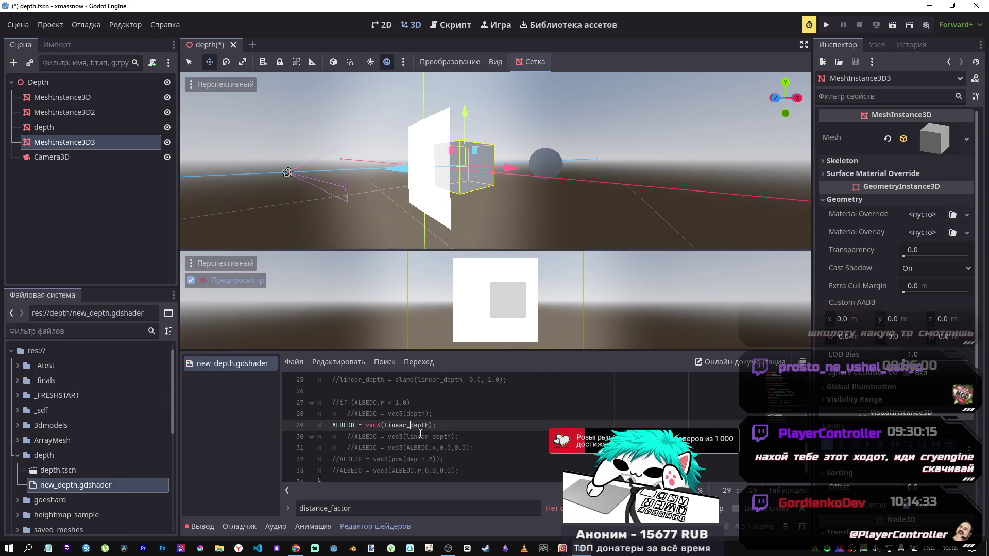
{"action": "key", "text": "ctrl+k"}
{"action": "key", "text": "Up"}
{"action": "key", "text": "ctrl+k"}
{"action": "key", "text": "ctrl+s"}
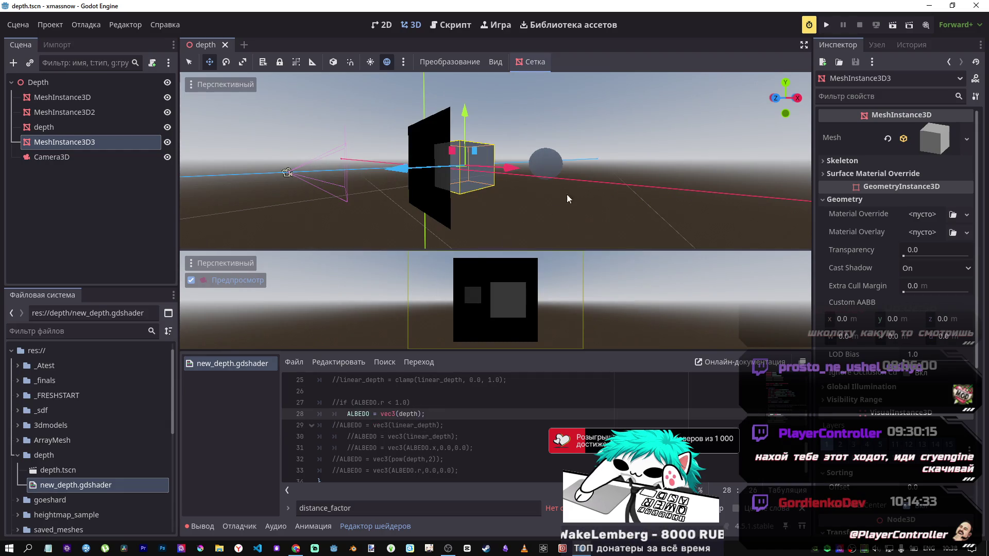
{"action": "mouse_move", "coordinate": [392, 171]}
{"action": "left_mouse_down"}
{"action": "mouse_move", "coordinate": [378, 173]}
{"action": "mouse_move", "coordinate": [536, 166]}
{"action": "mouse_move", "coordinate": [498, 168]}
{"action": "left_mouse_up"}
Append '* snow_height' to the sampled depth on line 12
{"action": "scroll", "coordinate": [451, 410], "scroll_direction": "up", "scroll_amount": 4}
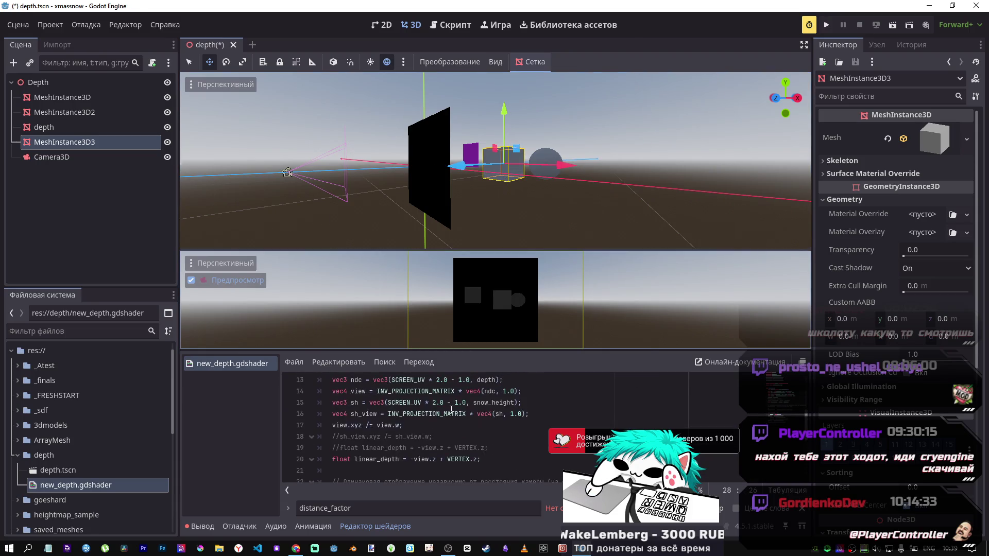
{"action": "scroll", "coordinate": [452, 410], "scroll_direction": "up", "scroll_amount": 1}
{"action": "scroll", "coordinate": [452, 408], "scroll_direction": "down", "scroll_amount": 1}
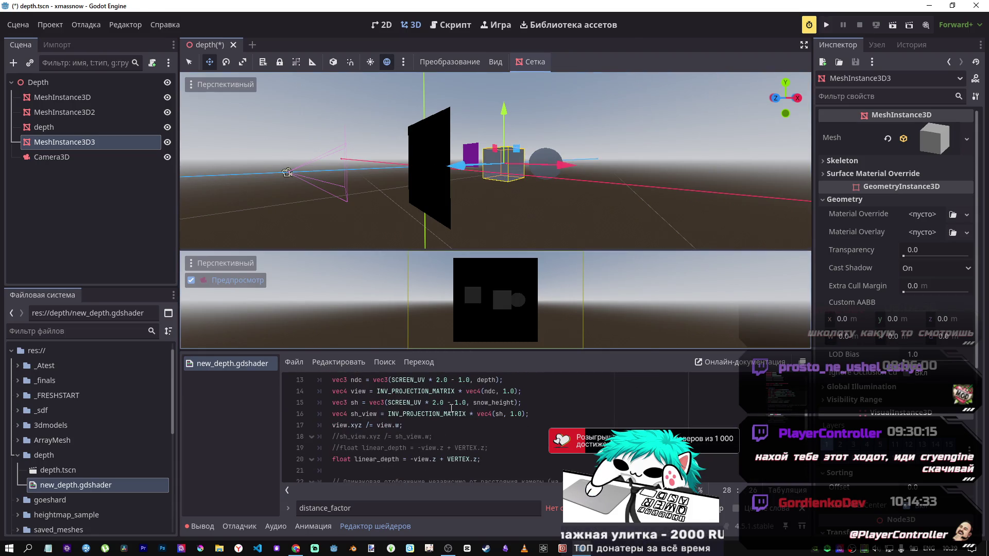
{"action": "scroll", "coordinate": [452, 408], "scroll_direction": "up", "scroll_amount": 1}
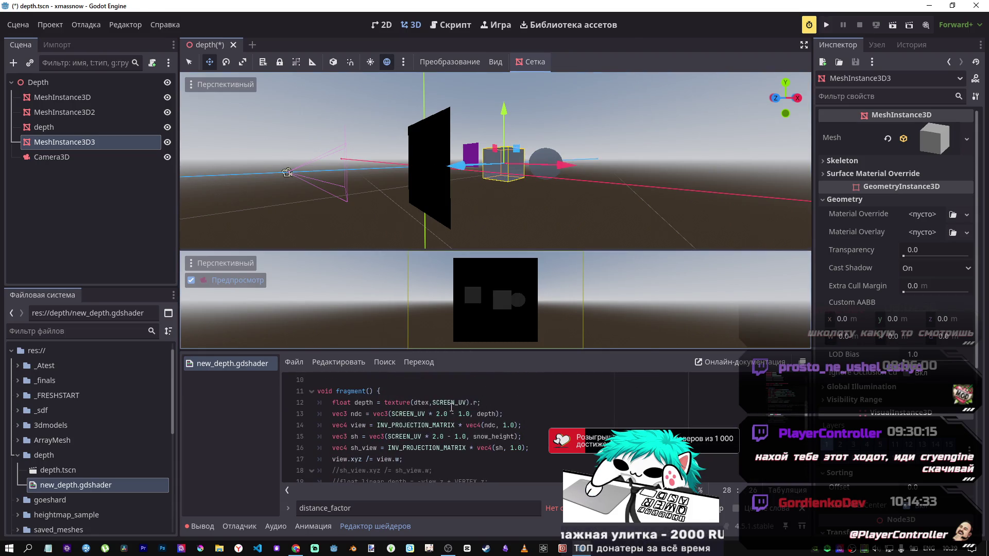
{"action": "left_click", "coordinate": [479, 402]}
{"action": "type", "text": "* ;"}
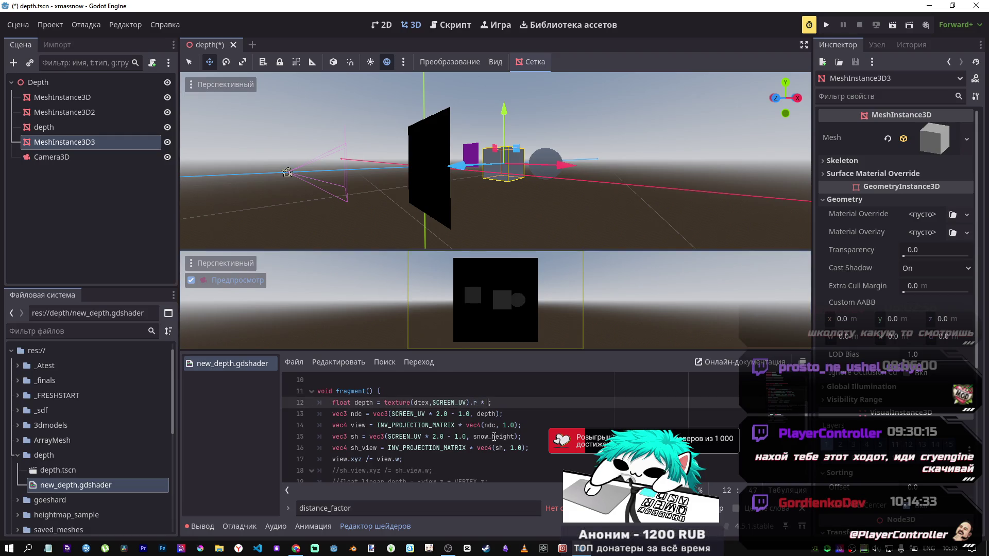
{"action": "left_click", "coordinate": [494, 437], "text": "ctrl"}
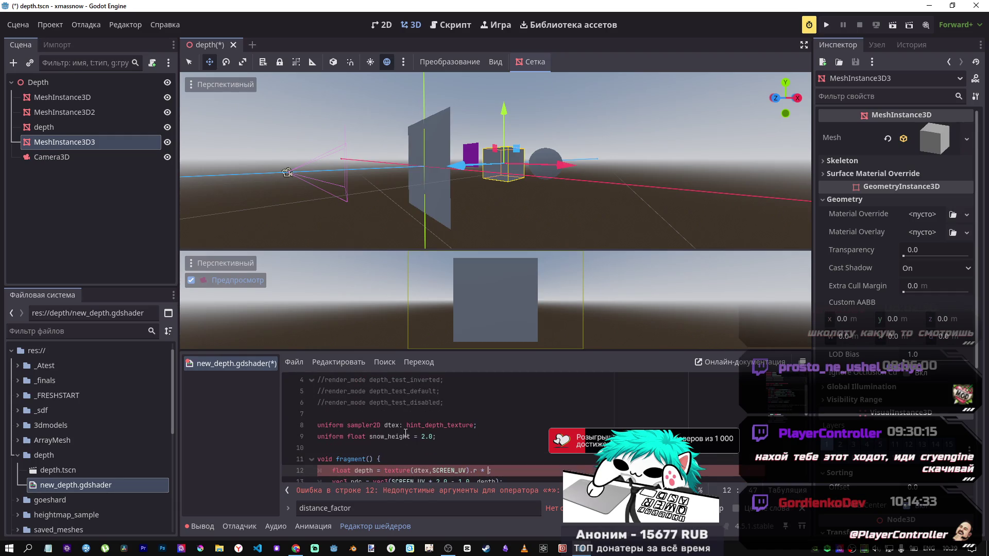
{"action": "left_click", "coordinate": [489, 471]}
{"action": "type", "text": "snow_height"}
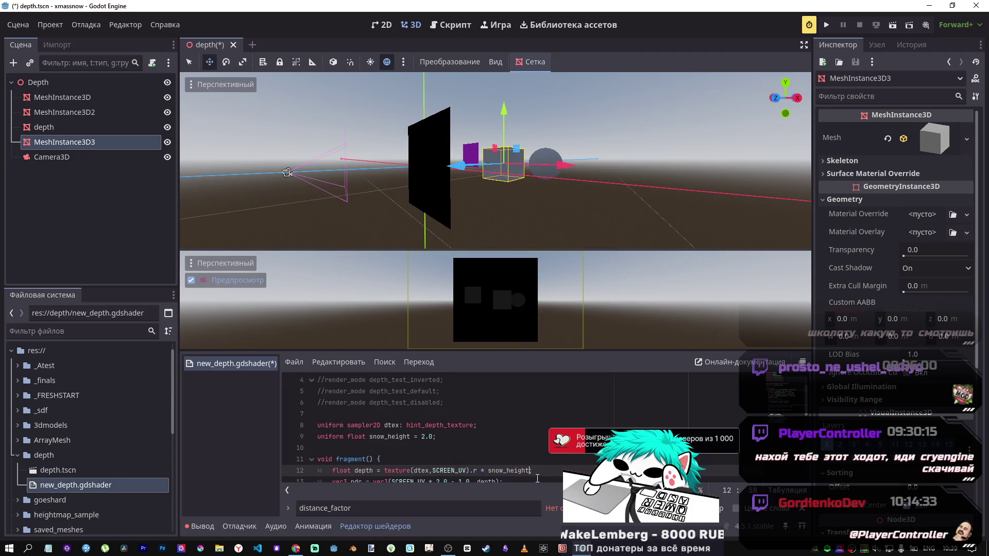
Duplicate the depth line and remove the snow_height multiplier from the copy
{"action": "mouse_move", "coordinate": [456, 166]}
{"action": "left_mouse_down"}
{"action": "mouse_move", "coordinate": [338, 181]}
{"action": "mouse_move", "coordinate": [346, 186]}
{"action": "left_mouse_up"}
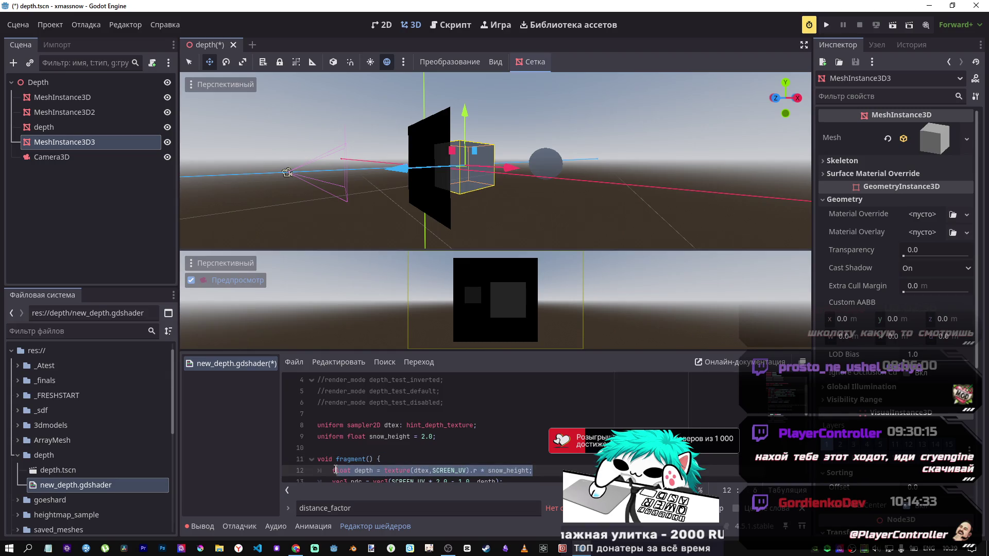
{"action": "left_click", "coordinate": [420, 462]}
{"action": "key", "text": "Down"}
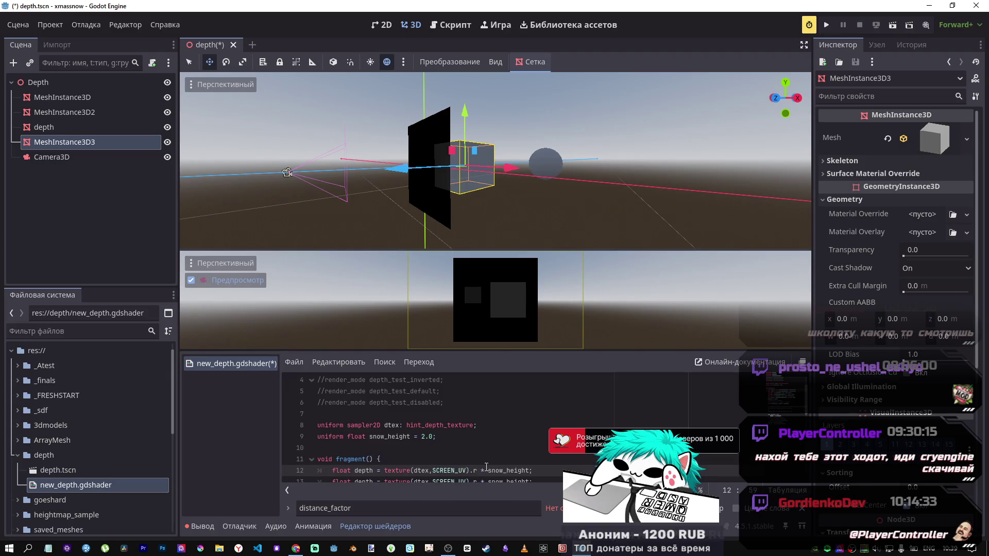
{"action": "scroll", "coordinate": [463, 438], "scroll_direction": "down", "scroll_amount": 2}
{"action": "key", "text": "ctrl+shift+d"}
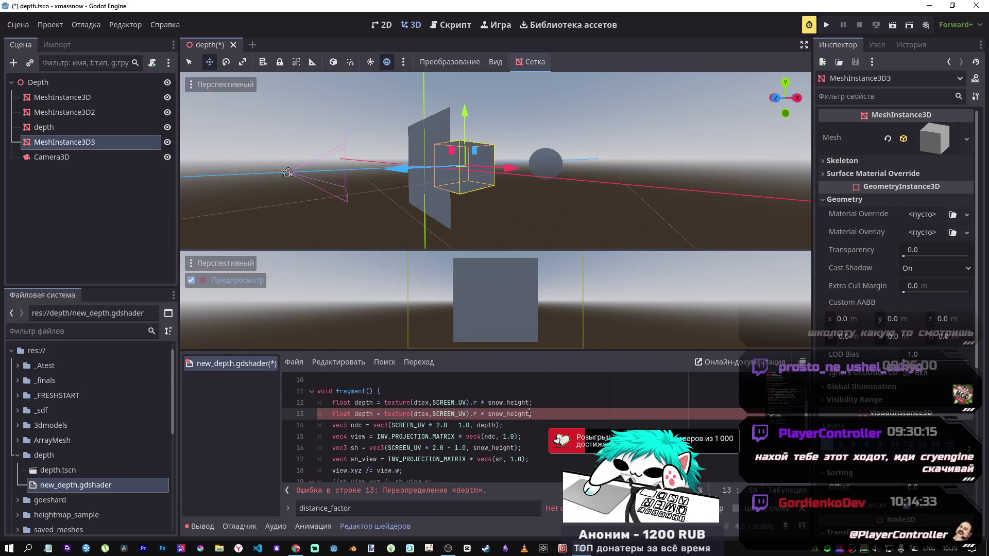
{"action": "left_click_drag", "start_coordinate": [529, 413], "coordinate": [482, 414]}
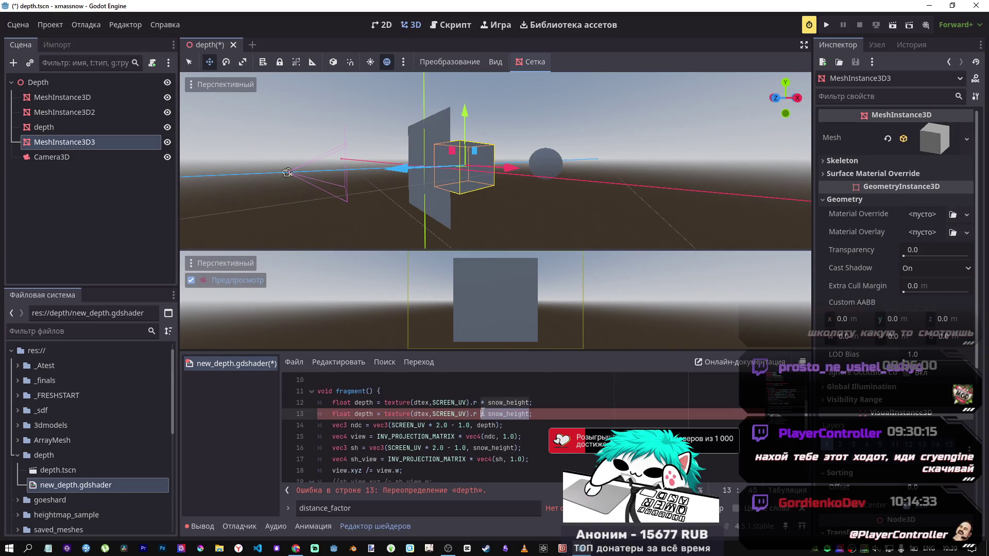
{"action": "key", "text": "BackSpace"}
{"action": "key", "text": "BackSpace"}
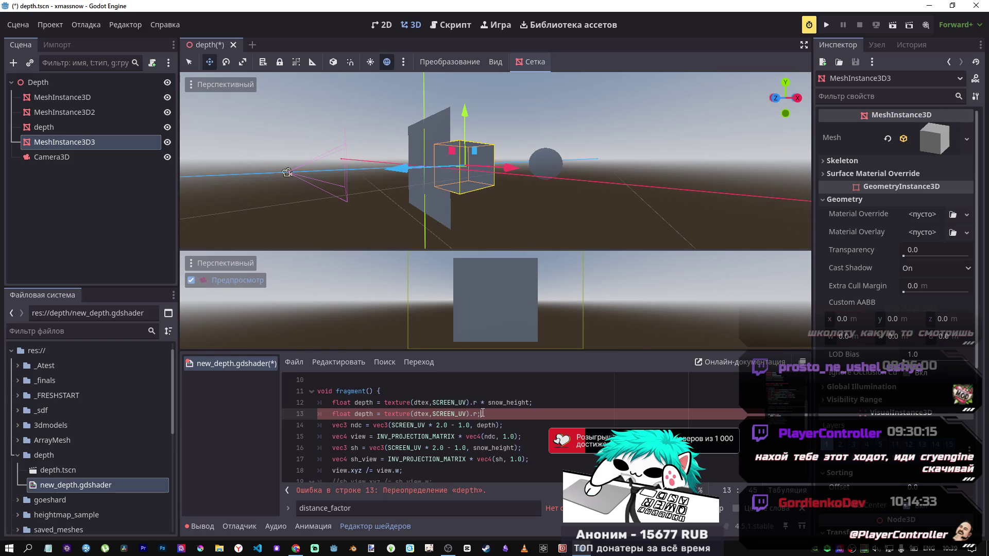
Leave the snow_height-scaled depth line active and comment out the unscaled copy
{"action": "key", "text": "ctrl+k"}
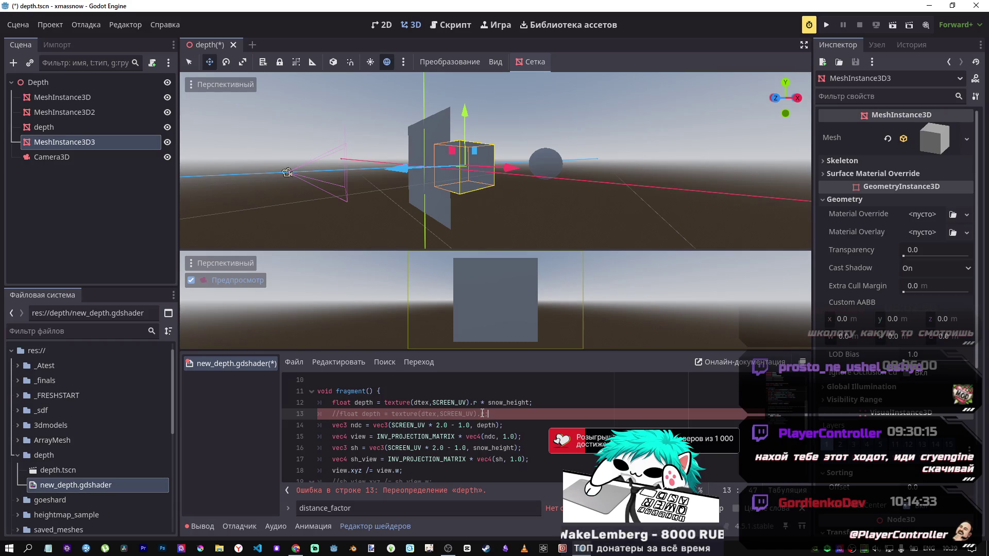
{"action": "key", "text": "ctrl+k"}
{"action": "key", "text": "Up"}
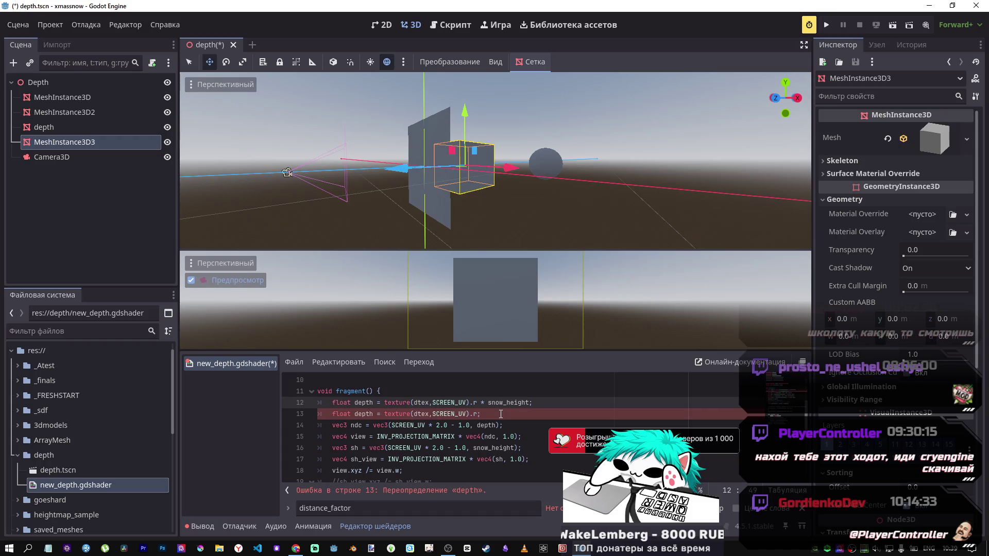
{"action": "key", "text": "ctrl+k"}
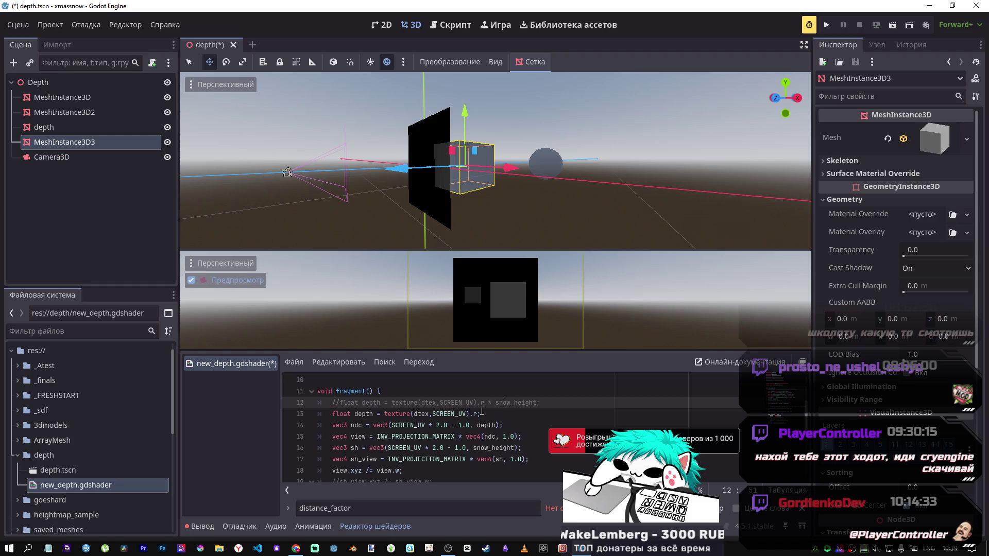
{"action": "key", "text": "Right"}
{"action": "key", "text": "Right"}
{"action": "key", "text": "Right"}
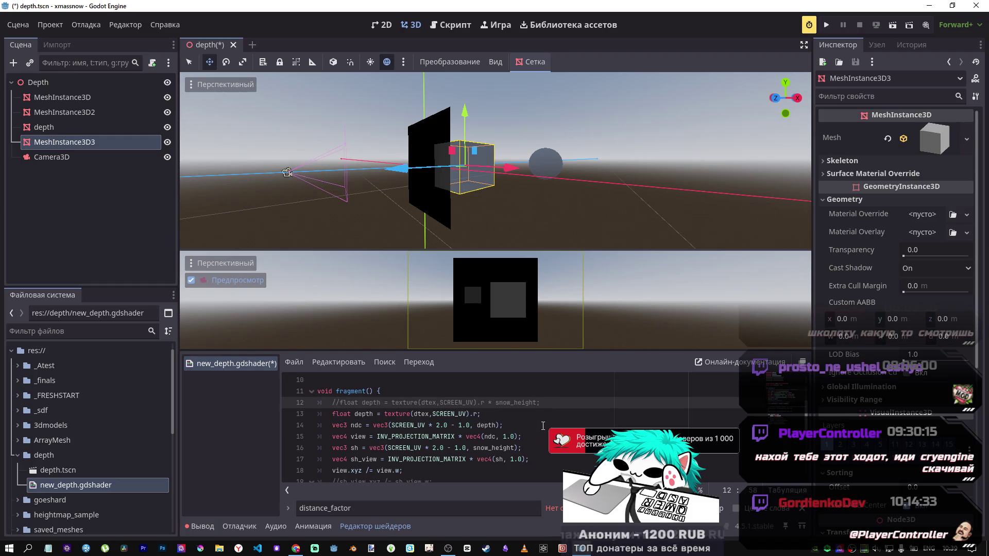
{"action": "key", "text": "ctrl+k"}
{"action": "key", "text": "Down"}
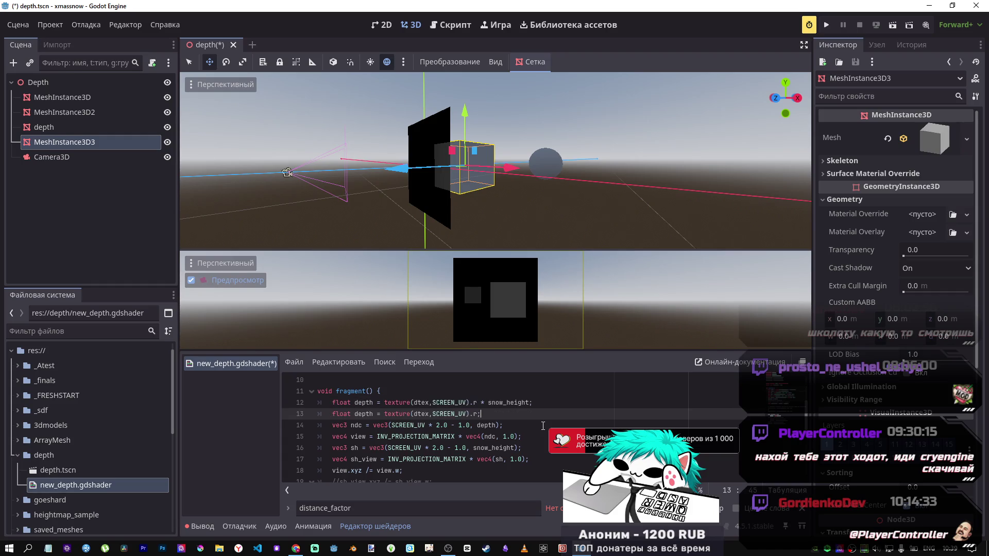
{"action": "key", "text": "ctrl+k"}
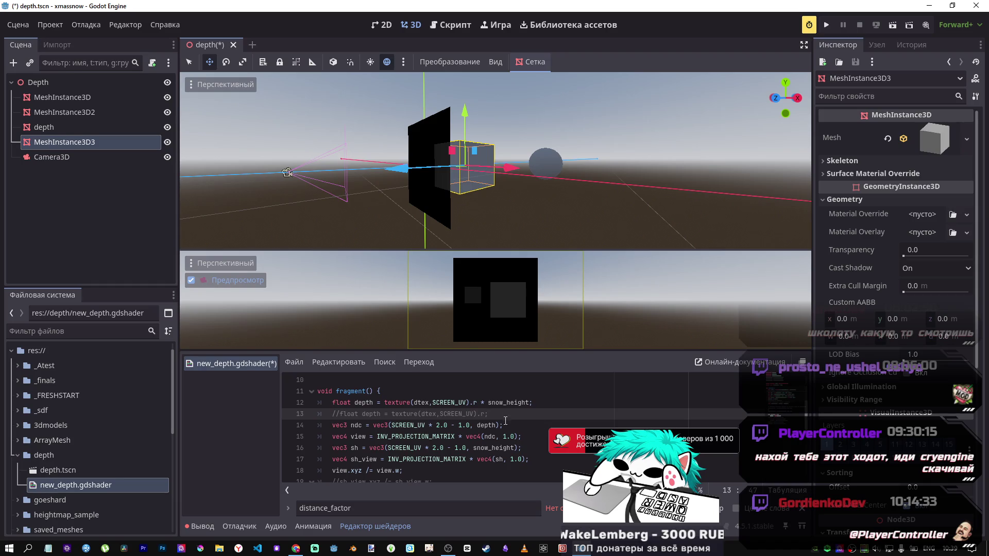
Orbit the viewport around the quad and cube and review the snow_height lines
{"action": "scroll", "coordinate": [543, 426], "scroll_direction": "up", "scroll_amount": 2}
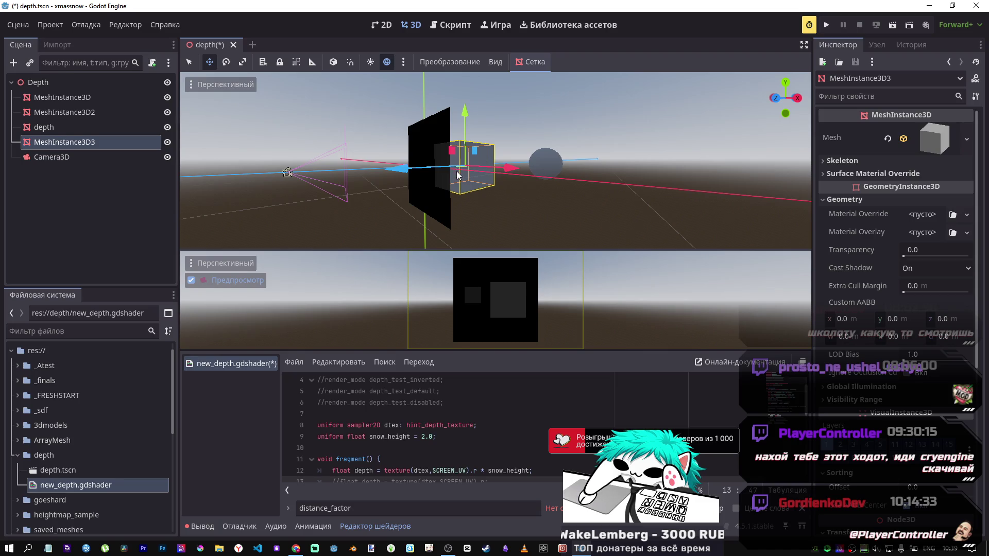
{"action": "left_click_drag", "start_coordinate": [488, 153], "coordinate": [472, 313]}
{"action": "scroll", "coordinate": [885, 374], "scroll_direction": "down", "scroll_amount": 5}
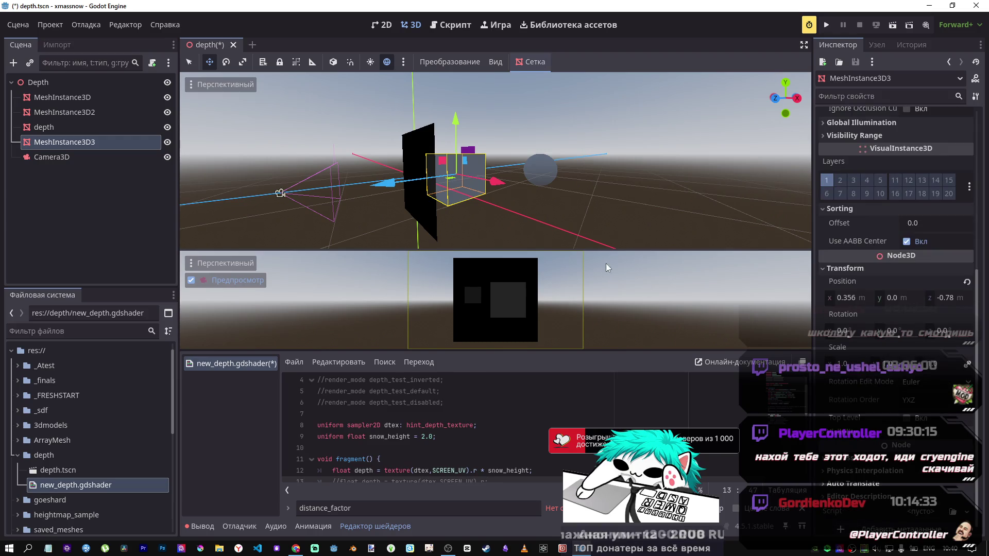
{"action": "scroll", "coordinate": [456, 441], "scroll_direction": "down", "scroll_amount": 2}
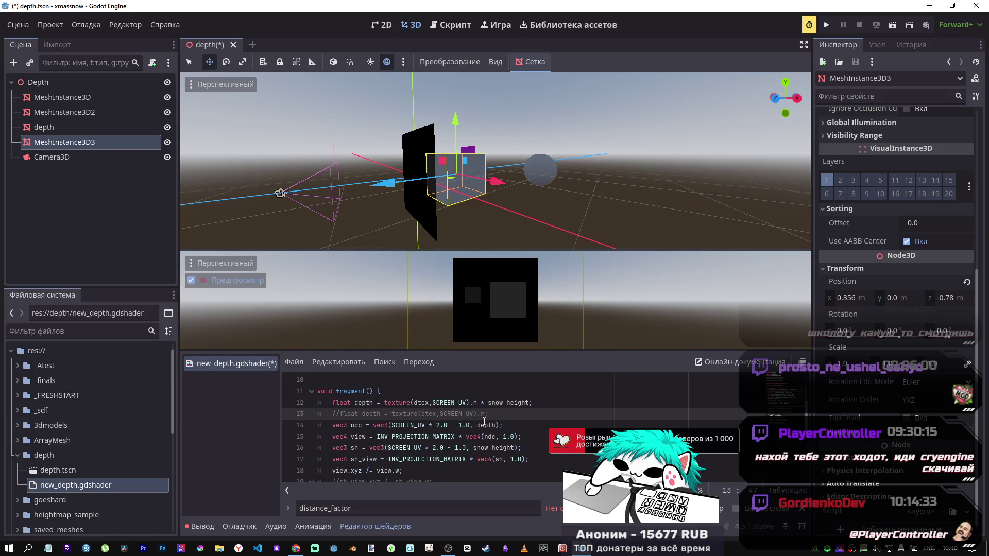
{"action": "scroll", "coordinate": [412, 450], "scroll_direction": "up", "scroll_amount": 2}
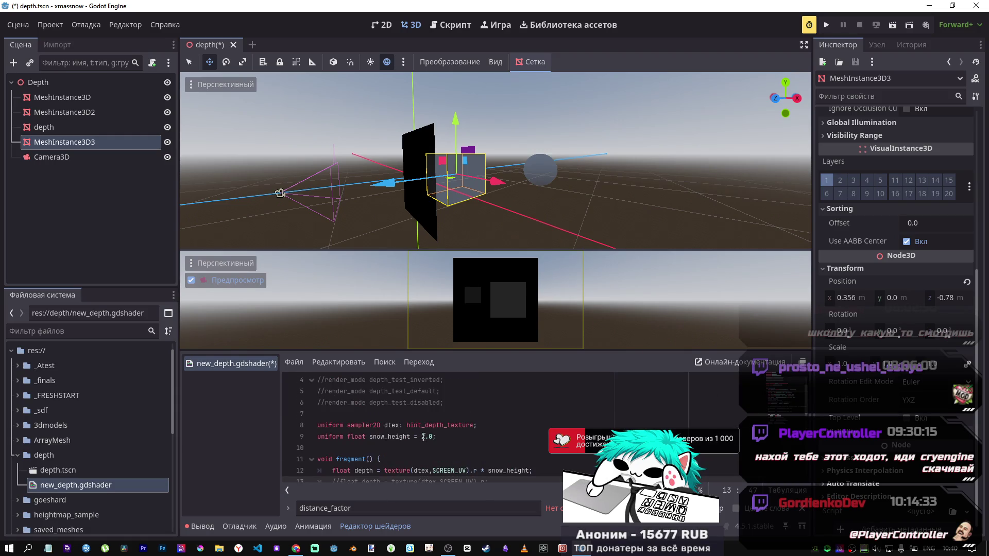
{"action": "left_click", "coordinate": [423, 437]}
{"action": "left_click", "coordinate": [488, 470]}
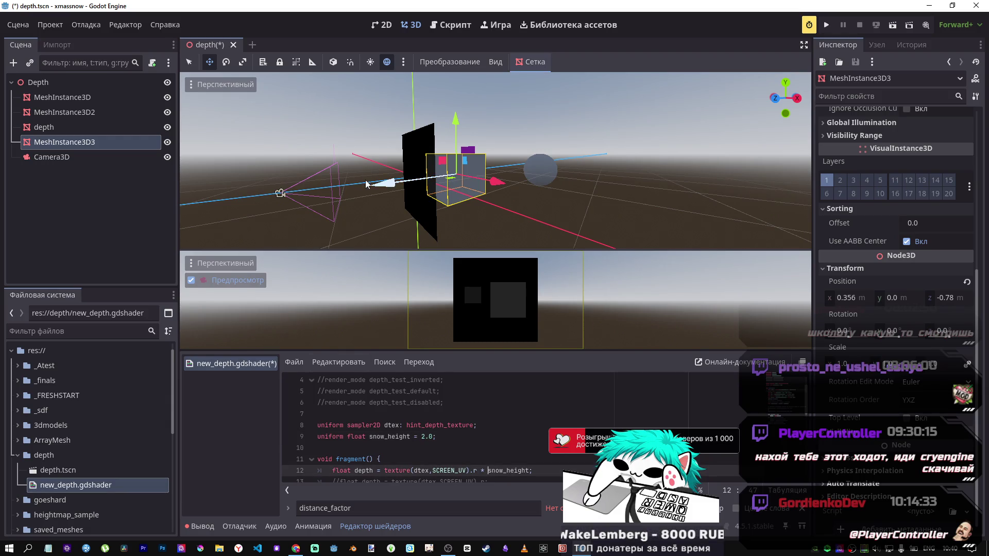
Select MeshInstance3D3 and set its Inspector Position z to -0.51
{"action": "left_click", "coordinate": [104, 127]}
{"action": "left_click", "coordinate": [104, 142]}
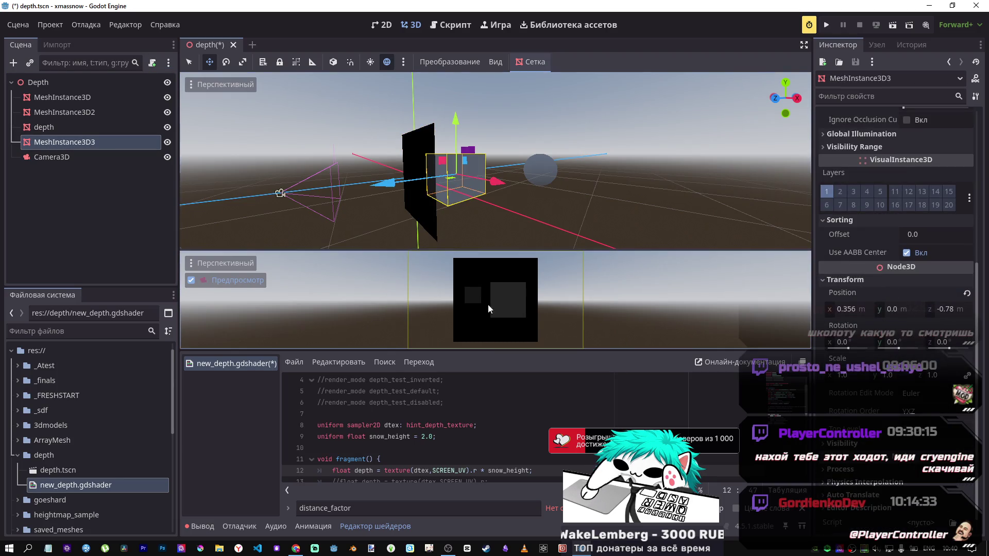
{"action": "scroll", "coordinate": [952, 349], "scroll_direction": "up", "scroll_amount": 2}
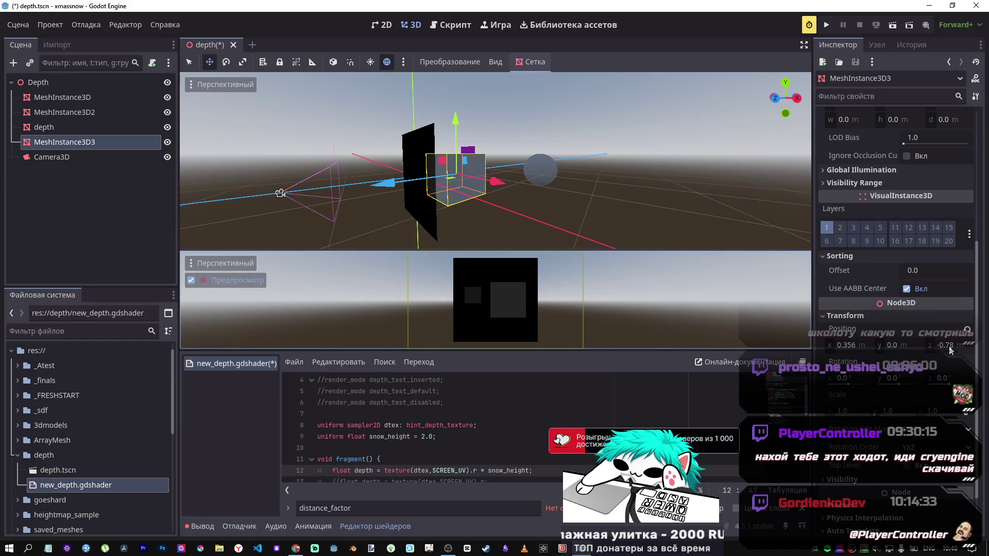
{"action": "left_click_drag", "start_coordinate": [951, 350], "coordinate": [969, 351]}
{"action": "left_click", "coordinate": [948, 351]}
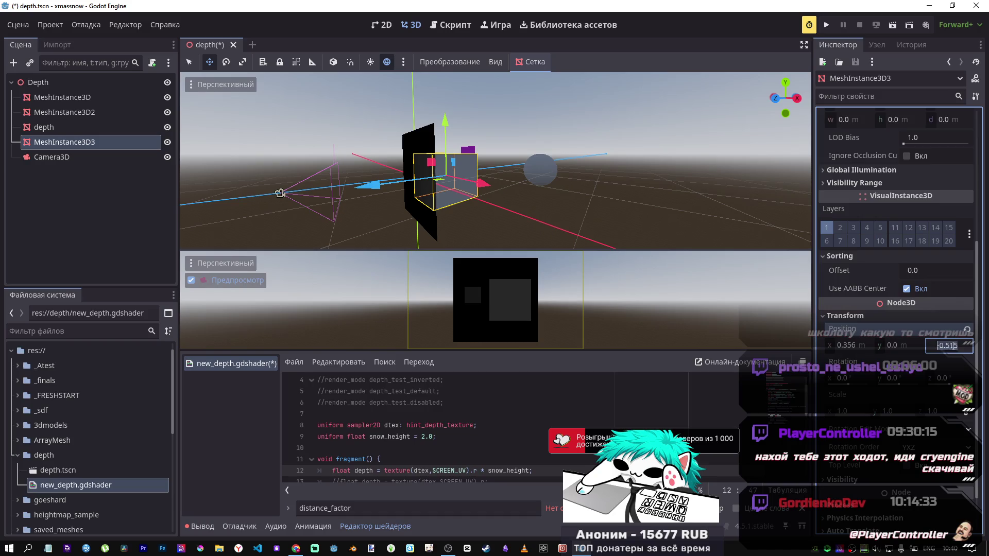
{"action": "key", "text": "BackSpace"}
{"action": "key", "text": "BackSpace"}
{"action": "key", "text": "Return"}
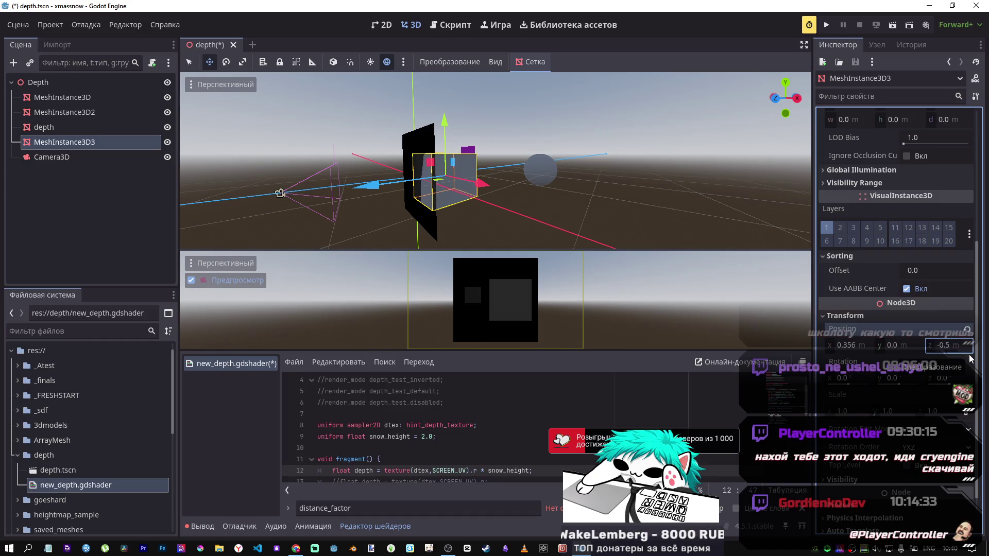
{"action": "left_click", "coordinate": [959, 353]}
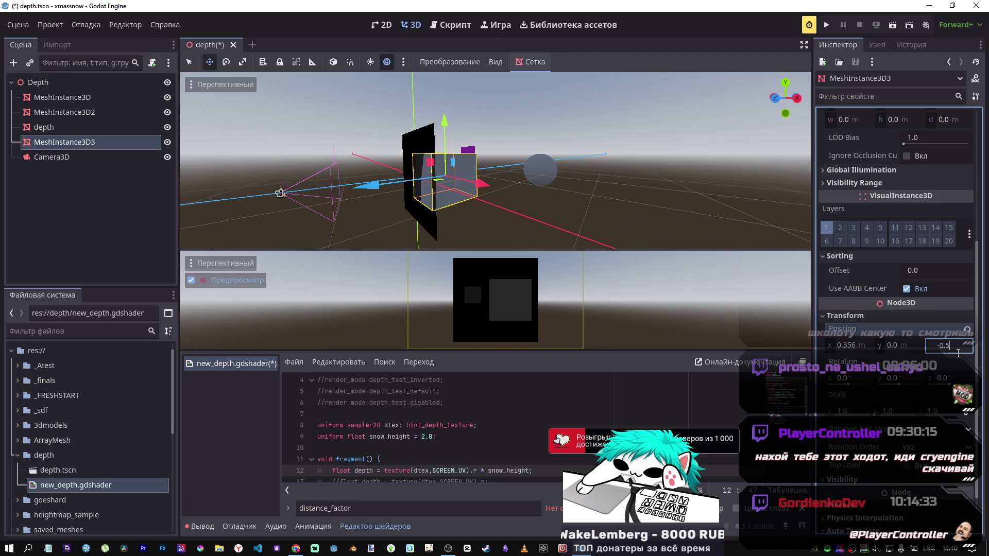
{"action": "type", "text": "1"}
{"action": "key", "text": "Return"}
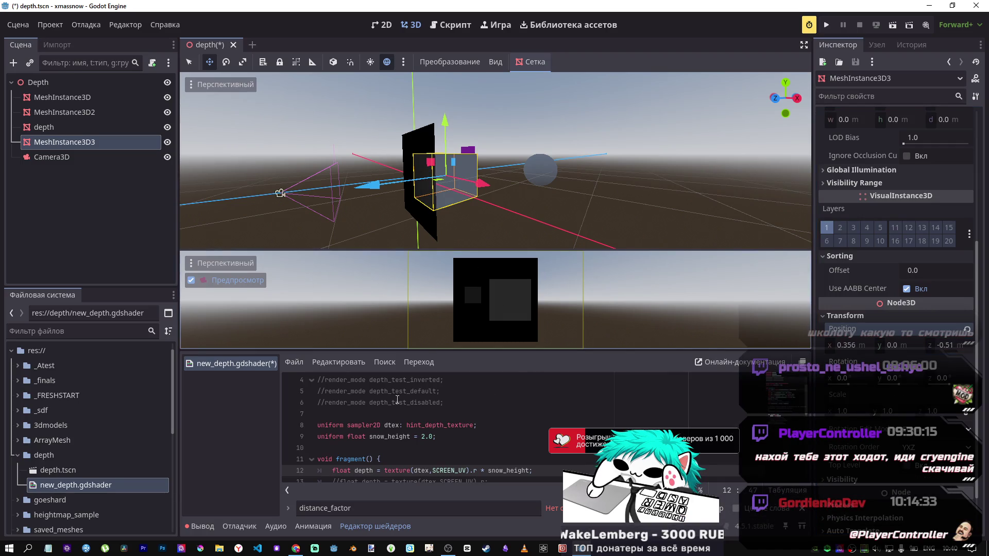
{"action": "scroll", "coordinate": [464, 428], "scroll_direction": "down", "scroll_amount": 2}
Toggle comments on lines 12–13 so the snow_height-scaled depth line is active
{"action": "left_click", "coordinate": [495, 412]}
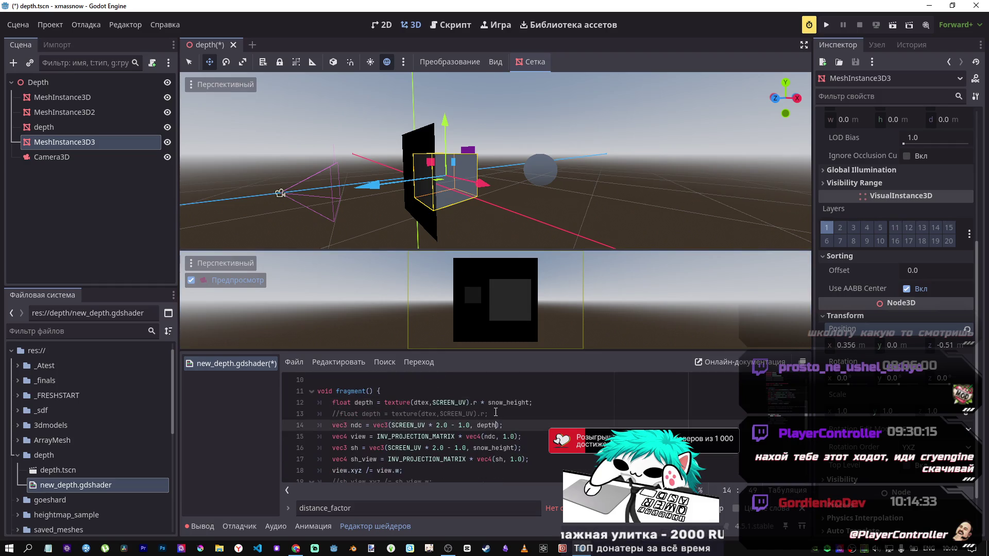
{"action": "key", "text": "ctrl+k"}
{"action": "key", "text": "Up"}
{"action": "key", "text": "ctrl+k"}
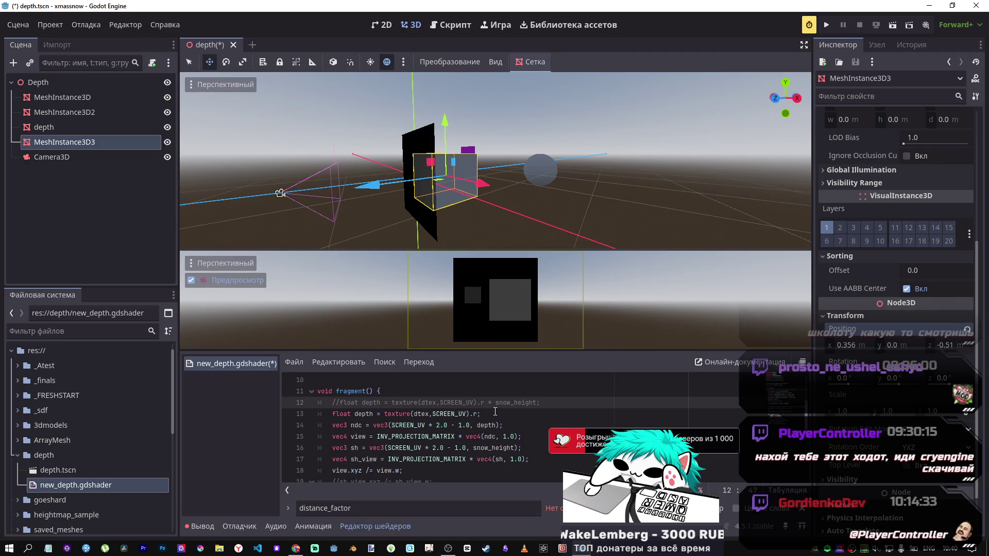
{"action": "key", "text": "ctrl+k"}
{"action": "key", "text": "Down"}
{"action": "key", "text": "ctrl+k"}
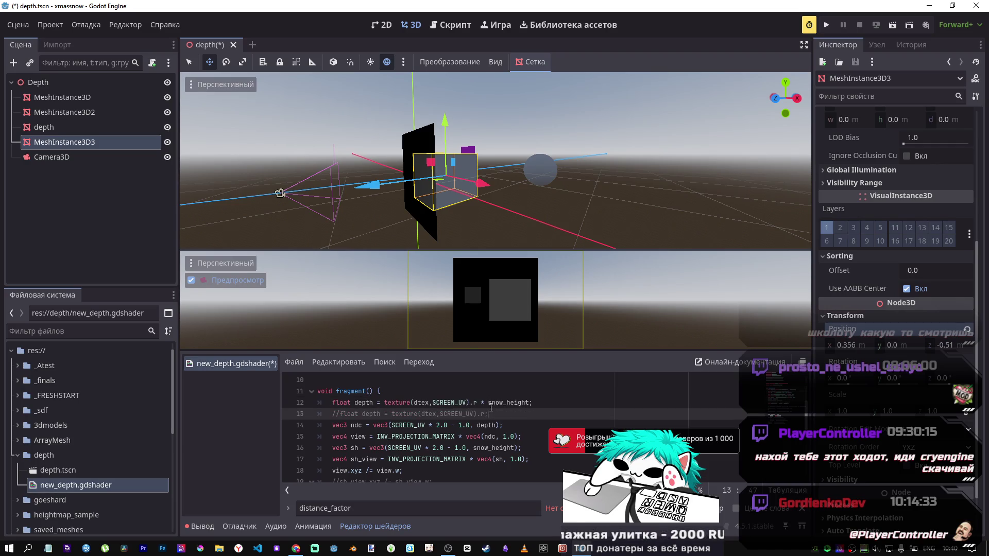
{"action": "scroll", "coordinate": [438, 391], "scroll_direction": "up", "scroll_amount": 2}
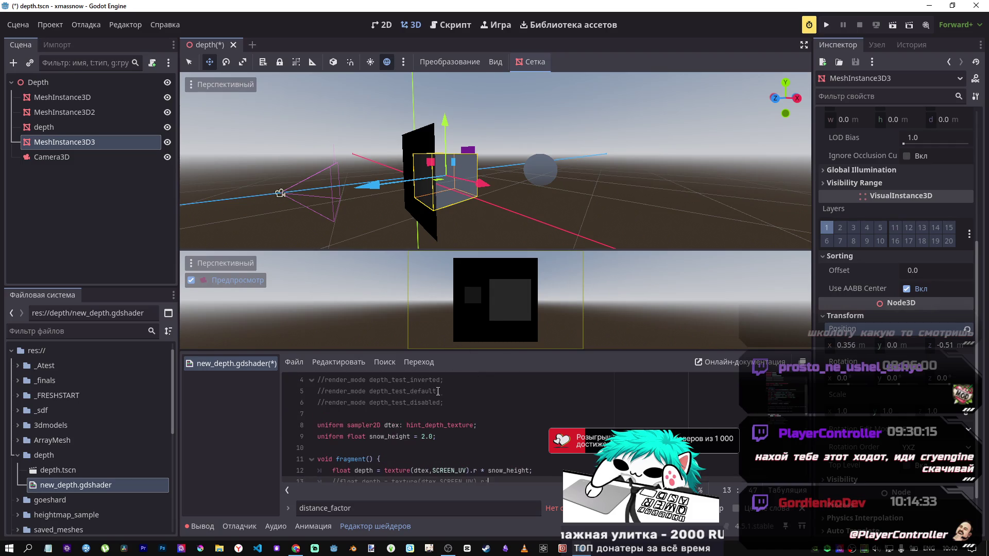
{"action": "scroll", "coordinate": [438, 392], "scroll_direction": "down", "scroll_amount": 1}
{"action": "key", "text": "Up"}
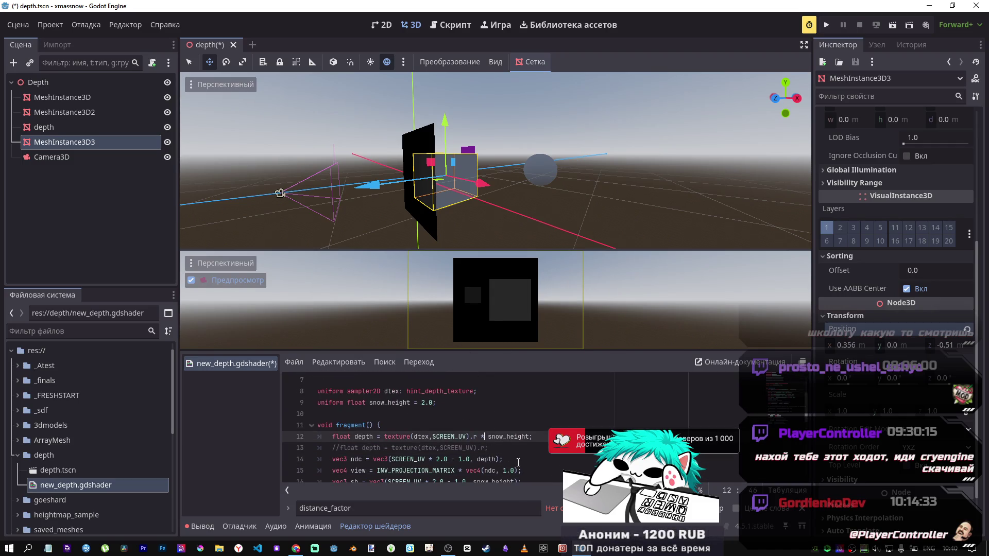
Change the operator before snow_height from '*' to '-', test '+', then settle on '-' and save
{"action": "key", "text": "BackSpace"}
{"action": "type", "text": "-"}
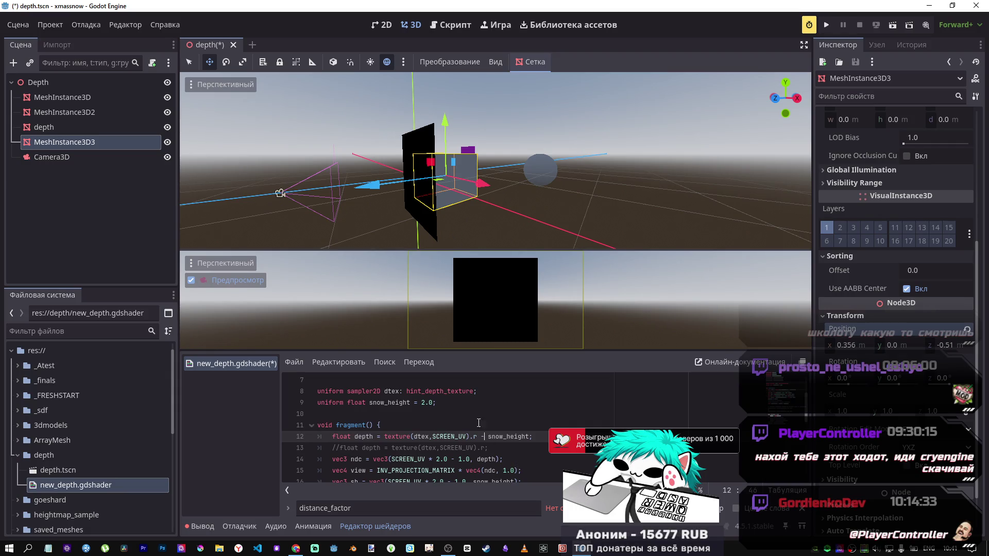
{"action": "key", "text": "BackSpace"}
{"action": "type", "text": "+"}
{"action": "key", "text": "ctrl+s"}
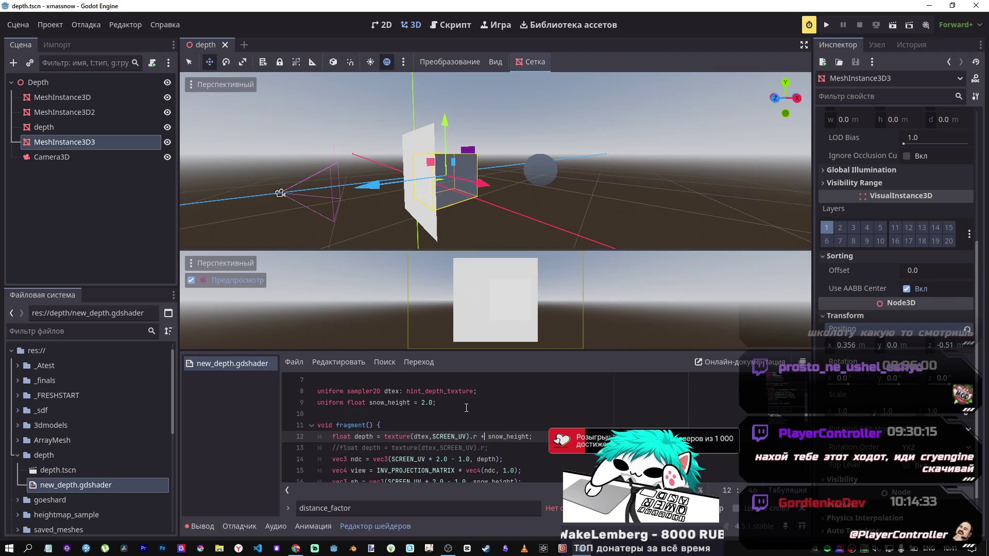
{"action": "mouse_move", "coordinate": [374, 186]}
{"action": "left_mouse_down"}
{"action": "mouse_move", "coordinate": [512, 182]}
{"action": "mouse_move", "coordinate": [443, 196]}
{"action": "left_mouse_up"}
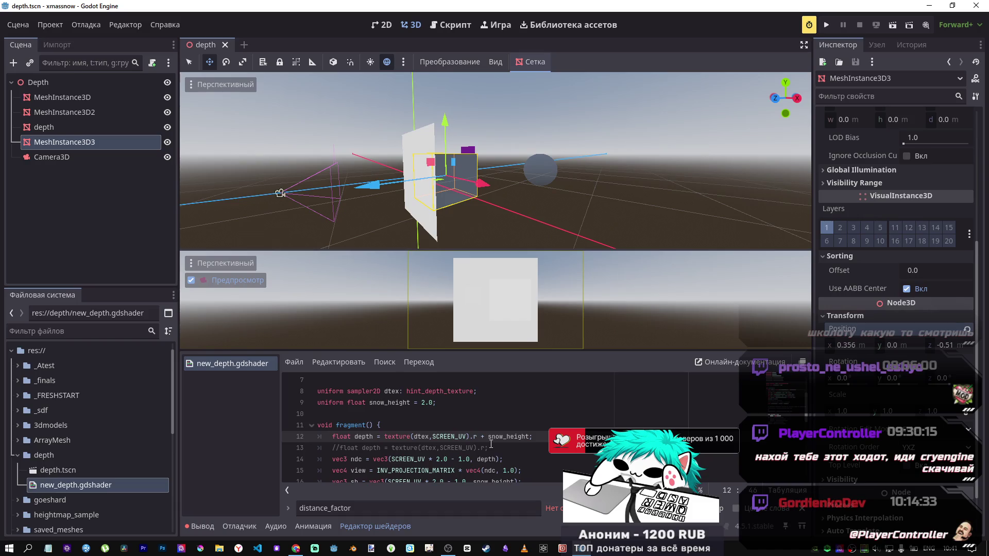
{"action": "key", "text": "BackSpace"}
{"action": "type", "text": "-"}
{"action": "key", "text": "ctrl+s"}
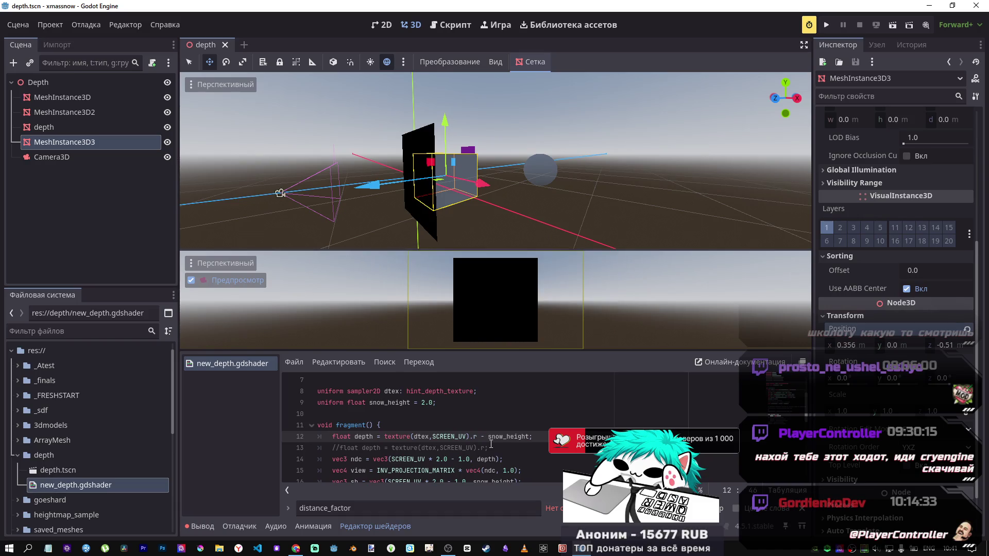
Undo a box move and edit line 12 to multiply depth by -snow_height
{"action": "mouse_move", "coordinate": [379, 184]}
{"action": "left_mouse_down"}
{"action": "mouse_move", "coordinate": [566, 185]}
{"action": "mouse_move", "coordinate": [474, 196]}
{"action": "left_mouse_up"}
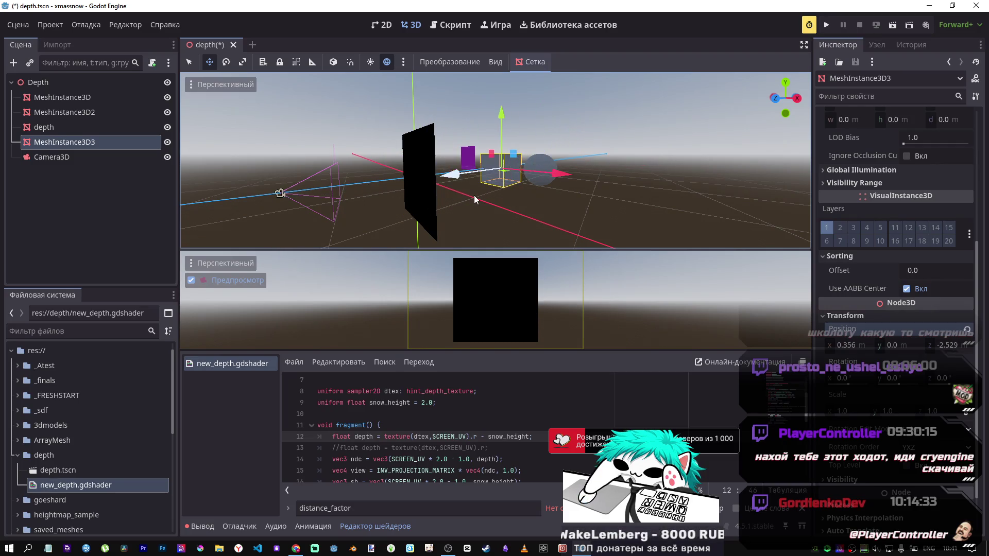
{"action": "key", "text": "ctrl+z"}
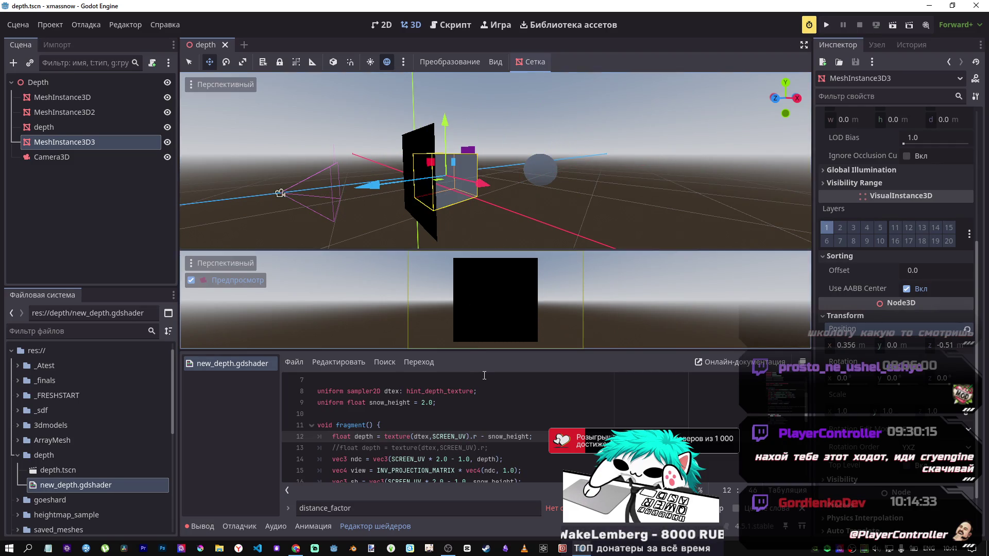
{"action": "left_click", "coordinate": [508, 445]}
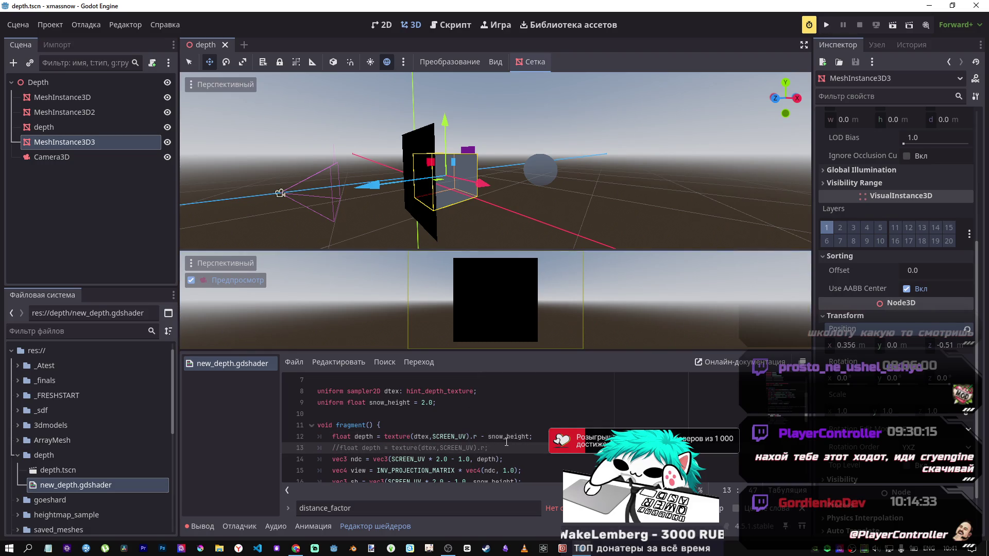
{"action": "left_click", "coordinate": [481, 437]}
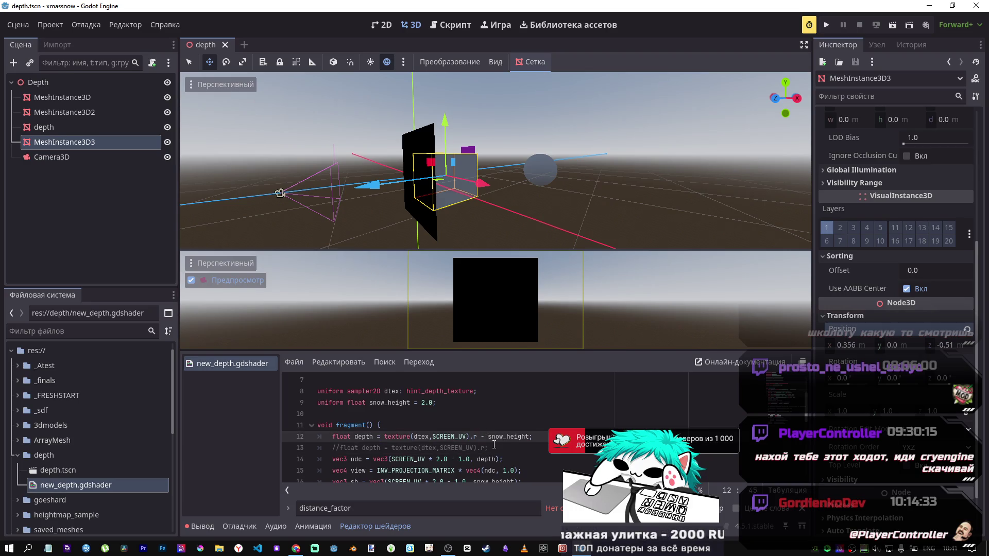
{"action": "type", "text": "*"}
{"action": "key", "text": "BackSpace"}
{"action": "key", "text": "Left"}
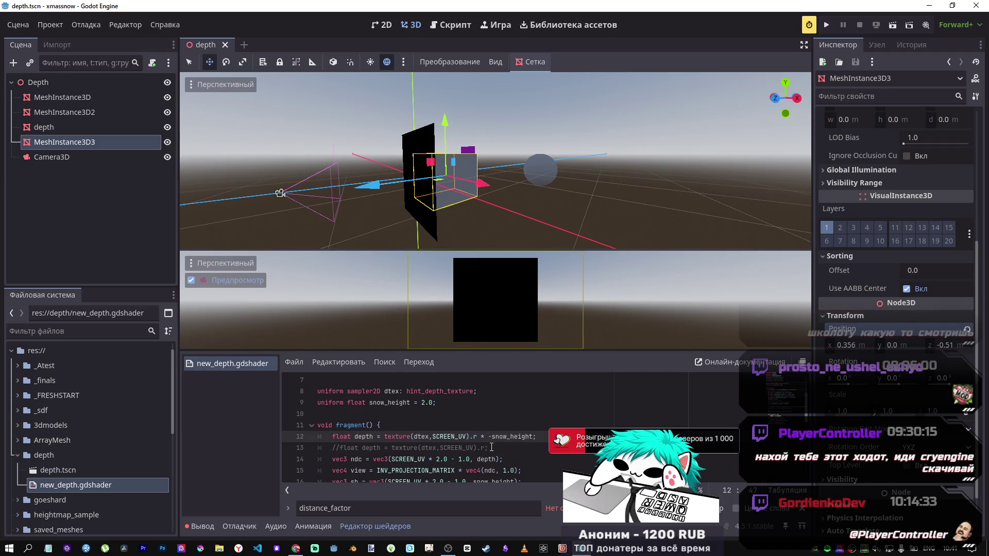
Push the box back along Z to about -2.126, remove the minus, and save
{"action": "mouse_move", "coordinate": [380, 185]}
{"action": "left_mouse_down"}
{"action": "mouse_move", "coordinate": [488, 184]}
{"action": "mouse_move", "coordinate": [459, 190]}
{"action": "left_mouse_up"}
{"action": "key", "text": "f"}
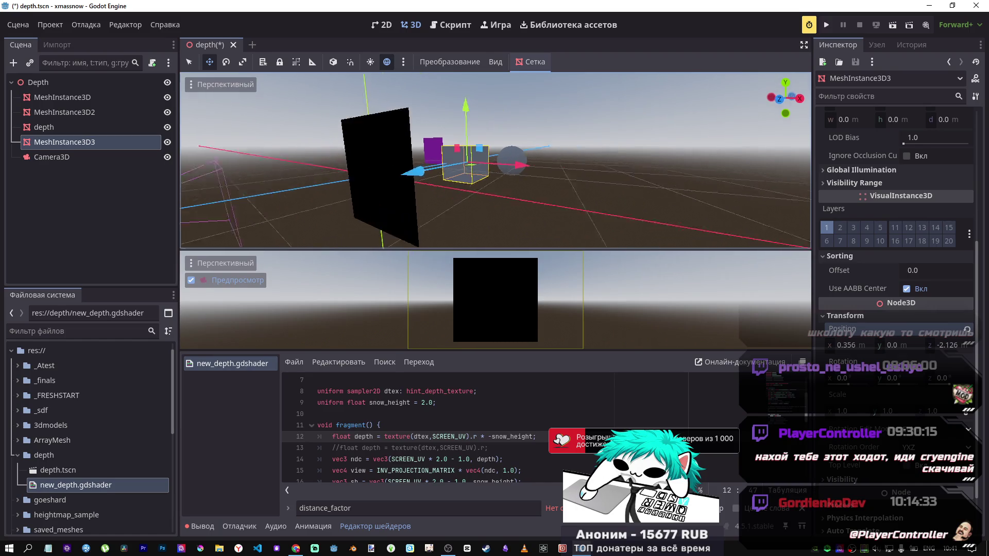
{"action": "scroll", "coordinate": [496, 161], "scroll_direction": "up", "scroll_amount": 3}
{"action": "scroll", "coordinate": [496, 161], "scroll_direction": "down", "scroll_amount": 3}
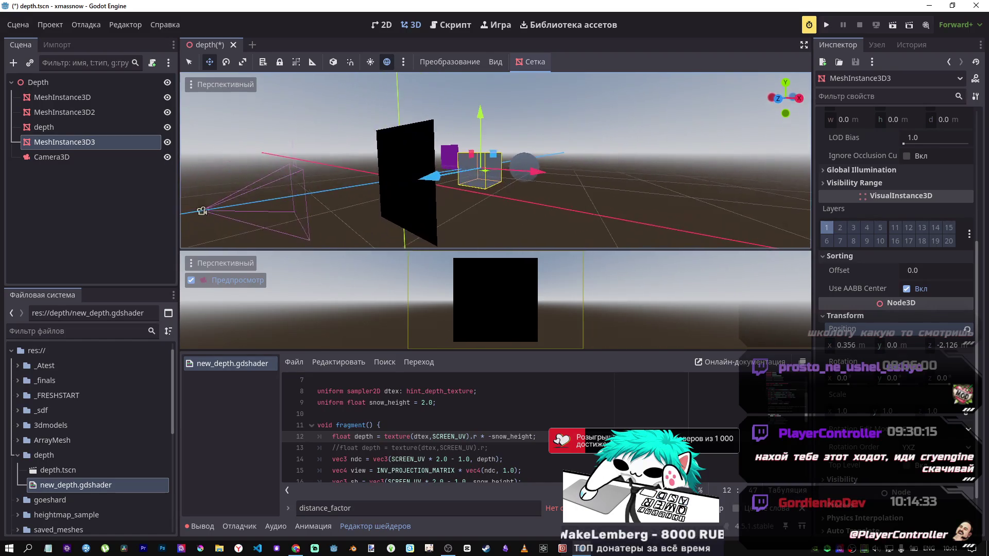
{"action": "mouse_move", "coordinate": [496, 160]}
{"action": "left_mouse_down"}
{"action": "mouse_move", "coordinate": [450, 163]}
{"action": "mouse_move", "coordinate": [441, 243]}
{"action": "left_mouse_up"}
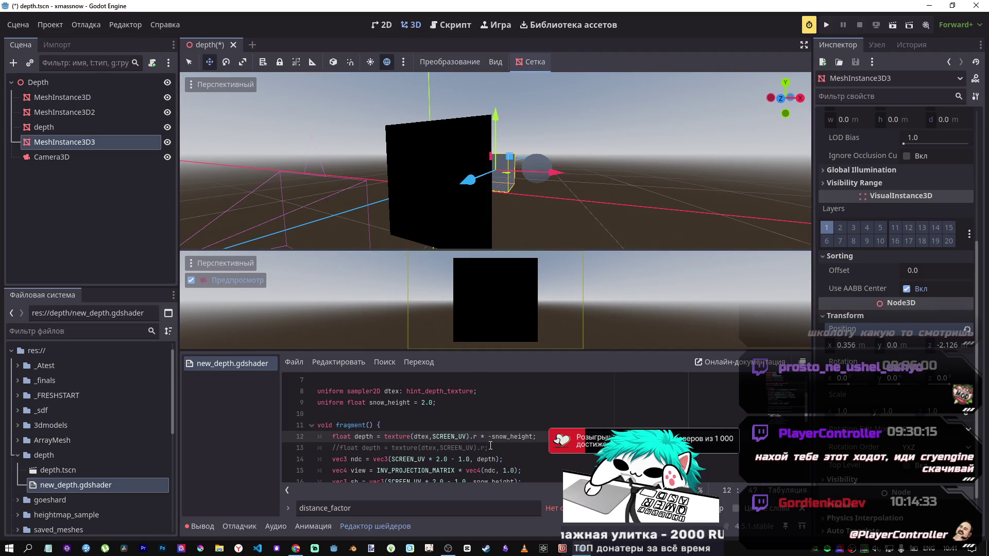
{"action": "key", "text": "BackSpace"}
{"action": "key", "text": "ctrl+s"}
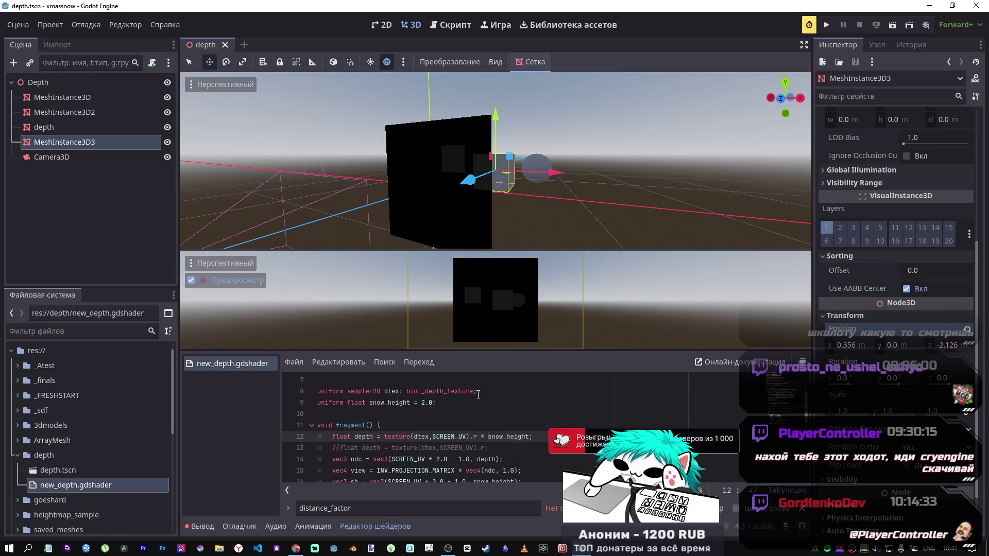
Edit the snow_height default and rewrite line 12 as depth + (1.0/ texture…), fixing parentheses, then save
{"action": "left_click", "coordinate": [426, 404]}
{"action": "type", "text": "4"}
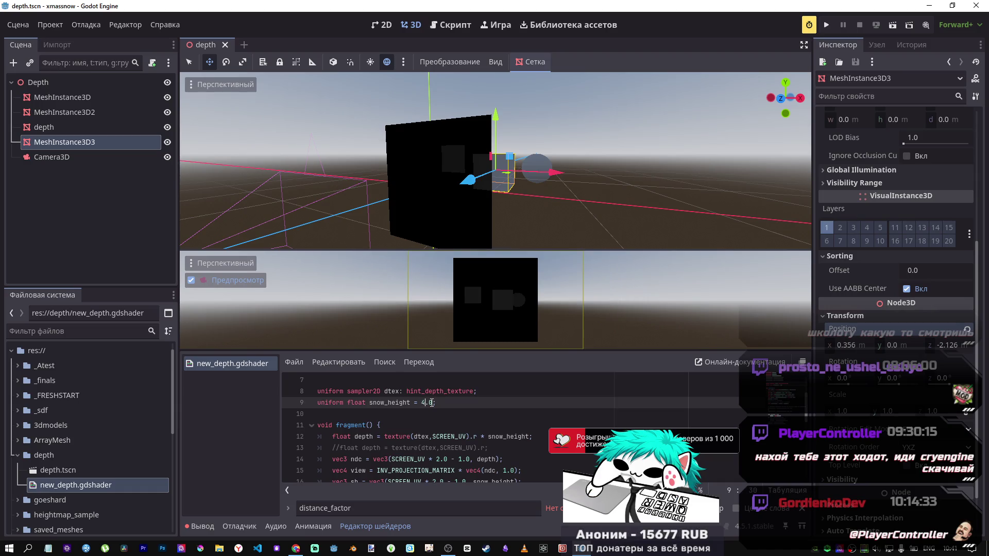
{"action": "key", "text": "BackSpace"}
{"action": "type", "text": "10"}
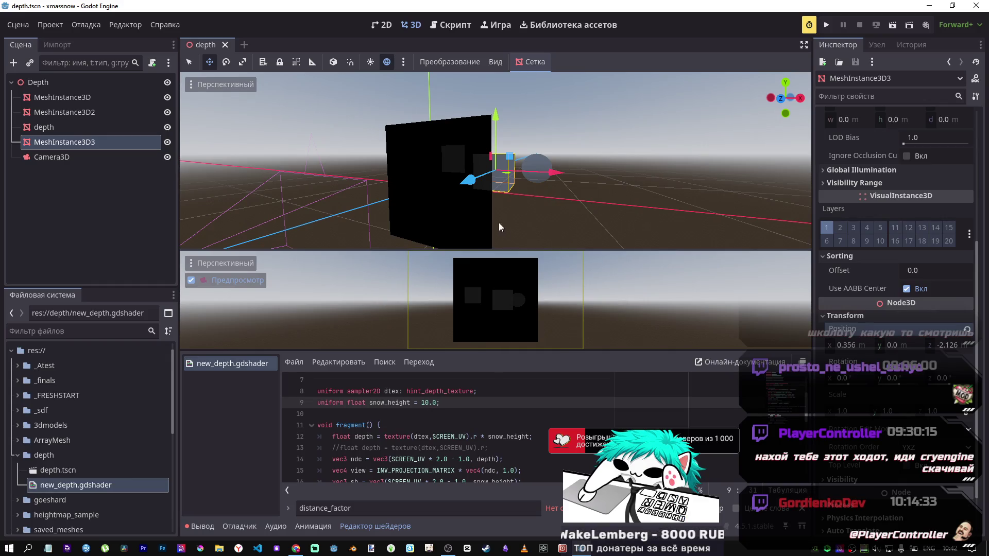
{"action": "left_click_drag", "start_coordinate": [465, 185], "coordinate": [472, 185]}
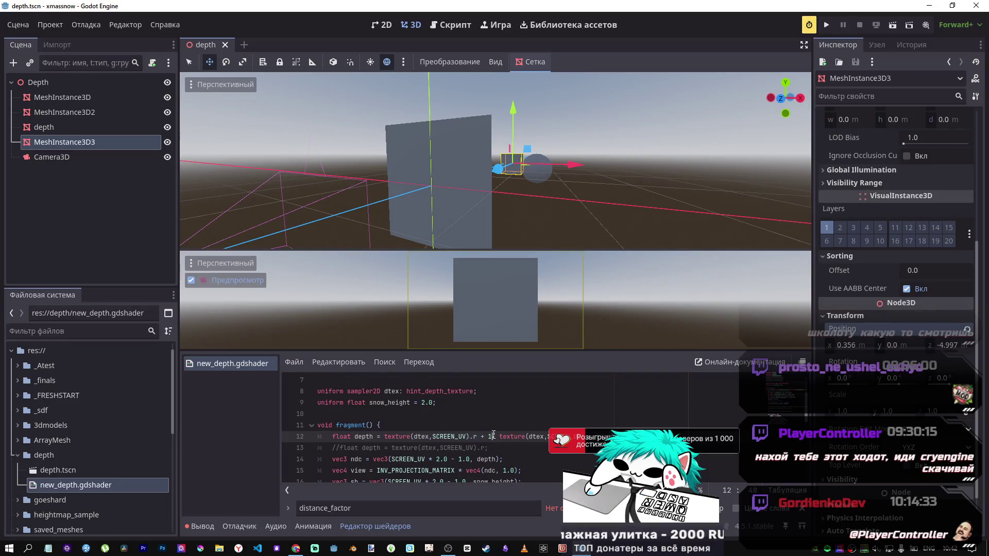
{"action": "type", "text": ".0/"}
{"action": "key", "text": "ctrl+s"}
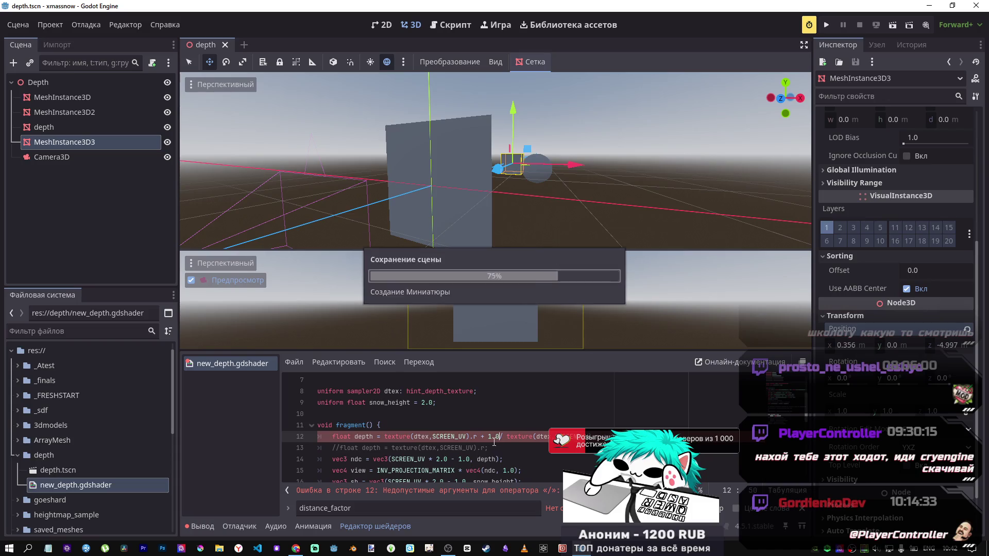
{"action": "left_click", "coordinate": [487, 438]}
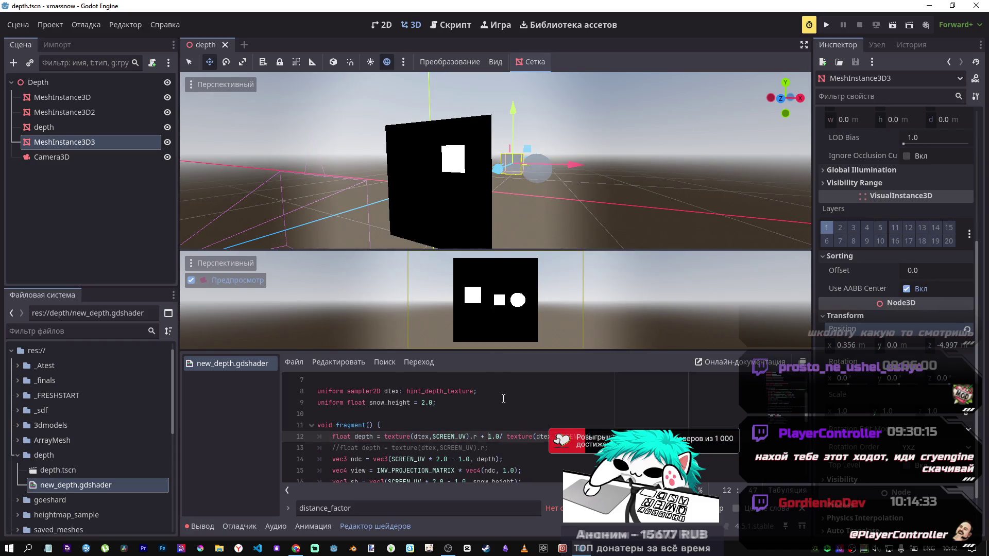
{"action": "type", "text": "("}
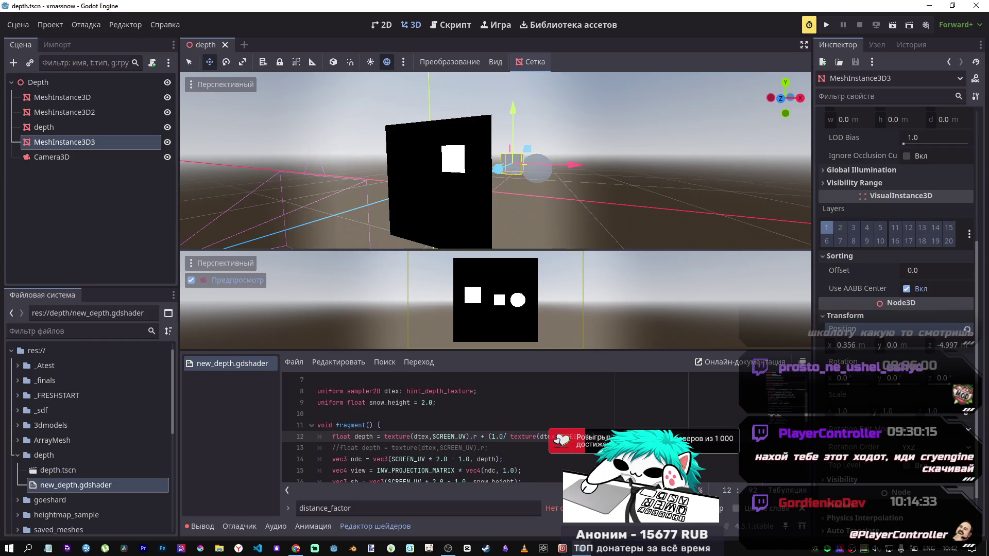
{"action": "key", "text": "ctrl+s"}
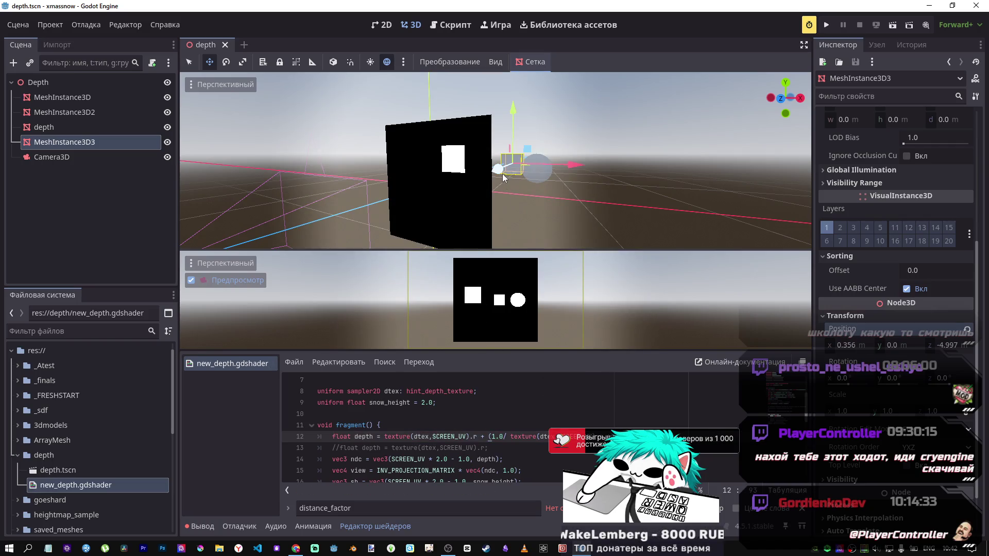
Drag MeshInstance3D3 back and forth along Z, leaving it at z -2.004
{"action": "mouse_move", "coordinate": [502, 174]}
{"action": "left_mouse_down"}
{"action": "mouse_move", "coordinate": [332, 248]}
{"action": "mouse_move", "coordinate": [266, 293]}
{"action": "mouse_move", "coordinate": [275, 269]}
{"action": "left_mouse_up"}
{"action": "mouse_move", "coordinate": [457, 188]}
{"action": "left_mouse_down"}
{"action": "mouse_move", "coordinate": [378, 227]}
{"action": "mouse_move", "coordinate": [433, 201]}
{"action": "mouse_move", "coordinate": [400, 214]}
{"action": "mouse_move", "coordinate": [474, 165]}
{"action": "left_mouse_up"}
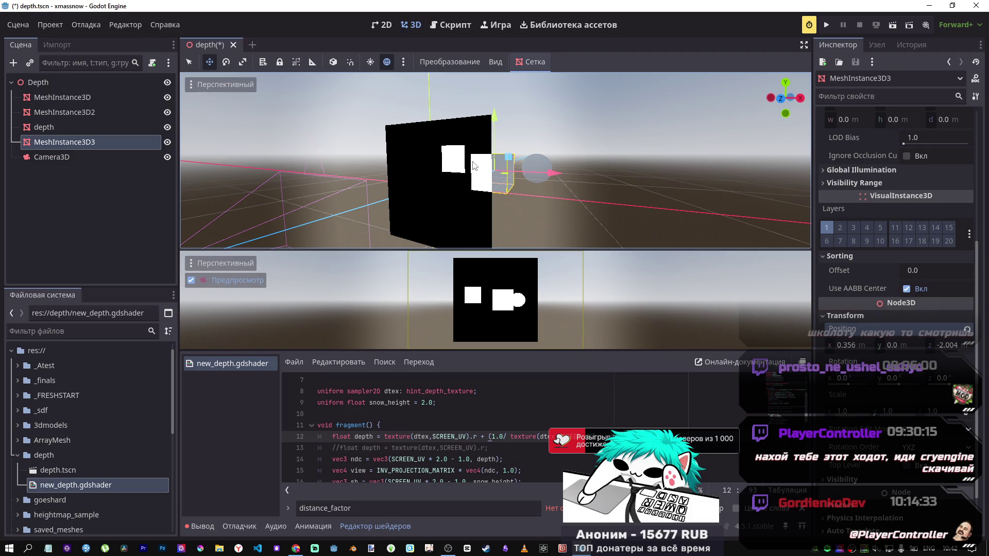
Change the snow_height default from 2.0 to 10.0, save, and select 'depth' on line 12
{"action": "left_click", "coordinate": [481, 436]}
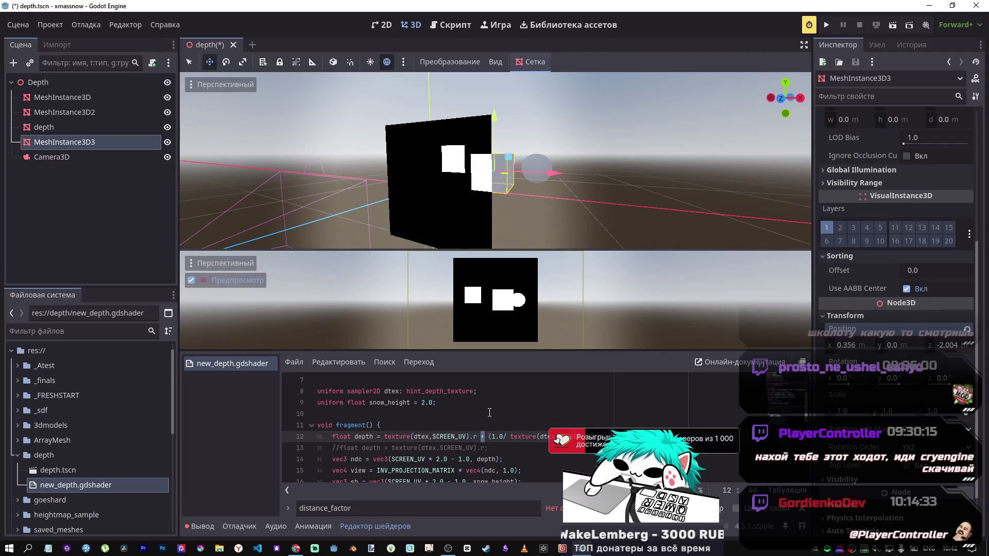
{"action": "left_click", "coordinate": [422, 406]}
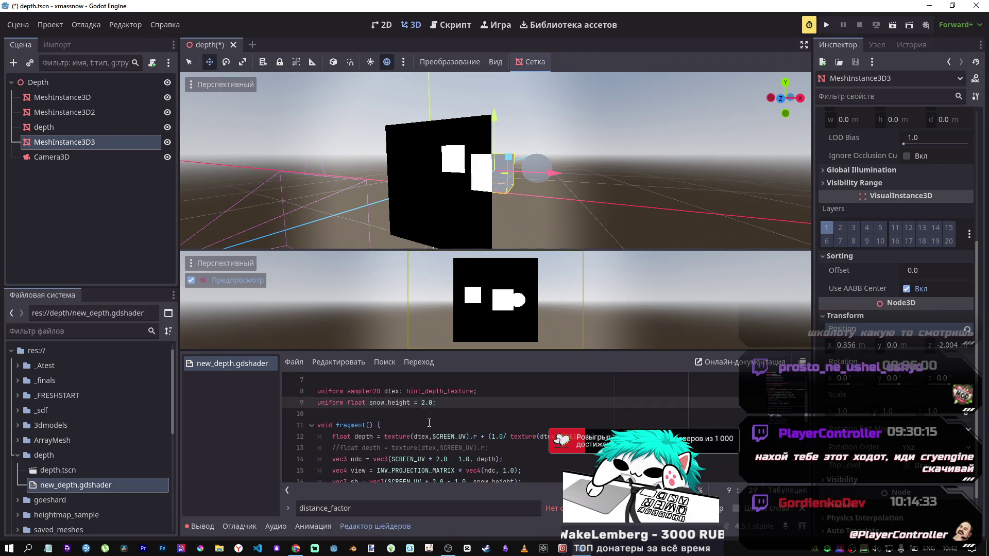
{"action": "key", "text": "Delete"}
{"action": "type", "text": "10"}
{"action": "key", "text": "ctrl+s"}
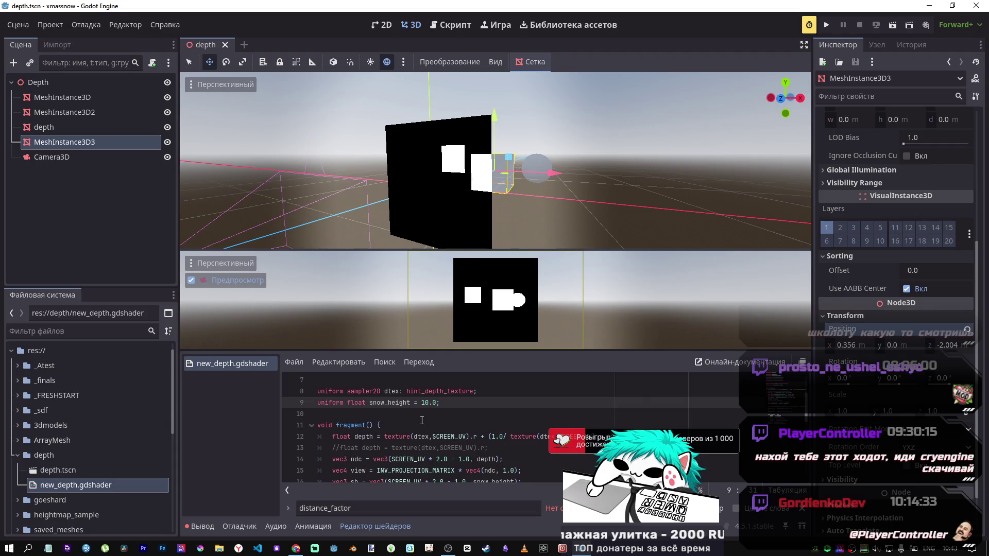
{"action": "left_click_drag", "start_coordinate": [355, 438], "coordinate": [371, 437]}
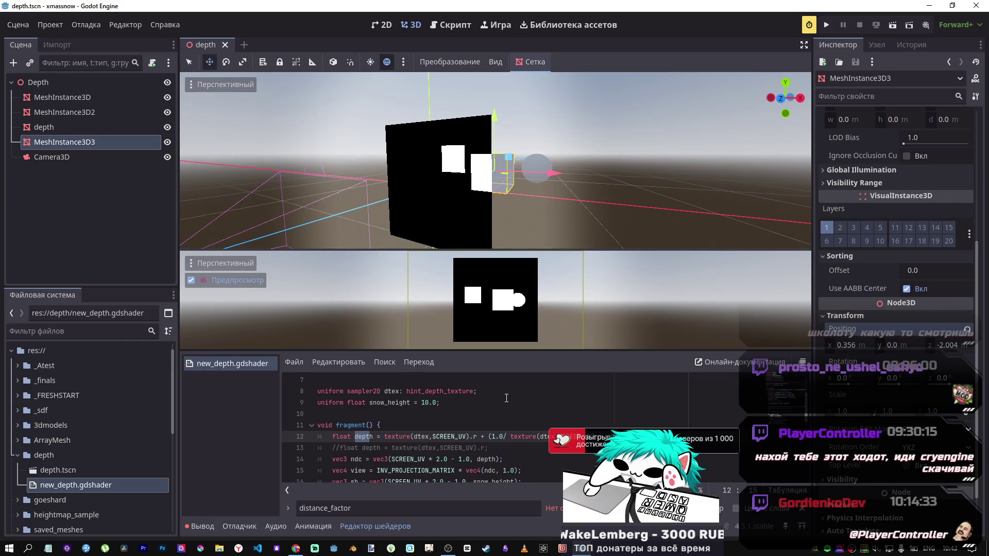
{"action": "scroll", "coordinate": [454, 439], "scroll_direction": "down", "scroll_amount": 3}
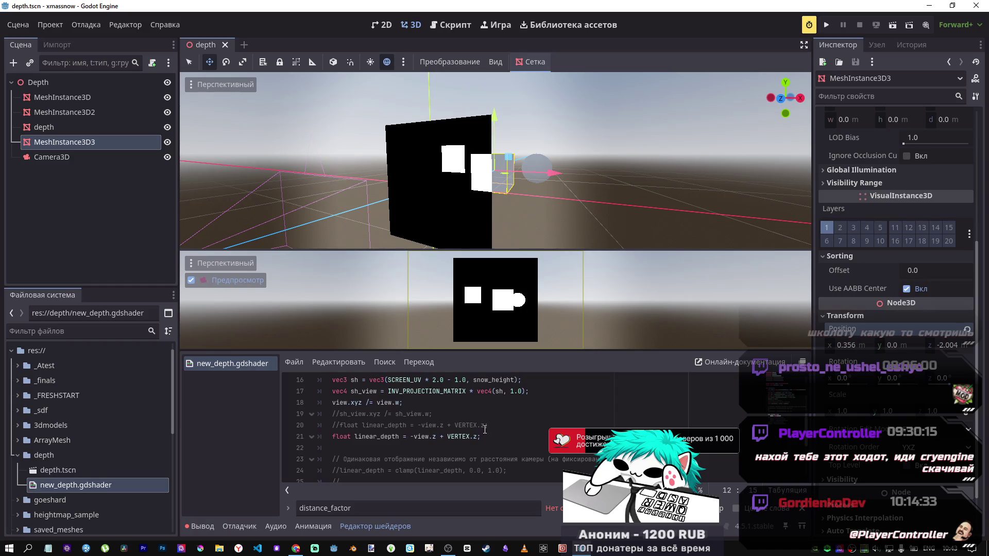
{"action": "scroll", "coordinate": [444, 437], "scroll_direction": "down", "scroll_amount": 1}
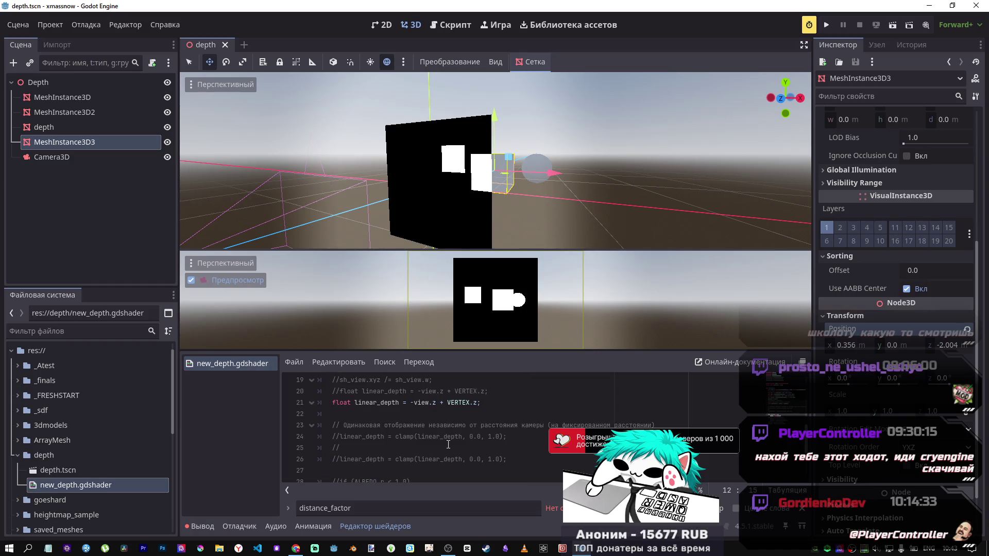
{"action": "left_click", "coordinate": [431, 459]}
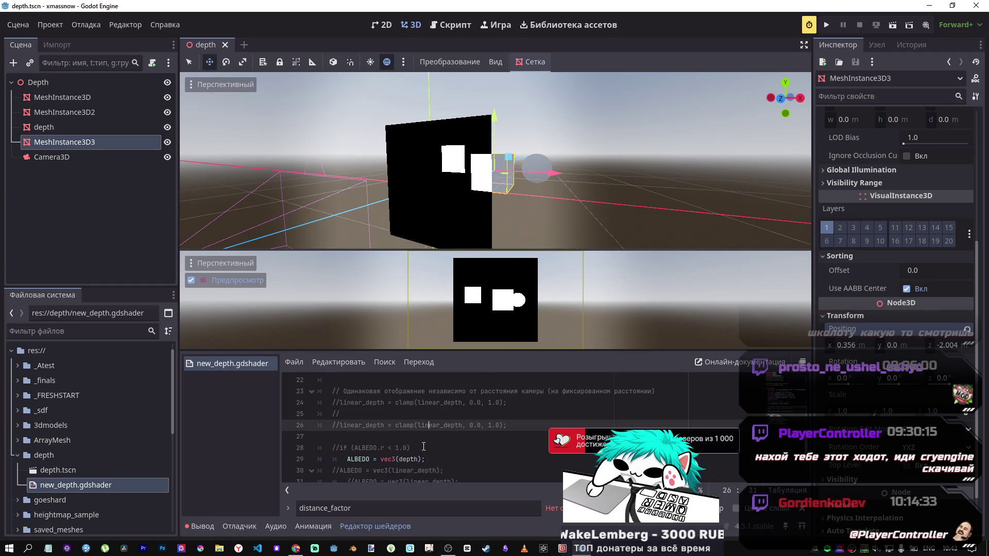
{"action": "scroll", "coordinate": [412, 449], "scroll_direction": "up", "scroll_amount": 2}
{"action": "scroll", "coordinate": [407, 436], "scroll_direction": "up", "scroll_amount": 1}
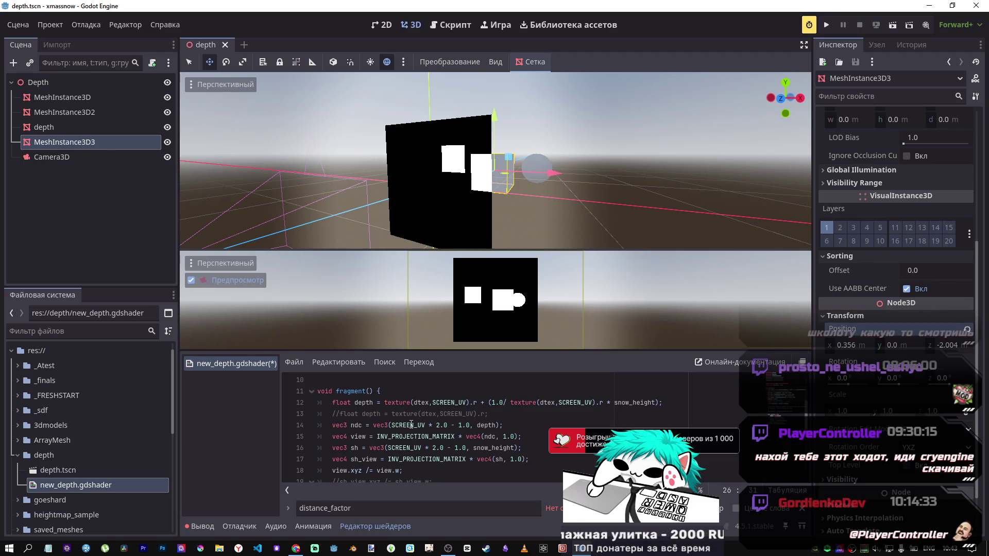
{"action": "scroll", "coordinate": [409, 425], "scroll_direction": "down", "scroll_amount": 1}
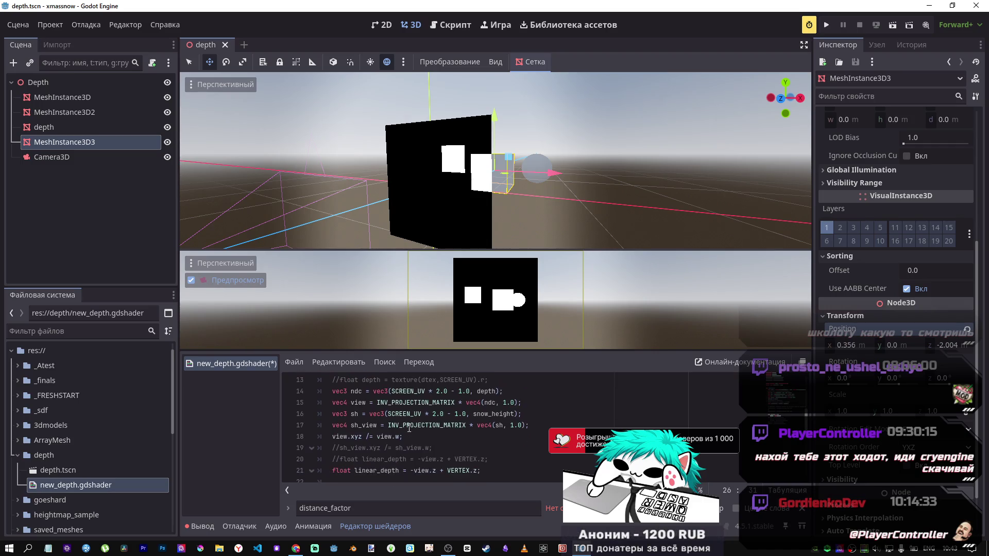
{"action": "scroll", "coordinate": [410, 428], "scroll_direction": "up", "scroll_amount": 1}
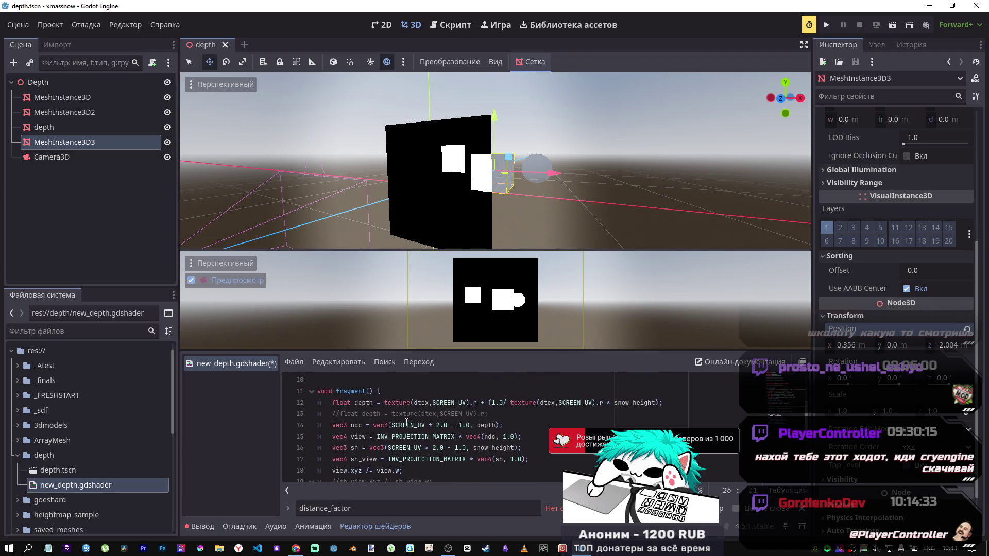
{"action": "left_click", "coordinate": [508, 403]}
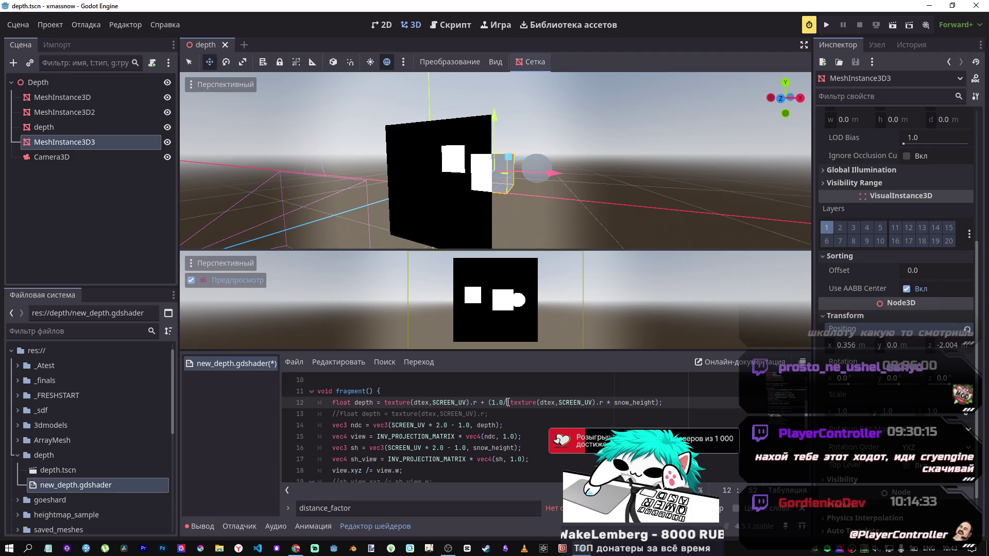
{"action": "left_click_drag", "start_coordinate": [508, 403], "coordinate": [605, 403]}
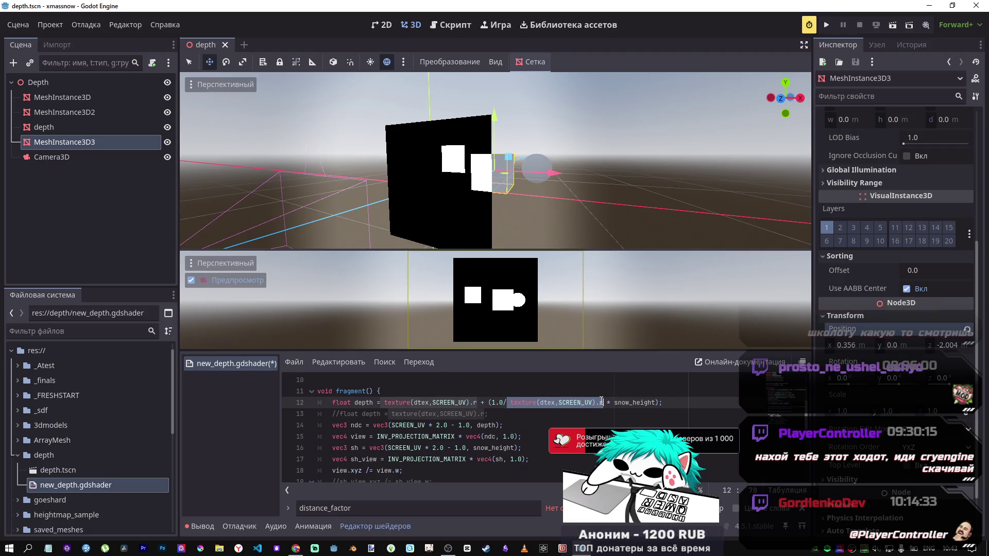
{"action": "left_click_drag", "start_coordinate": [488, 402], "coordinate": [505, 401]}
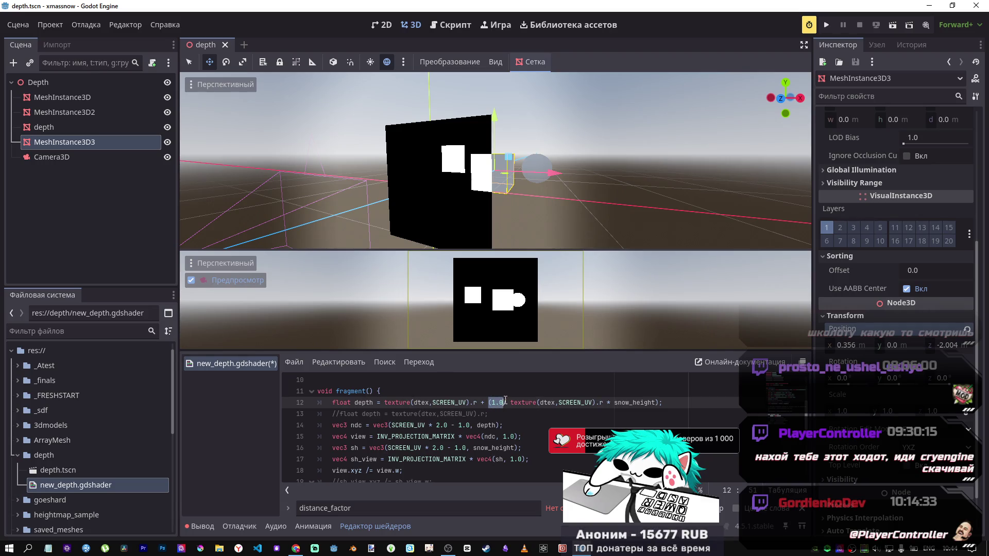
{"action": "mouse_move", "coordinate": [505, 400]}
{"action": "left_mouse_down"}
{"action": "mouse_move", "coordinate": [489, 403]}
{"action": "mouse_move", "coordinate": [627, 403]}
{"action": "left_mouse_up"}
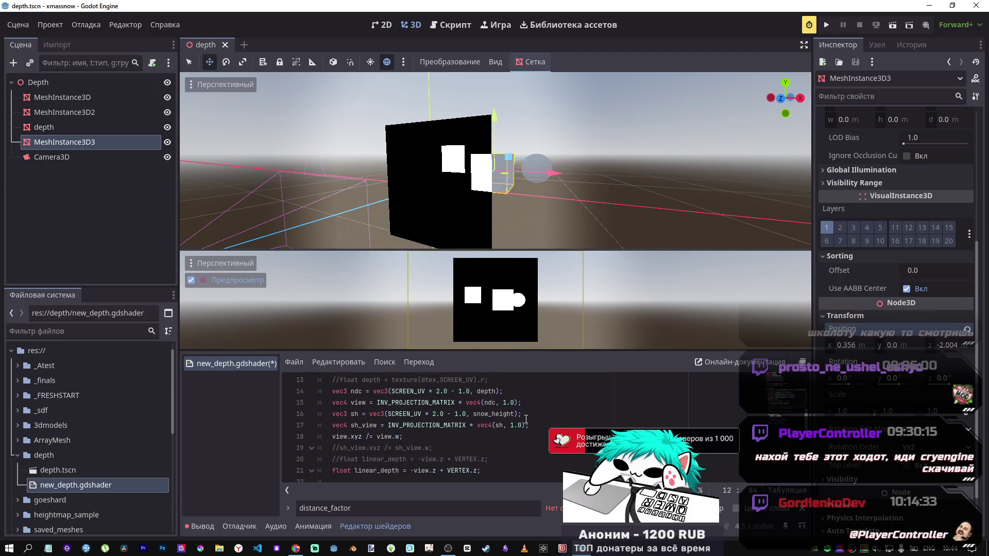
{"action": "scroll", "coordinate": [453, 454], "scroll_direction": "down", "scroll_amount": 1}
{"action": "scroll", "coordinate": [453, 453], "scroll_direction": "up", "scroll_amount": 1}
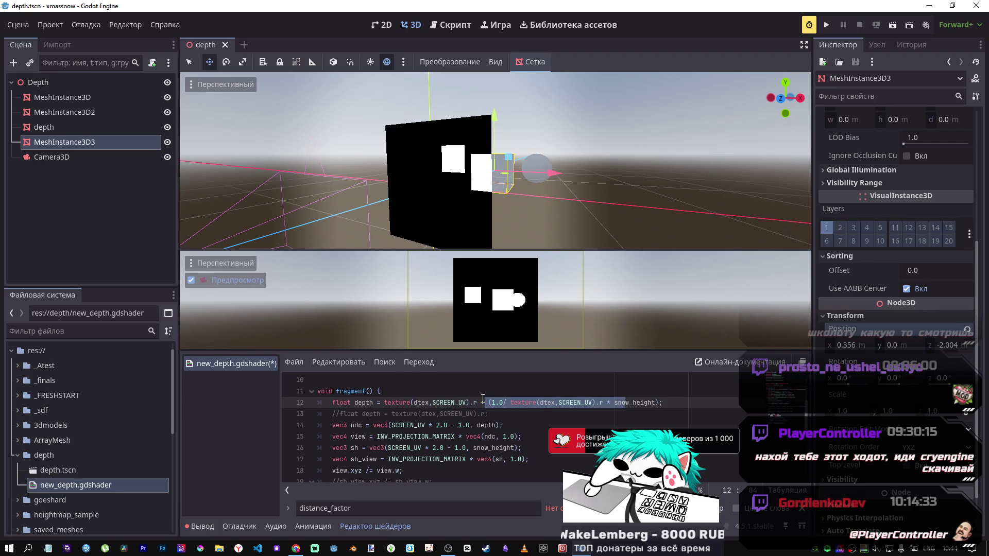
{"action": "left_click", "coordinate": [544, 403]}
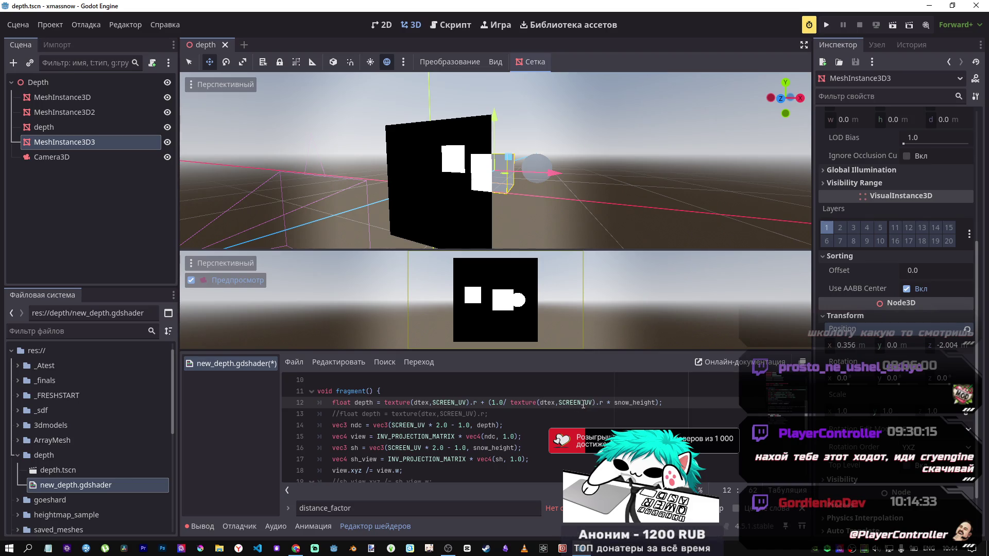
Delete '1.0/' on line 12, change '*' to '/' before snow_height, and push the mesh to Z -10.38
{"action": "left_click_drag", "start_coordinate": [510, 402], "coordinate": [494, 403]}
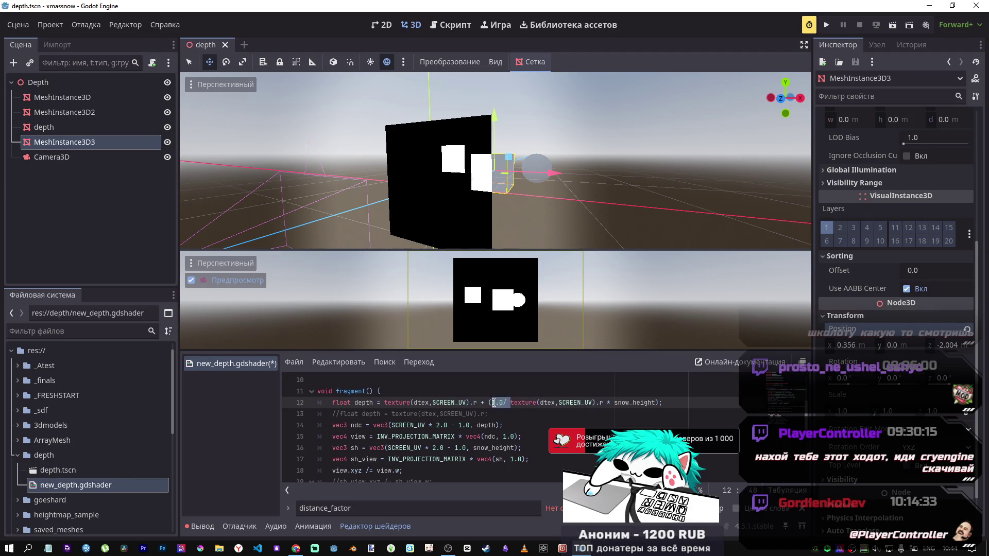
{"action": "key", "text": "Delete"}
{"action": "key", "text": "Delete"}
{"action": "left_click", "coordinate": [590, 403]}
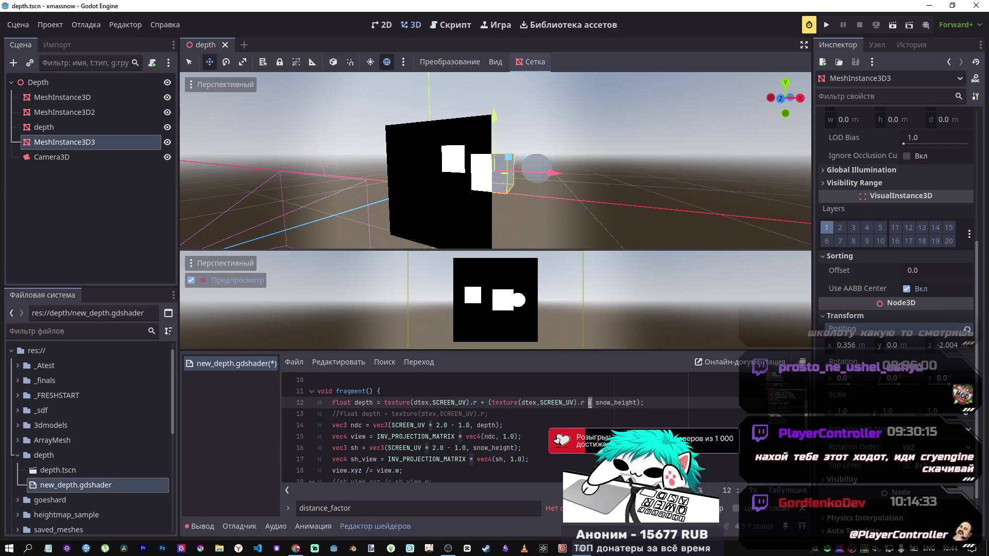
{"action": "key", "text": "Delete"}
{"action": "type", "text": "/"}
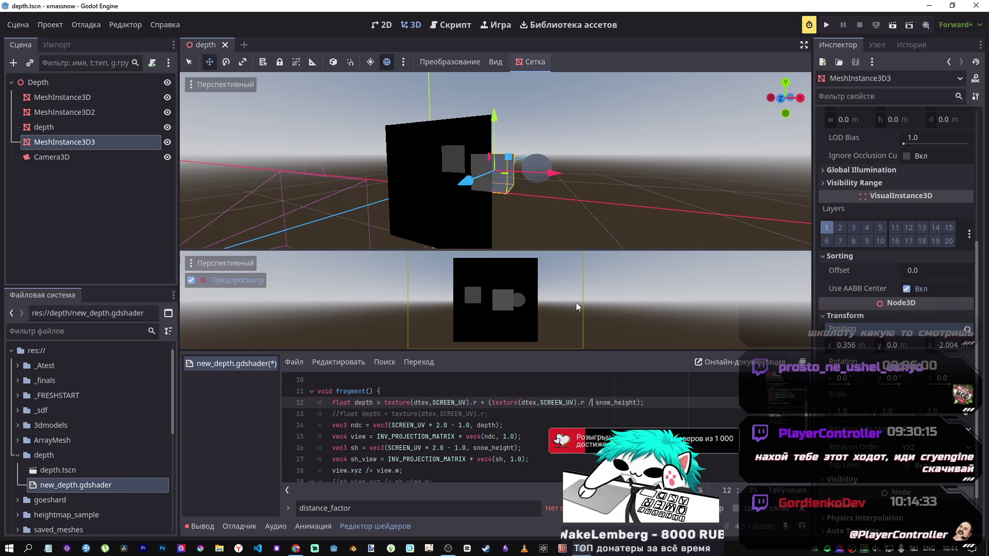
{"action": "mouse_move", "coordinate": [467, 180]}
{"action": "left_mouse_down"}
{"action": "mouse_move", "coordinate": [524, 146]}
{"action": "mouse_move", "coordinate": [508, 172]}
{"action": "left_mouse_up"}
Set MeshInstance3D3's Position z to -11.0 in the Inspector
{"action": "left_click", "coordinate": [950, 345]}
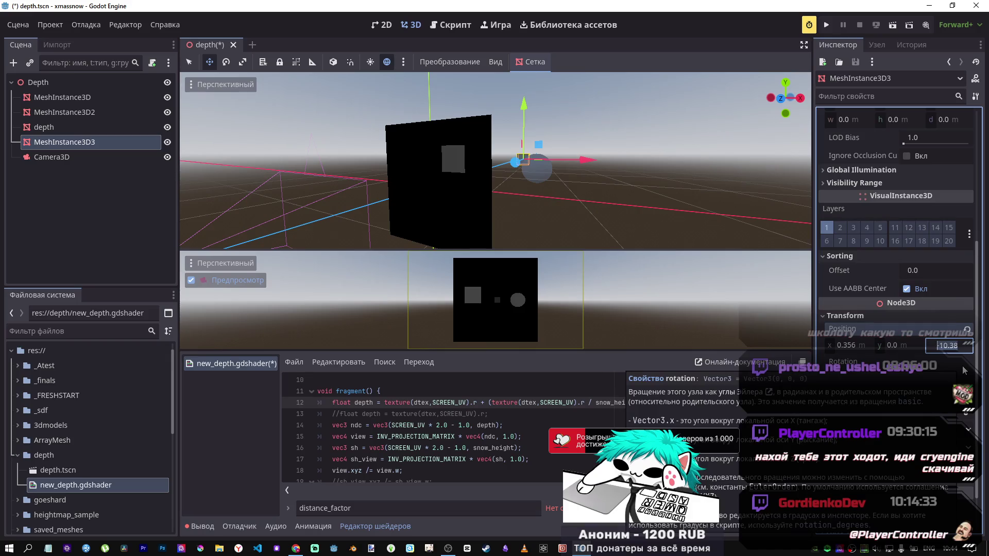
{"action": "type", "text": "11"}
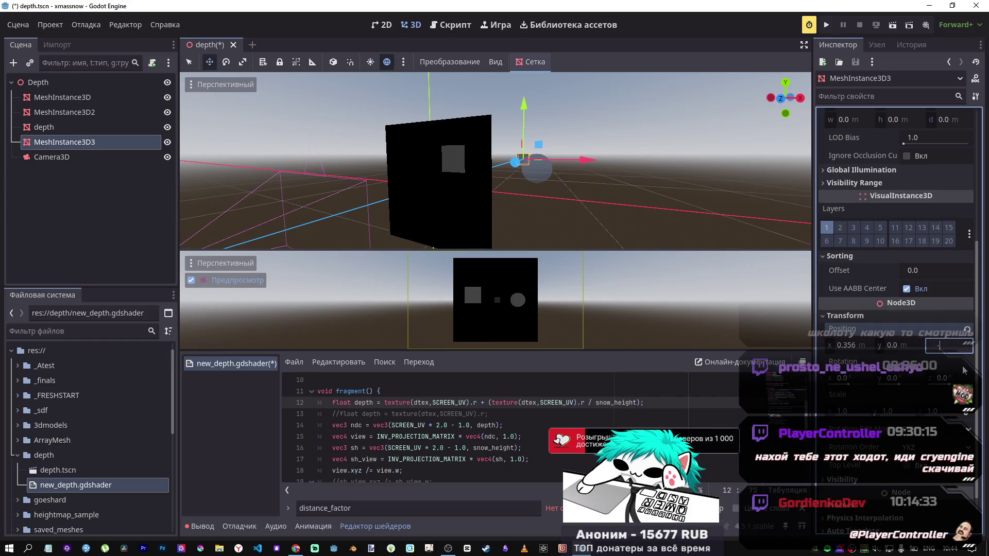
{"action": "type", "text": "11"}
{"action": "key", "text": "Return"}
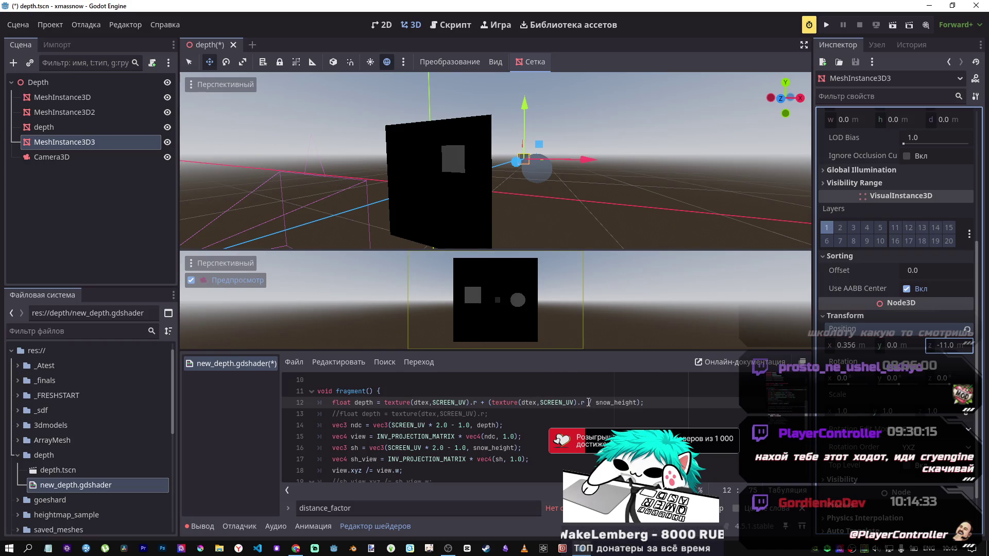
Briefly negate the snow_height default and save, revert it, then select line 12's bracketed term
{"action": "scroll", "coordinate": [411, 423], "scroll_direction": "up", "scroll_amount": 3}
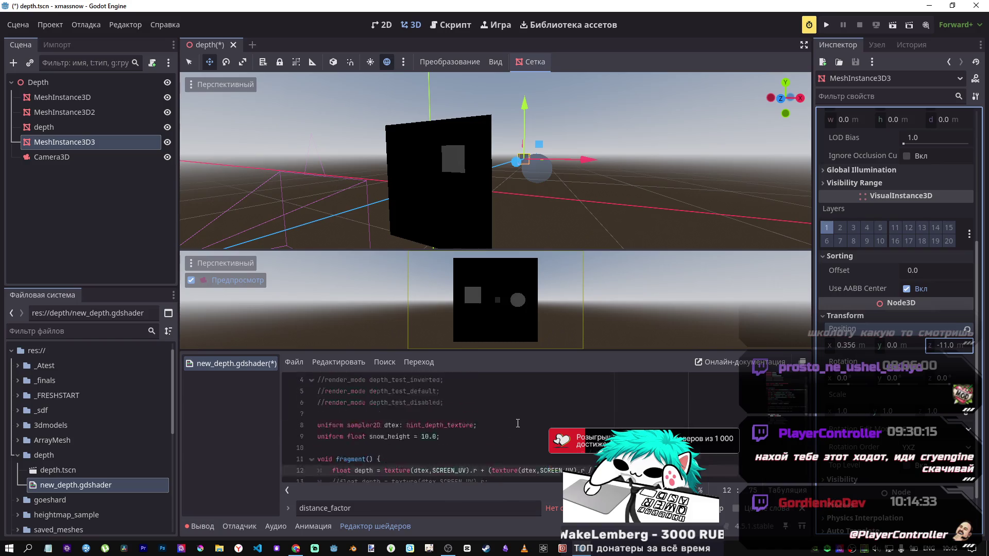
{"action": "left_click", "coordinate": [422, 436]}
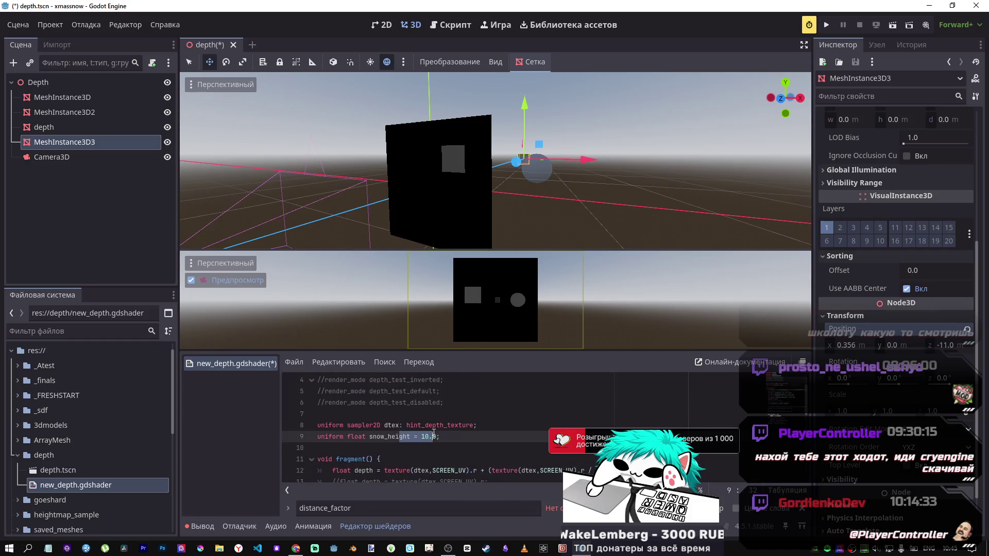
{"action": "type", "text": "-"}
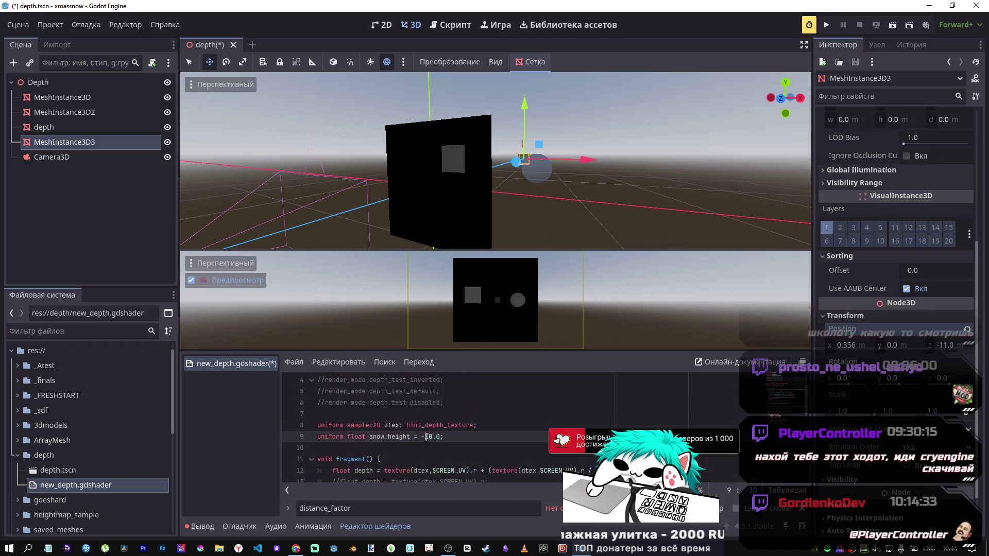
{"action": "key", "text": "ctrl+s"}
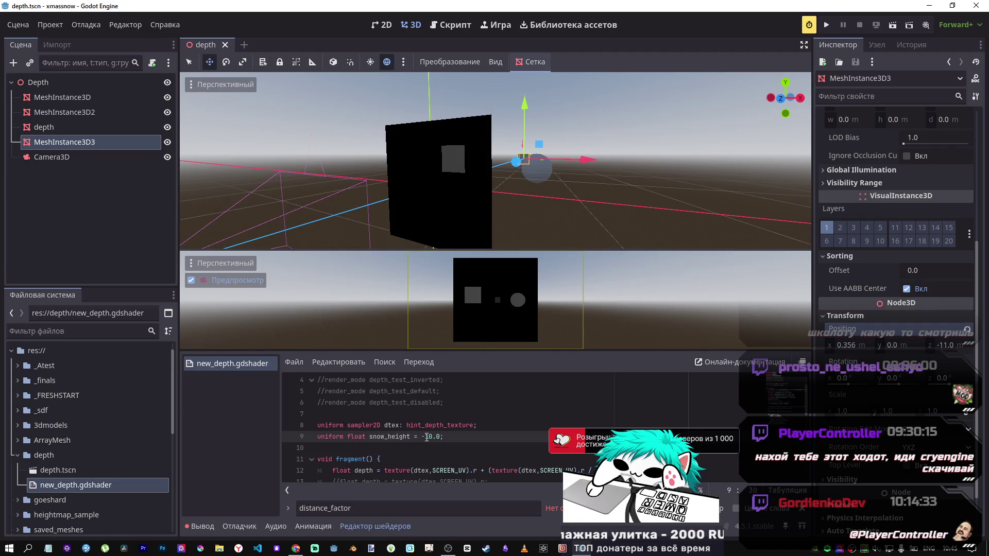
{"action": "key", "text": "BackSpace"}
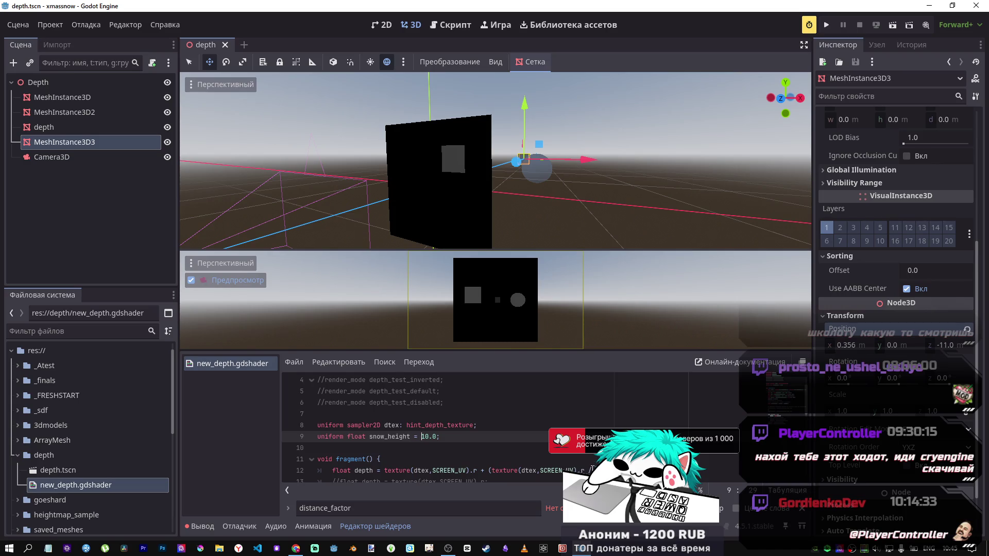
{"action": "left_click_drag", "start_coordinate": [488, 471], "coordinate": [593, 470]}
Replace the bracketed term on line 12 with '- snow_height;' and save
{"action": "key", "text": "BackSpace"}
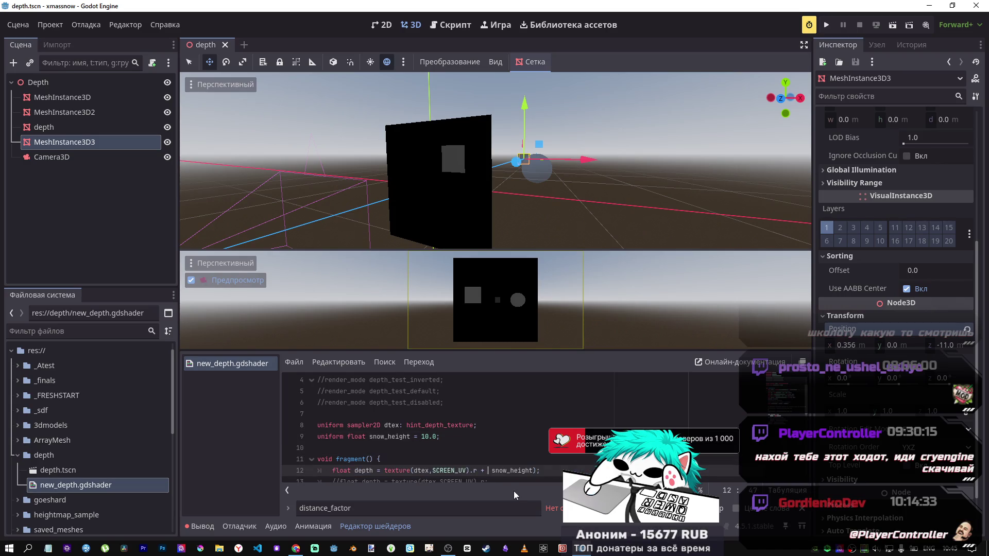
{"action": "type", "text": "- "}
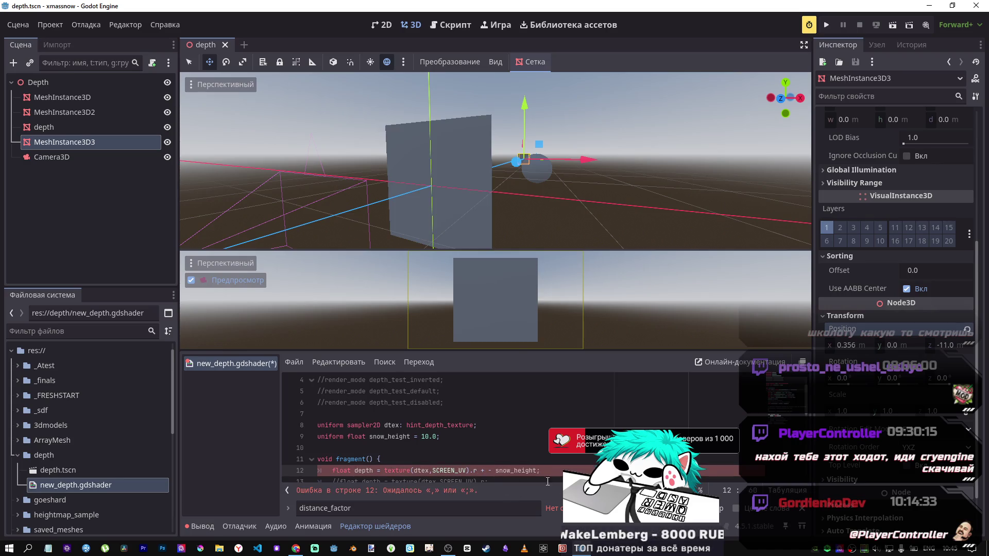
{"action": "type", "text": ";"}
{"action": "key", "text": "BackSpace"}
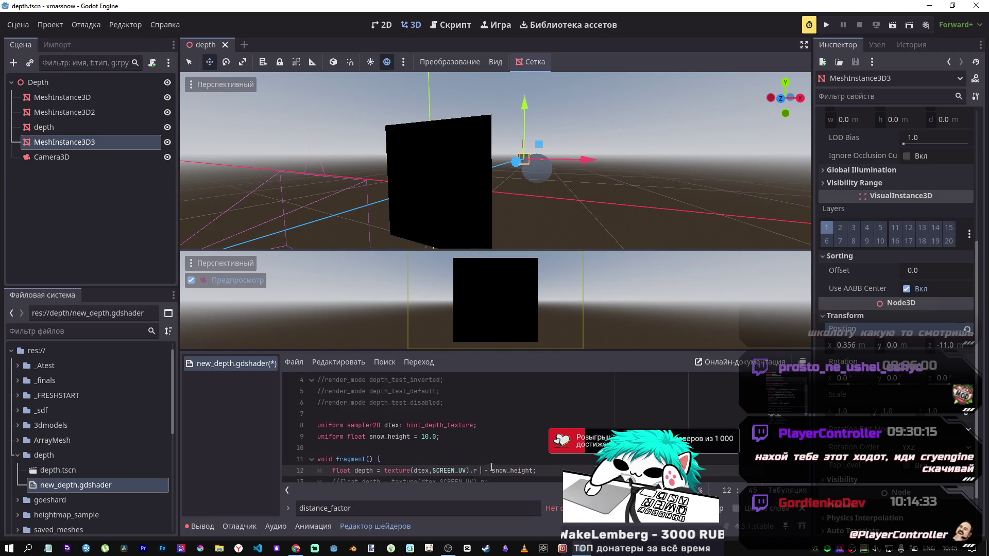
{"action": "key", "text": "ctrl+s"}
Drag the third mesh toward the camera along Z to about -4.719
{"action": "left_click_drag", "start_coordinate": [502, 176], "coordinate": [392, 222]}
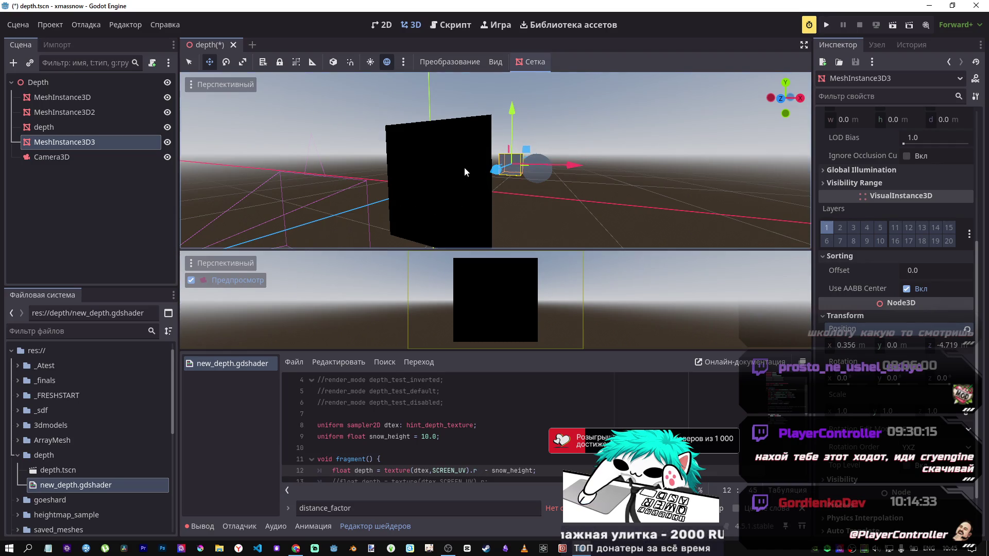
{"action": "mouse_move", "coordinate": [496, 170]}
{"action": "left_mouse_down"}
{"action": "mouse_move", "coordinate": [403, 224]}
{"action": "mouse_move", "coordinate": [263, 274]}
{"action": "mouse_move", "coordinate": [180, 333]}
{"action": "left_mouse_up"}
{"action": "key", "text": "ctrl+z"}
Finish line 12 with a semicolon and insert '*' before the minus ahead of snow_height
{"action": "left_click", "coordinate": [516, 470]}
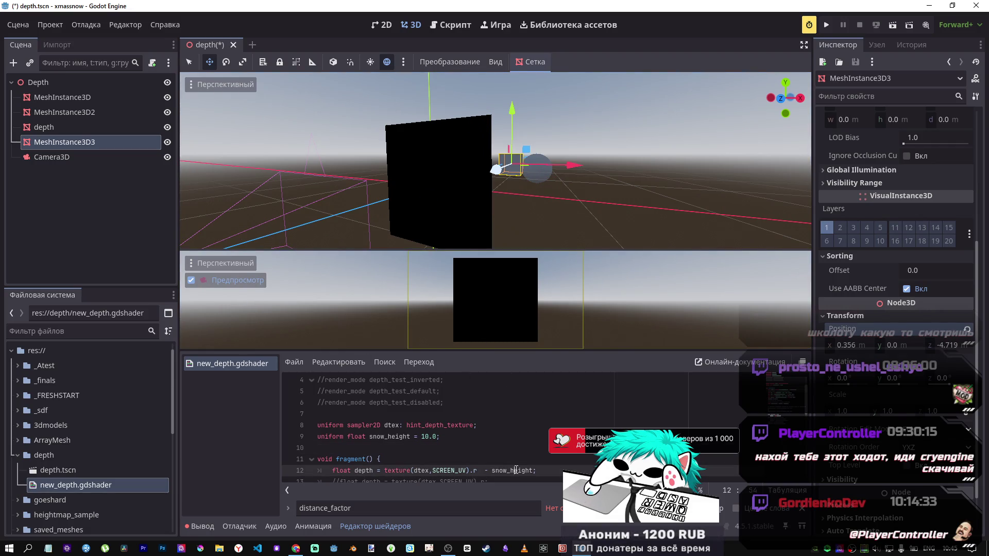
{"action": "key", "text": "End"}
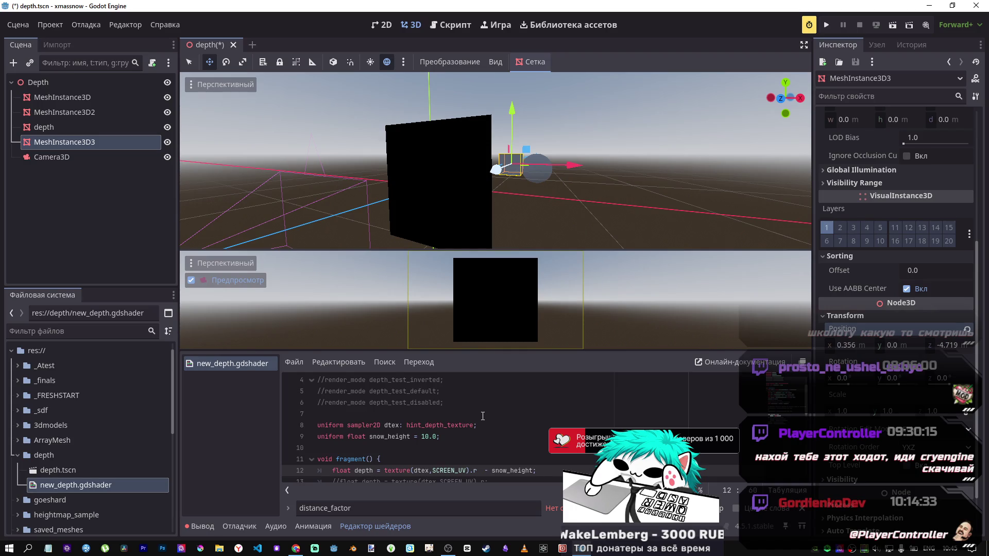
{"action": "type", "text": ";"}
{"action": "left_click", "coordinate": [485, 469]}
{"action": "type", "text": "*"}
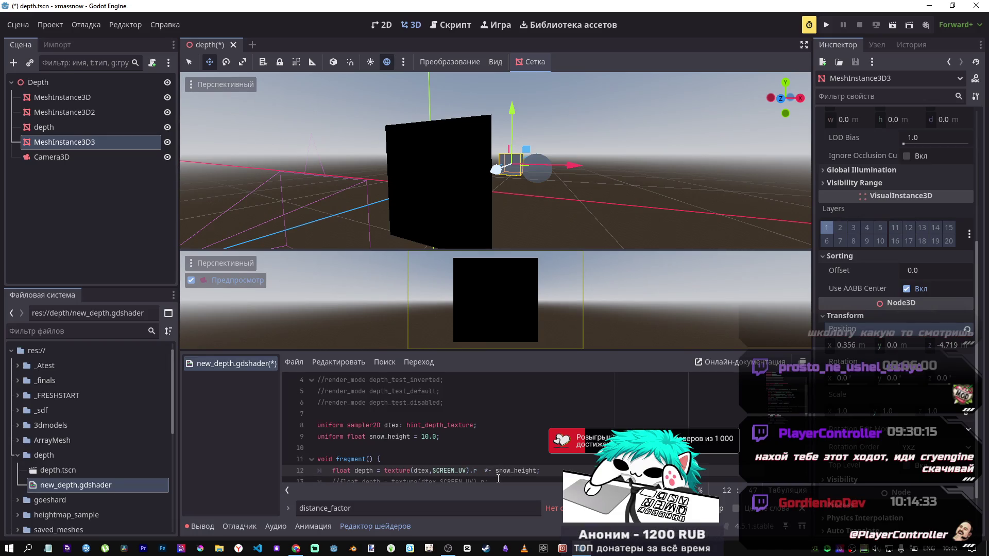
Move MeshInstance3D3 to Z -3.189, reduce line 12 to texture(dtex,SCREEN_UV).r, and save the shader
{"action": "left_click", "coordinate": [498, 471]}
{"action": "mouse_move", "coordinate": [499, 175]}
{"action": "left_mouse_down"}
{"action": "mouse_move", "coordinate": [460, 182]}
{"action": "mouse_move", "coordinate": [427, 218]}
{"action": "mouse_move", "coordinate": [510, 205]}
{"action": "mouse_move", "coordinate": [483, 221]}
{"action": "left_mouse_up"}
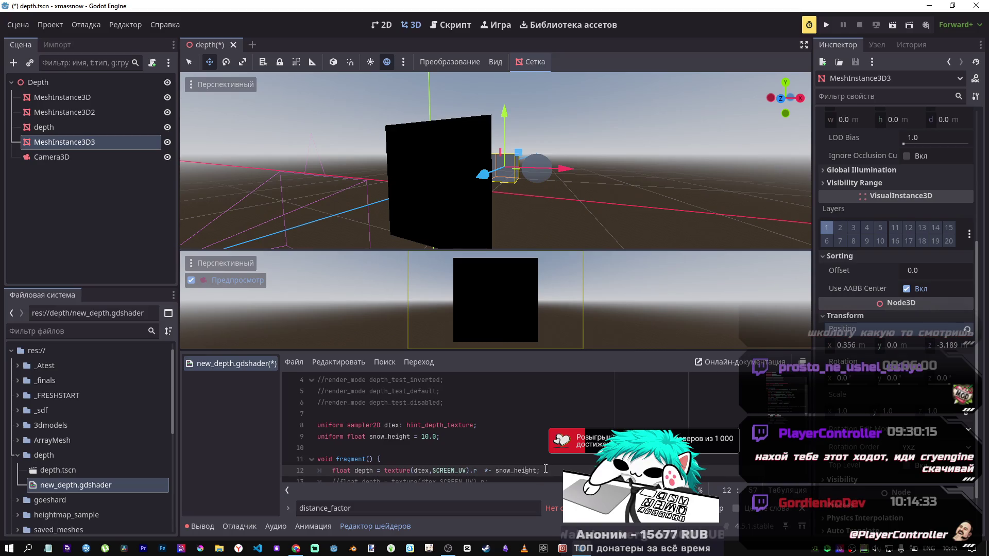
{"action": "left_click", "coordinate": [536, 471]}
{"action": "left_click", "coordinate": [477, 470], "text": "shift"}
{"action": "key", "text": "BackSpace"}
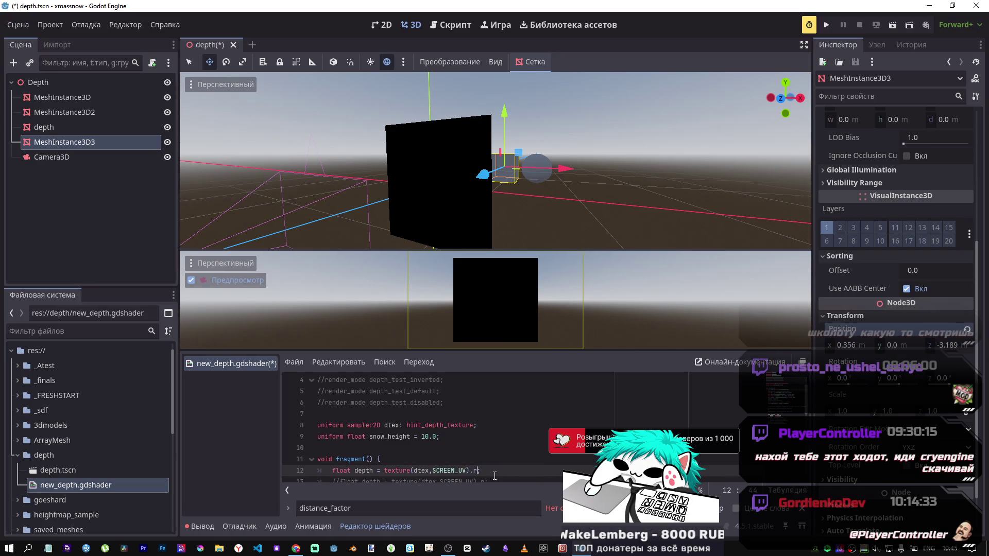
{"action": "key", "text": "ctrl+s"}
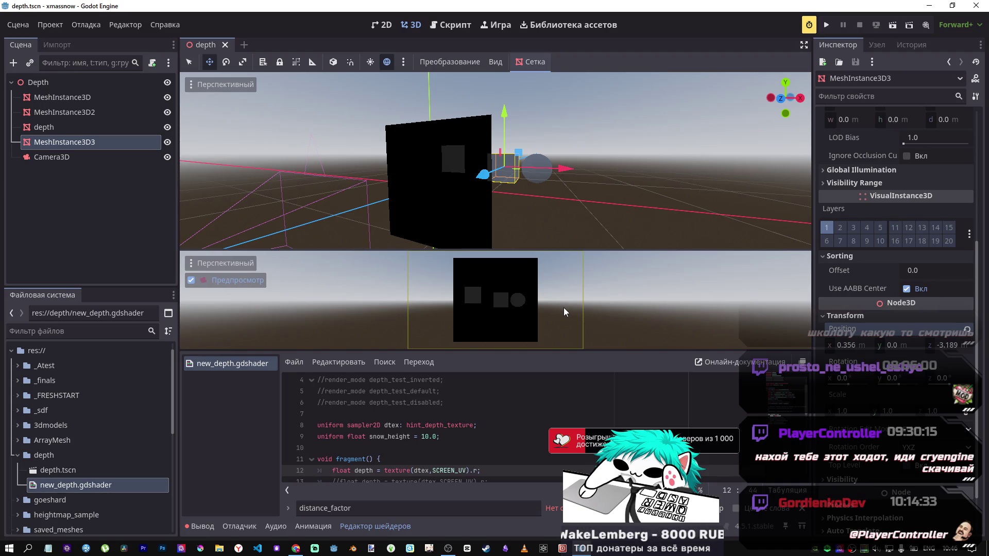
Move the mesh closer along its Z axis in the viewport
{"action": "scroll", "coordinate": [436, 462], "scroll_direction": "down", "scroll_amount": 1}
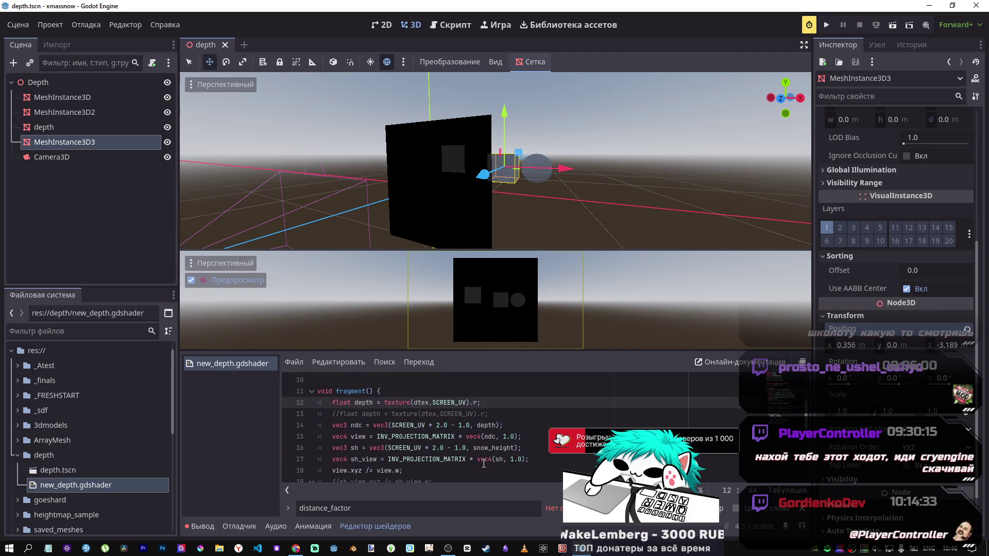
{"action": "scroll", "coordinate": [453, 428], "scroll_direction": "up", "scroll_amount": 2}
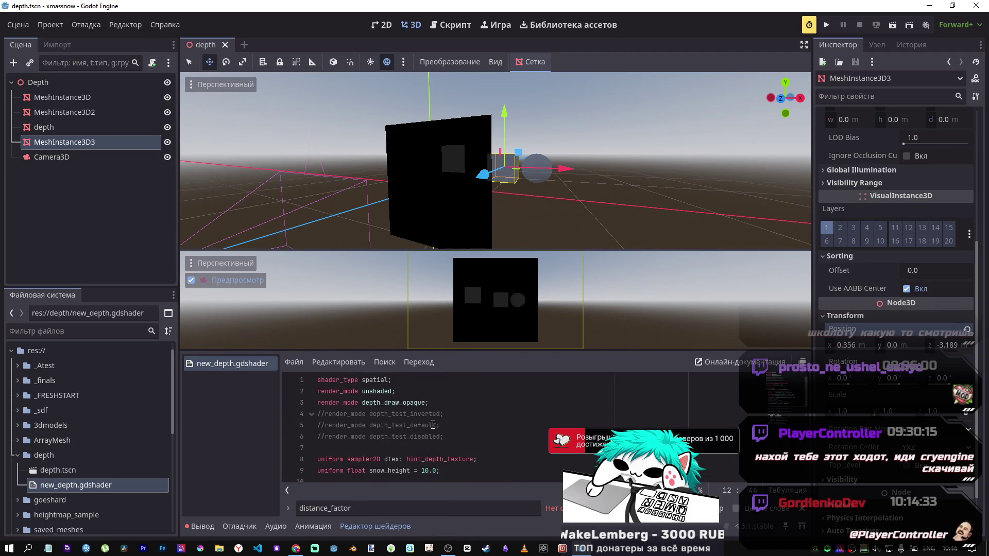
{"action": "mouse_move", "coordinate": [486, 181]}
{"action": "left_mouse_down"}
{"action": "mouse_move", "coordinate": [391, 196]}
{"action": "mouse_move", "coordinate": [438, 190]}
{"action": "mouse_move", "coordinate": [387, 211]}
{"action": "mouse_move", "coordinate": [465, 196]}
{"action": "mouse_move", "coordinate": [398, 209]}
{"action": "mouse_move", "coordinate": [448, 194]}
{"action": "left_mouse_up"}
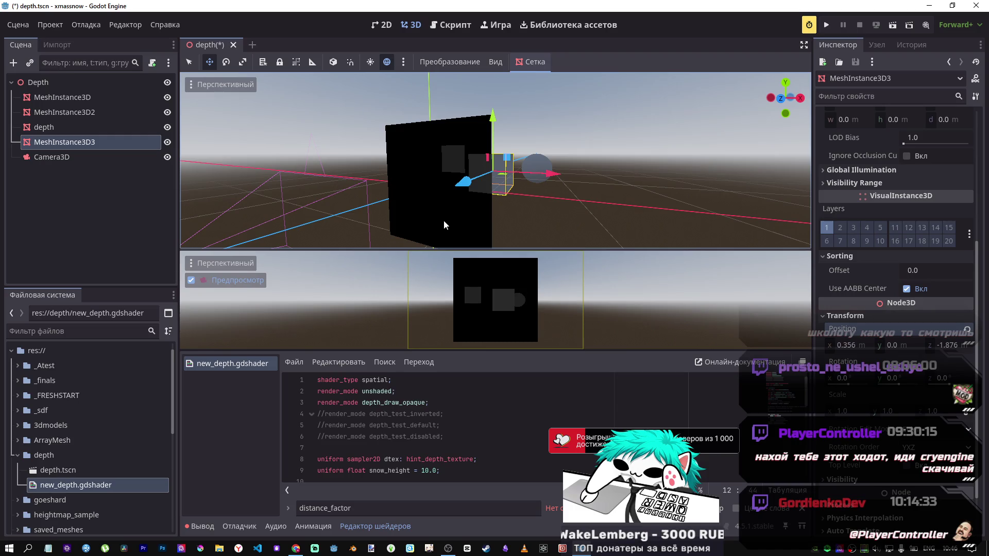
Comment out ALBEDO = vec3(depth), enable ALBEDO = vec3(linear_depth), and save the shader
{"action": "scroll", "coordinate": [469, 435], "scroll_direction": "down", "scroll_amount": 3}
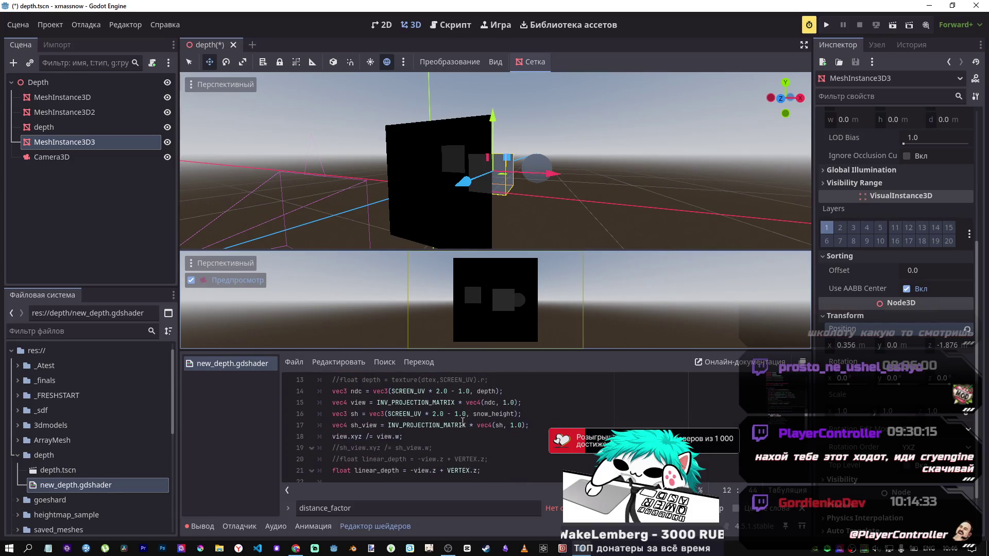
{"action": "scroll", "coordinate": [469, 434], "scroll_direction": "down", "scroll_amount": 2}
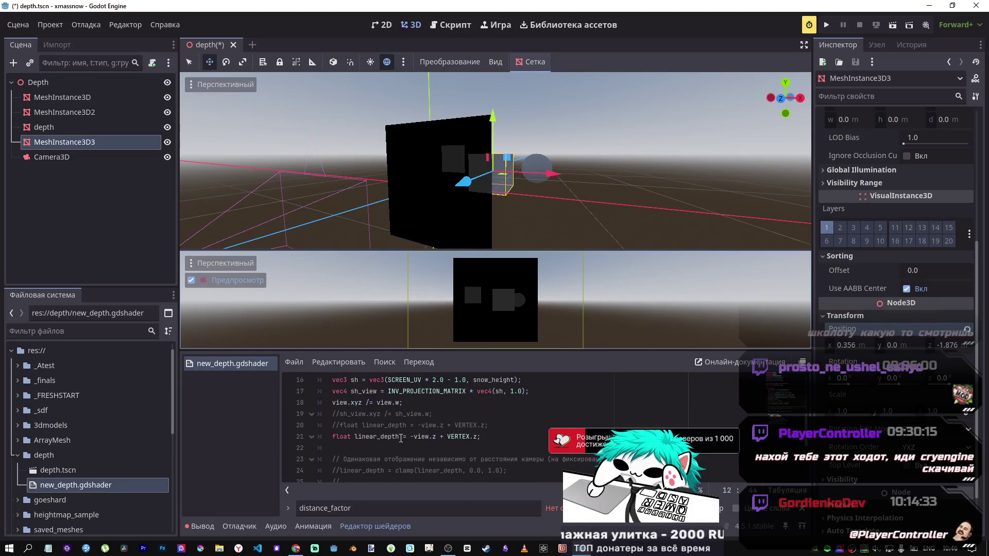
{"action": "scroll", "coordinate": [406, 437], "scroll_direction": "down", "scroll_amount": 3}
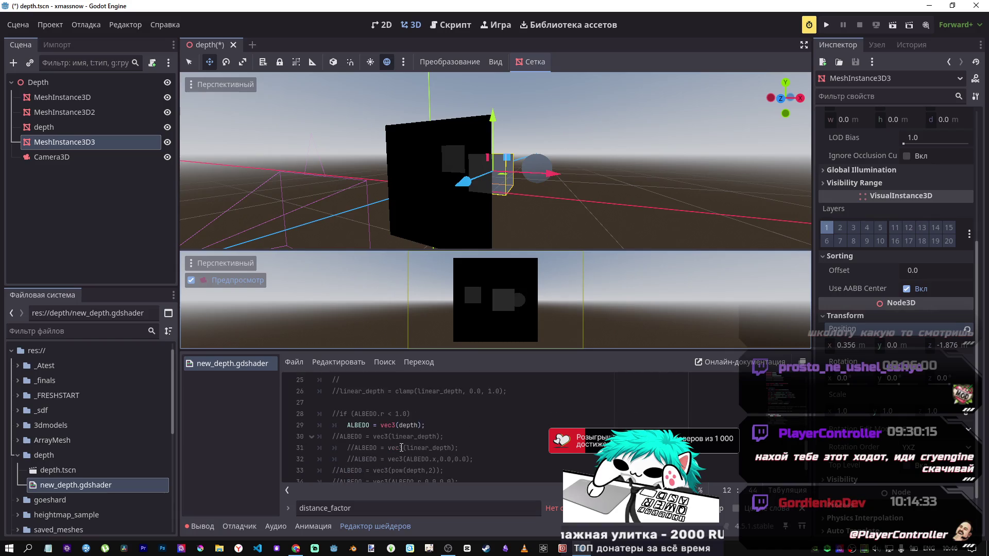
{"action": "left_click", "coordinate": [417, 427]}
{"action": "key", "text": "ctrl+k"}
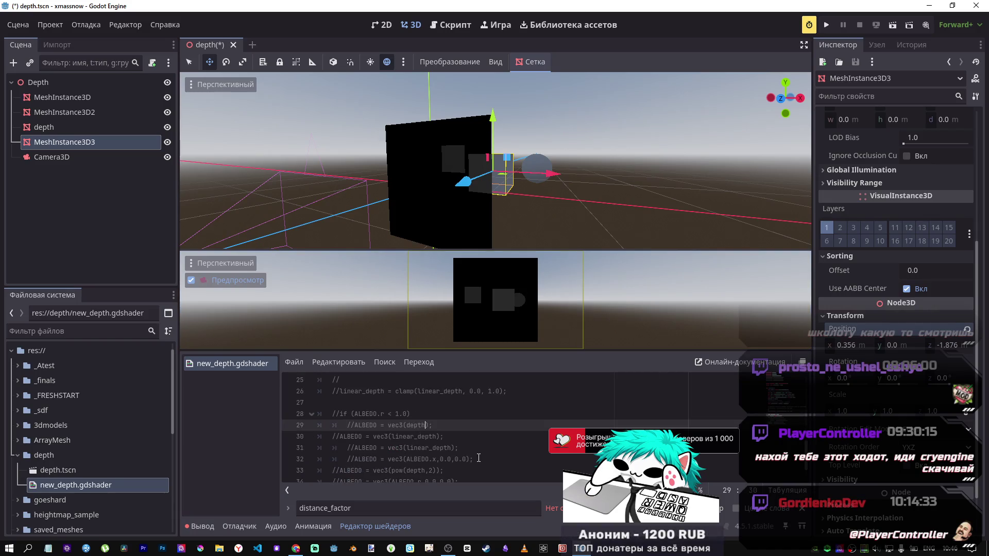
{"action": "key", "text": "Down"}
{"action": "key", "text": "Down"}
{"action": "key", "text": "ctrl+k"}
{"action": "key", "text": "ctrl+s"}
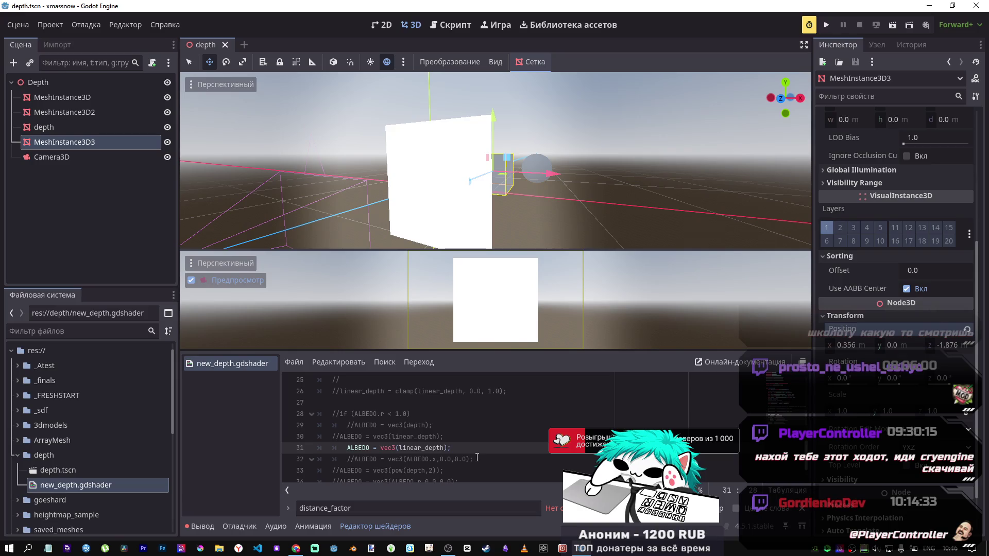
Comment out the two snow-height lines, sh and sh_view
{"action": "scroll", "coordinate": [439, 422], "scroll_direction": "up", "scroll_amount": 4}
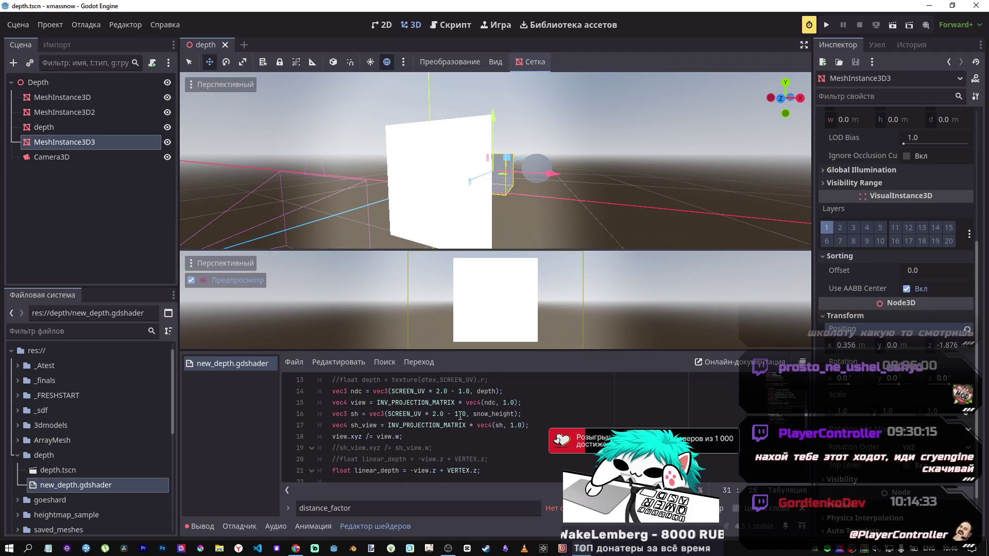
{"action": "left_click_drag", "start_coordinate": [540, 419], "coordinate": [476, 416]}
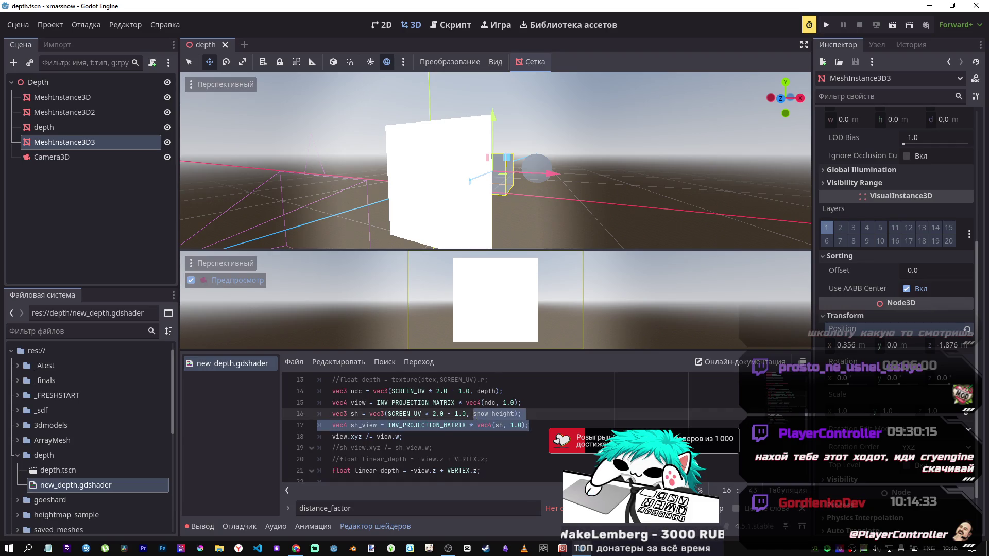
{"action": "key", "text": "ctrl+k"}
Delete the depth texture sampling line and its leftover empty line, then save
{"action": "scroll", "coordinate": [446, 415], "scroll_direction": "up", "scroll_amount": 1}
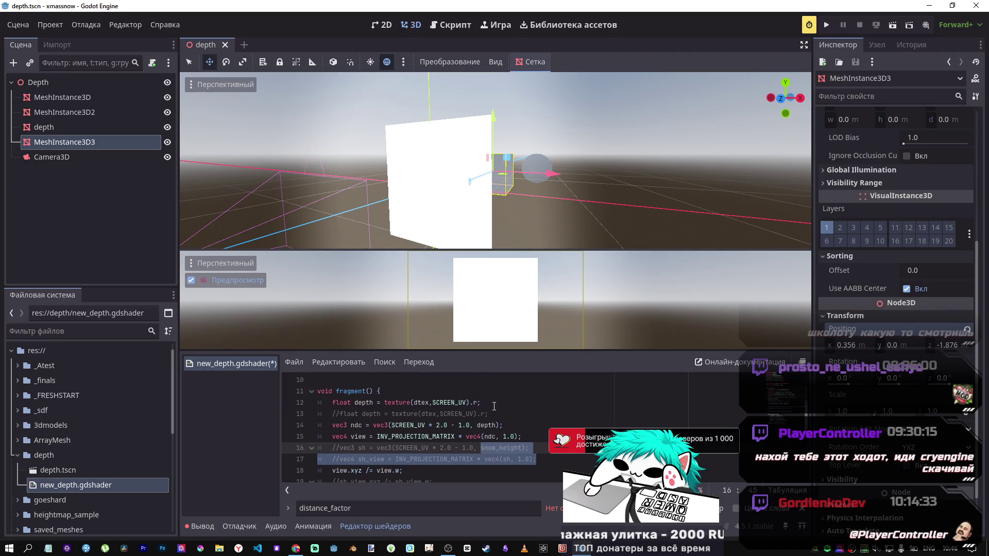
{"action": "left_click_drag", "start_coordinate": [495, 407], "coordinate": [213, 396]}
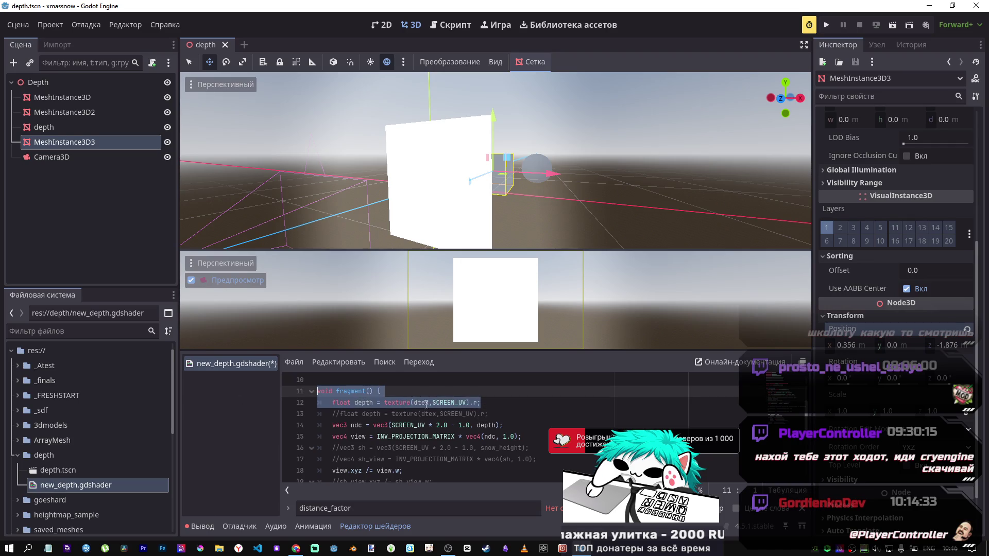
{"action": "left_click_drag", "start_coordinate": [481, 402], "coordinate": [317, 403]}
{"action": "key", "text": "BackSpace"}
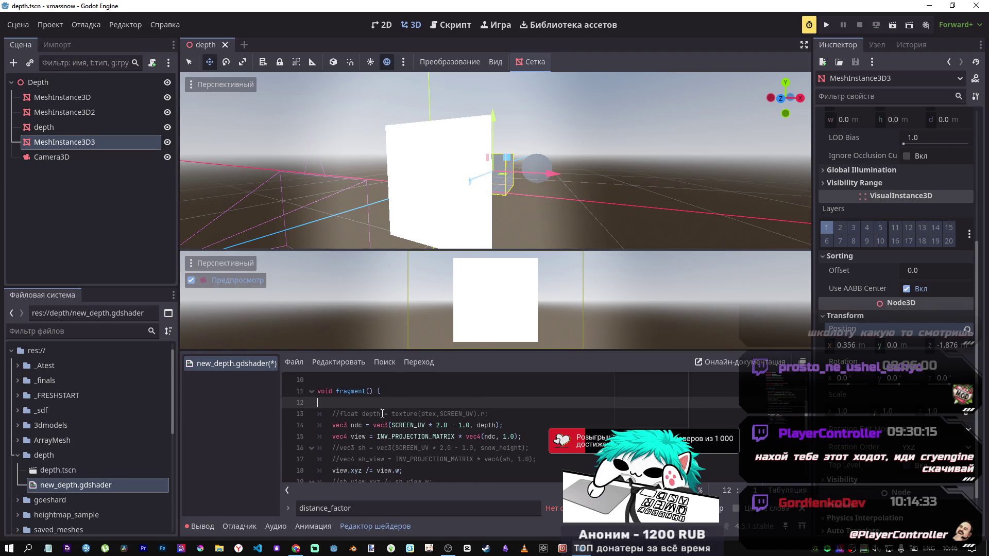
{"action": "key", "text": "Delete"}
{"action": "key", "text": "ctrl+s"}
Move the linear-depth ALBEDO line up one line
{"action": "scroll", "coordinate": [470, 434], "scroll_direction": "down", "scroll_amount": 5}
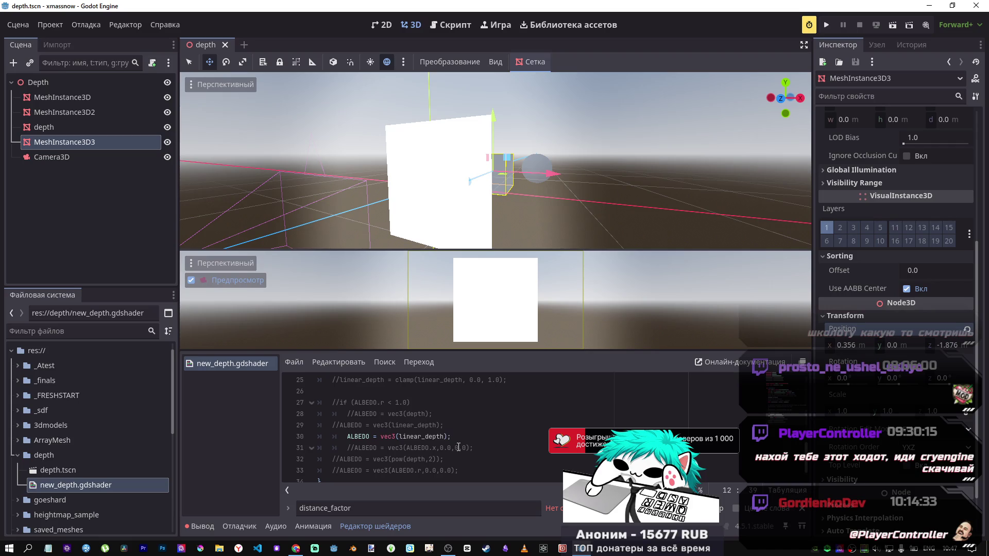
{"action": "left_click", "coordinate": [446, 437]}
{"action": "key", "text": "alt+Up"}
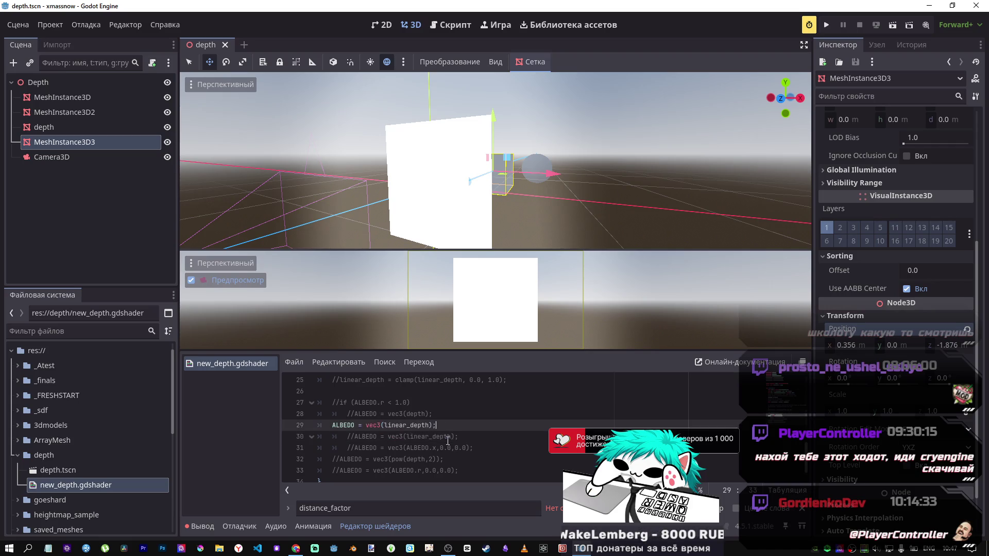
Delete the duplicate commented clamp lines, enable the 0.0–1.0 linear_depth clamp, and save
{"action": "scroll", "coordinate": [465, 426], "scroll_direction": "up", "scroll_amount": 4}
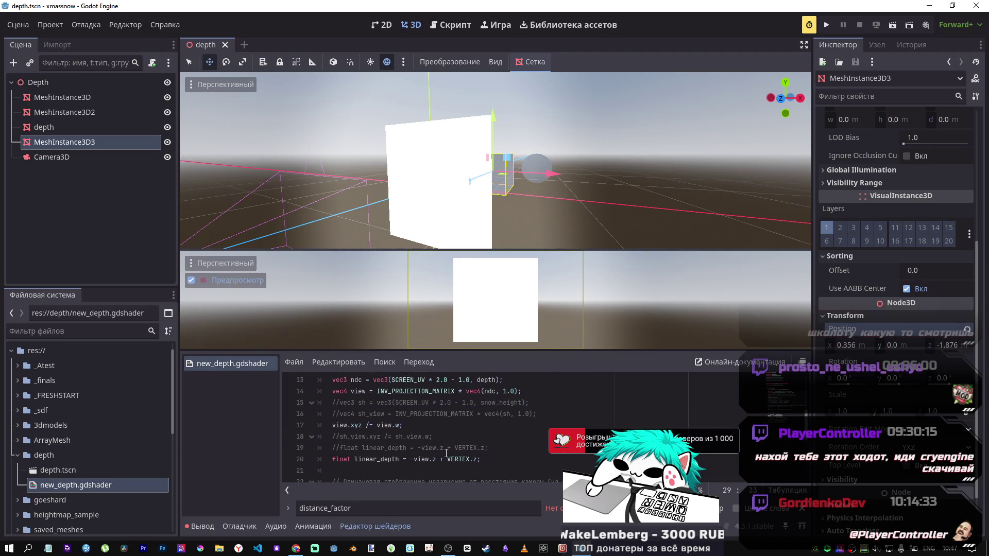
{"action": "scroll", "coordinate": [447, 454], "scroll_direction": "up", "scroll_amount": 2}
{"action": "scroll", "coordinate": [445, 450], "scroll_direction": "down", "scroll_amount": 1}
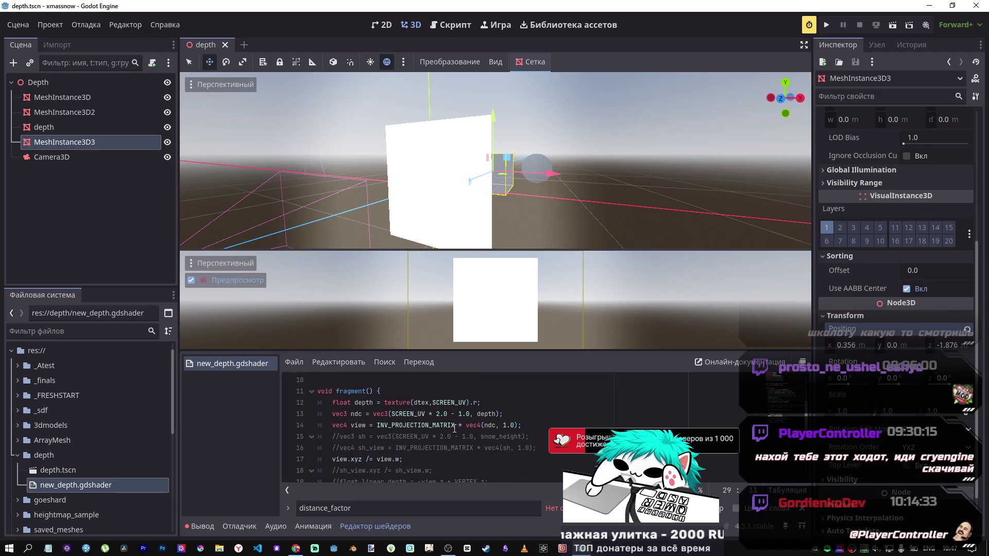
{"action": "scroll", "coordinate": [464, 427], "scroll_direction": "down", "scroll_amount": 4}
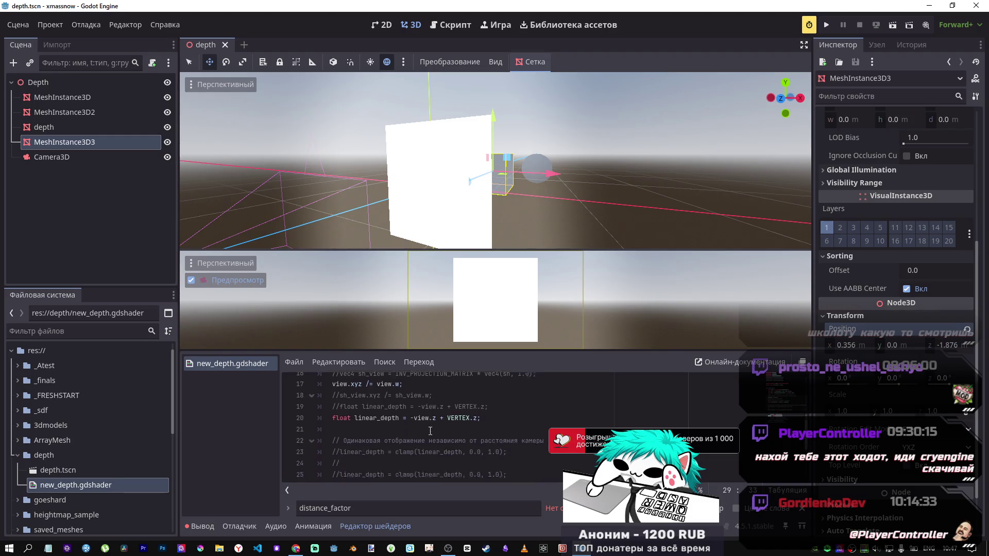
{"action": "scroll", "coordinate": [430, 432], "scroll_direction": "up", "scroll_amount": 2}
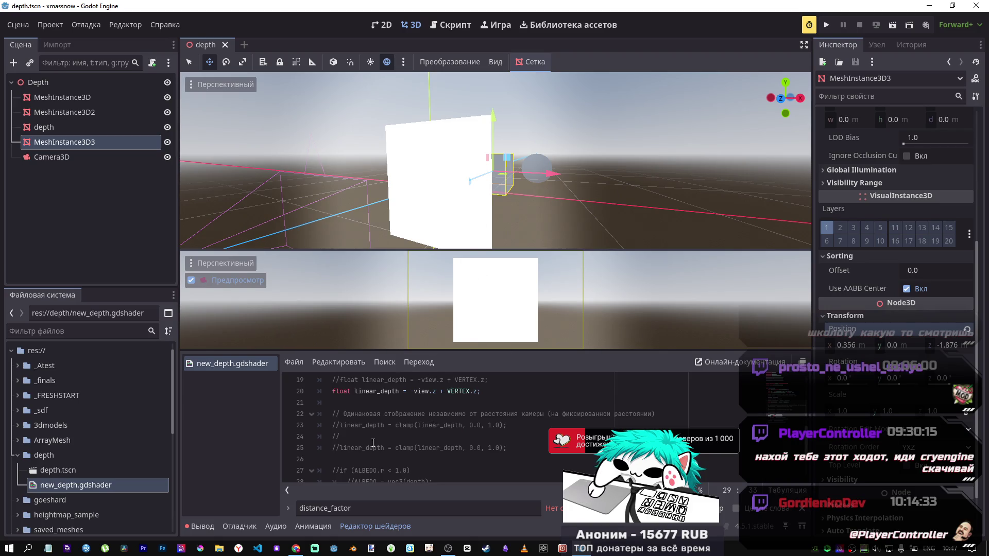
{"action": "left_click_drag", "start_coordinate": [510, 448], "coordinate": [257, 437]}
{"action": "key", "text": "BackSpace"}
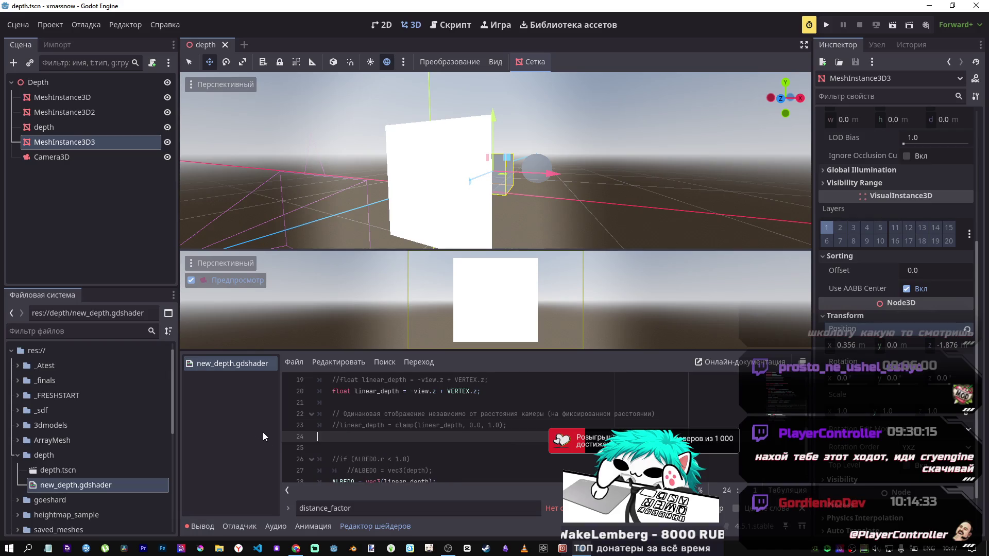
{"action": "key", "text": "BackSpace"}
{"action": "key", "text": "ctrl+k"}
{"action": "key", "text": "ctrl+s"}
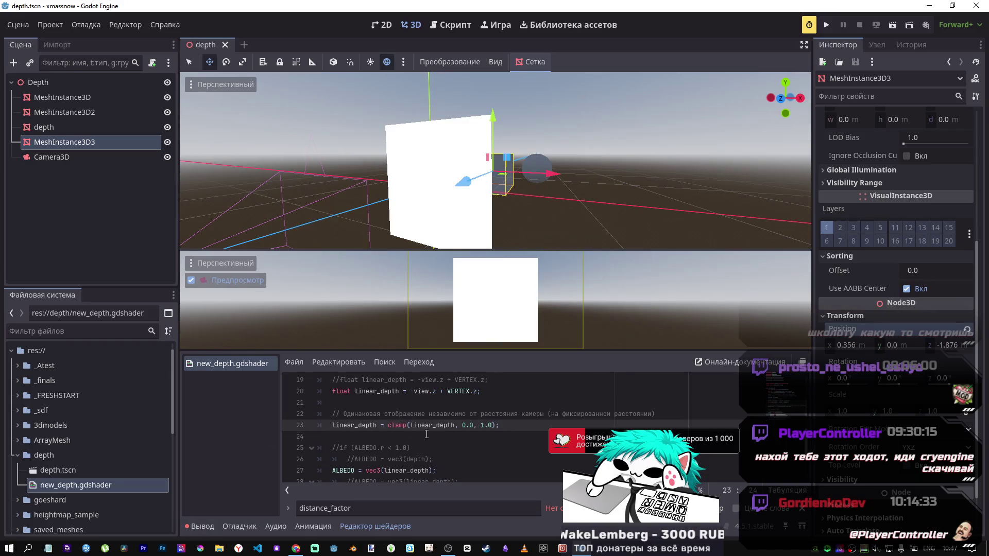
Drag the cube along Z to about -1.056 so it shows as a light grey square
{"action": "mouse_move", "coordinate": [465, 181]}
{"action": "left_mouse_down"}
{"action": "mouse_move", "coordinate": [429, 205]}
{"action": "mouse_move", "coordinate": [473, 206]}
{"action": "mouse_move", "coordinate": [600, 240]}
{"action": "mouse_move", "coordinate": [549, 209]}
{"action": "left_mouse_up"}
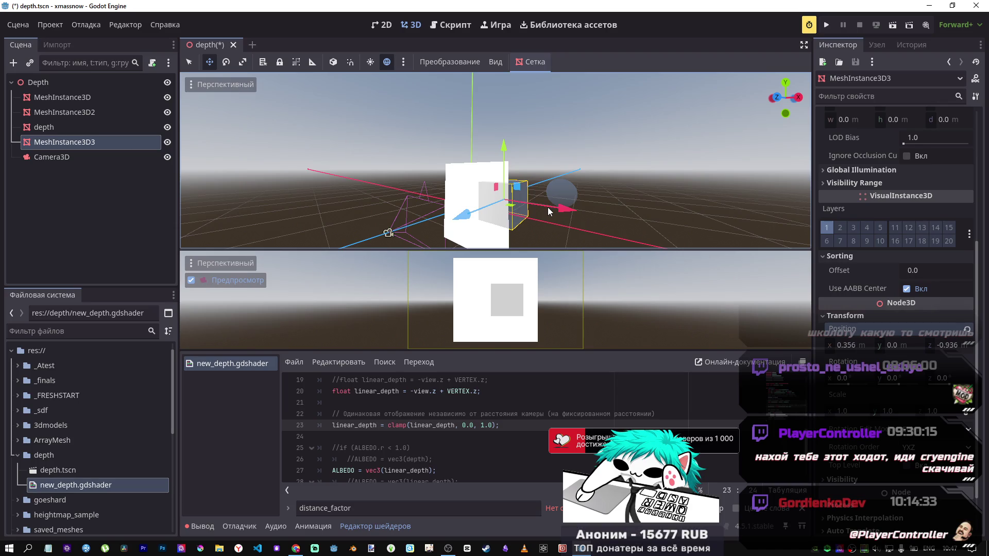
{"action": "left_click_drag", "start_coordinate": [449, 217], "coordinate": [441, 230]}
{"action": "left_click_drag", "start_coordinate": [601, 237], "coordinate": [505, 236]}
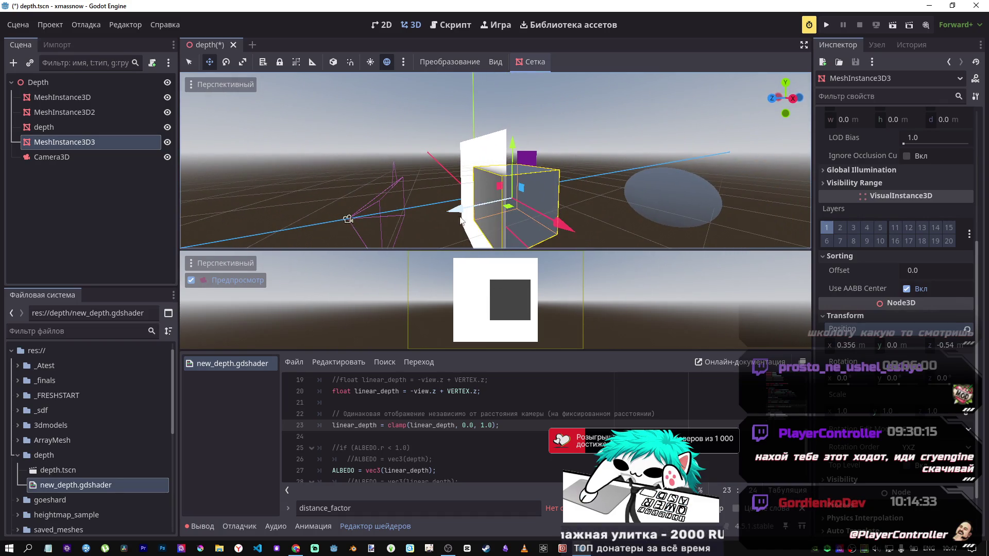
{"action": "left_click_drag", "start_coordinate": [456, 209], "coordinate": [499, 205]}
{"action": "scroll", "coordinate": [463, 412], "scroll_direction": "down", "scroll_amount": 1}
Append /2.0 to the linear depth line, save, and move the cube back to Z -2.9
{"action": "scroll", "coordinate": [463, 412], "scroll_direction": "up", "scroll_amount": 1}
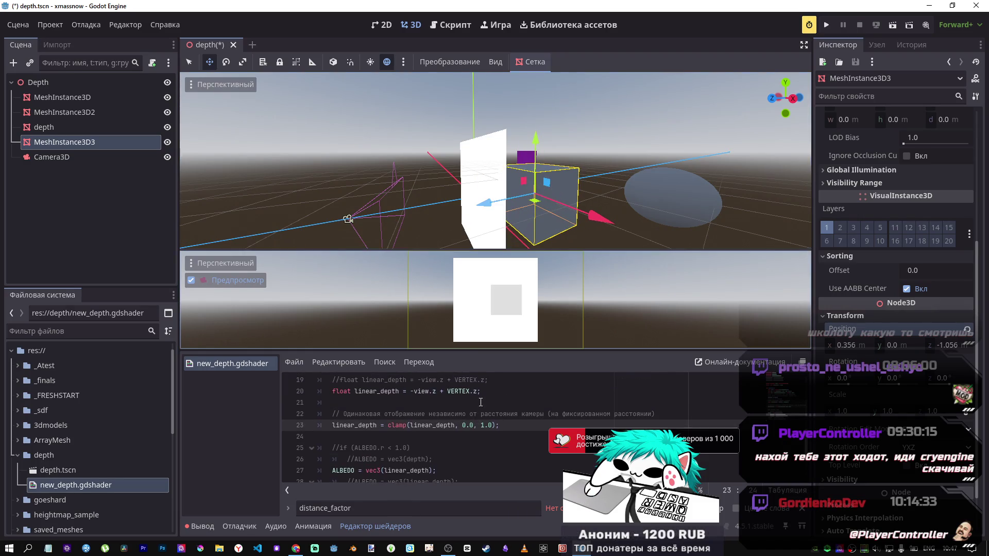
{"action": "left_click", "coordinate": [477, 391]}
{"action": "type", "text": "/2"}
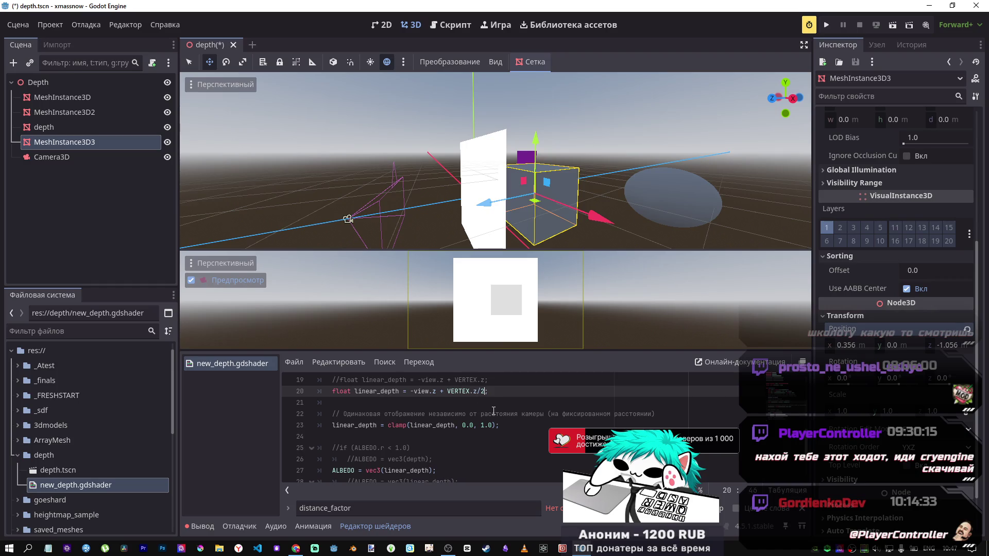
{"action": "type", "text": ".0"}
{"action": "key", "text": "ctrl+s"}
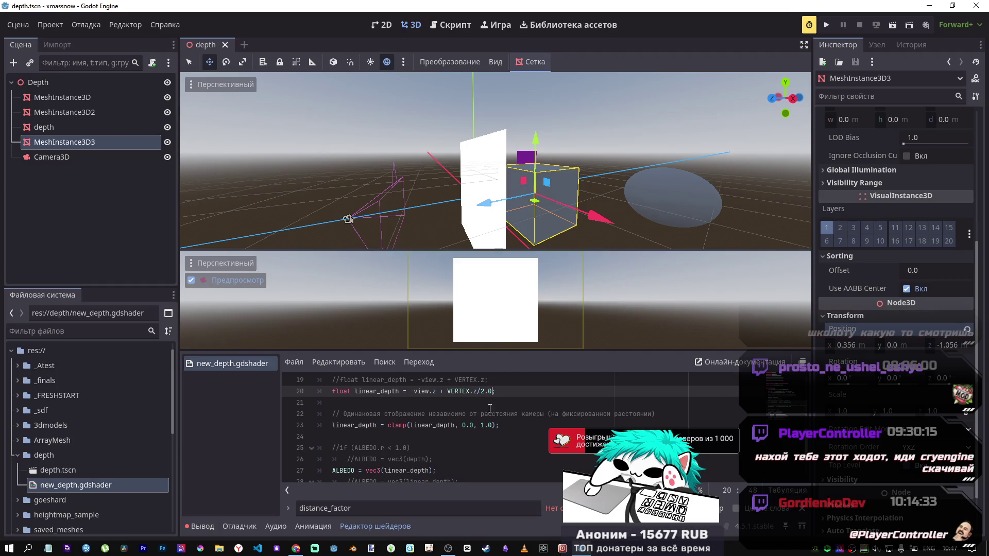
{"action": "mouse_move", "coordinate": [483, 205]}
{"action": "left_mouse_down"}
{"action": "mouse_move", "coordinate": [453, 212]}
{"action": "mouse_move", "coordinate": [569, 203]}
{"action": "mouse_move", "coordinate": [523, 206]}
{"action": "left_mouse_up"}
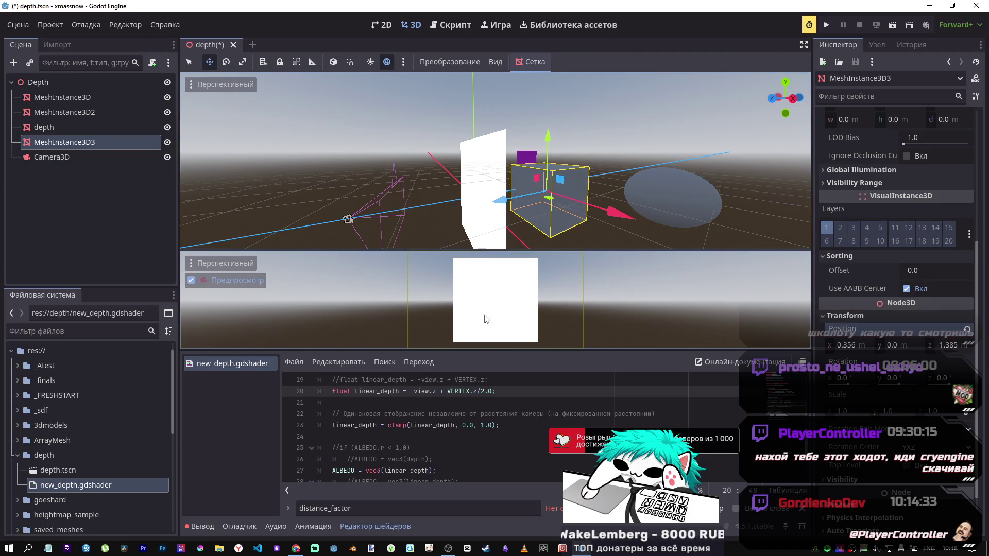
Change the depth divisor to a *2.0 multiplier, save, and push the cube farther along Z
{"action": "left_click", "coordinate": [482, 392]}
{"action": "type", "text": "-"}
{"action": "key", "text": "ctrl+s"}
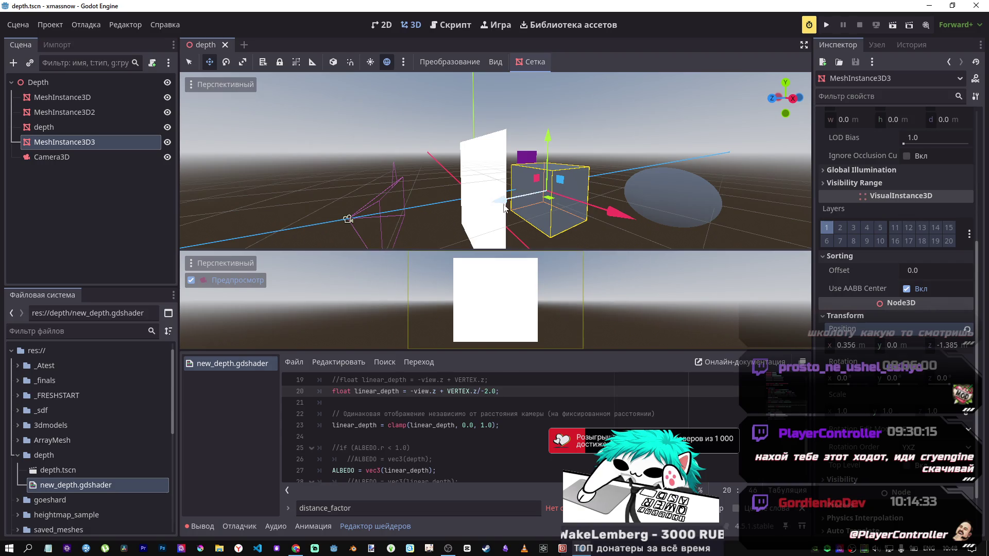
{"action": "mouse_move", "coordinate": [498, 200]}
{"action": "left_mouse_down"}
{"action": "mouse_move", "coordinate": [443, 217]}
{"action": "mouse_move", "coordinate": [492, 209]}
{"action": "left_mouse_up"}
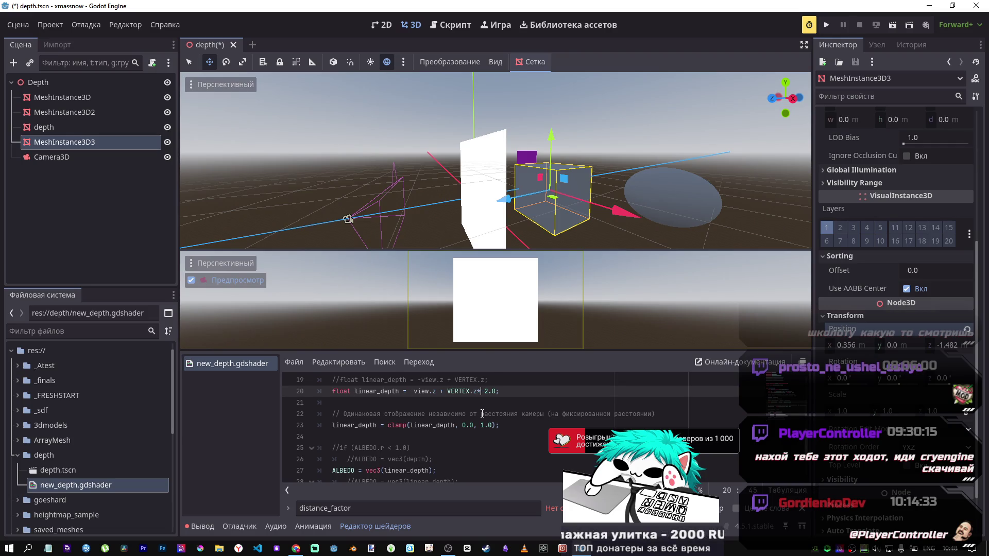
{"action": "type", "text": "*"}
{"action": "key", "text": "ctrl+s"}
{"action": "left_click_drag", "start_coordinate": [502, 196], "coordinate": [477, 204]}
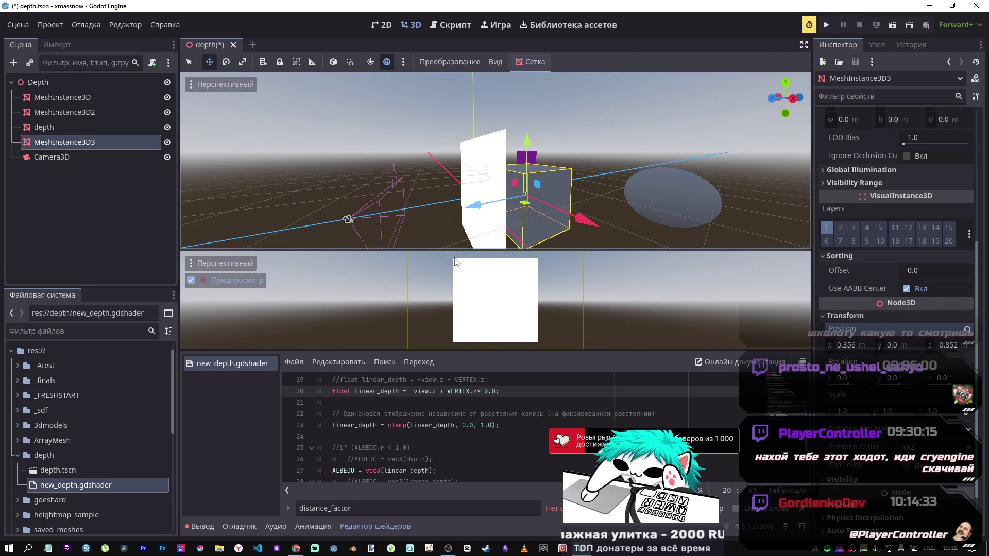
{"action": "key", "text": "BackSpace"}
{"action": "key", "text": "ctrl+s"}
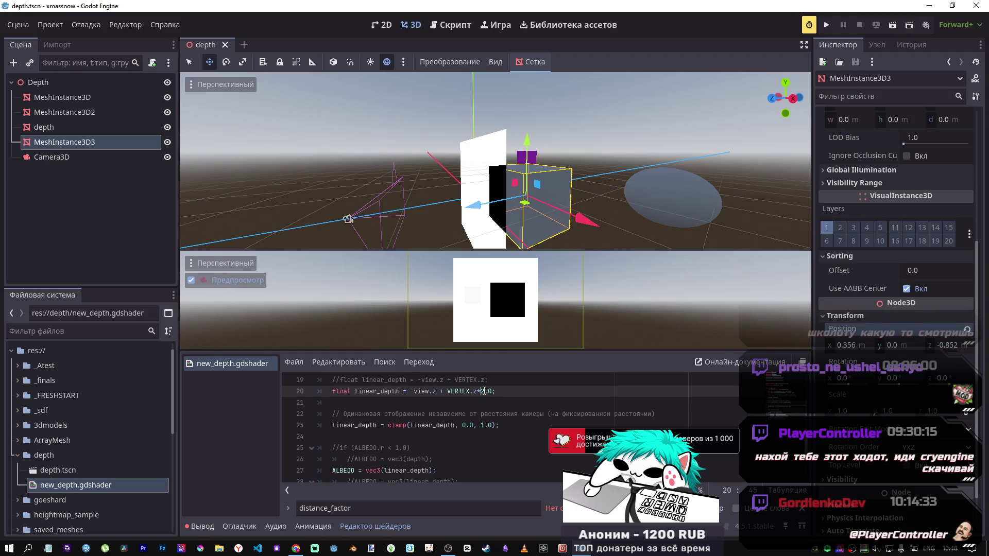
{"action": "left_click_drag", "start_coordinate": [471, 209], "coordinate": [552, 211]}
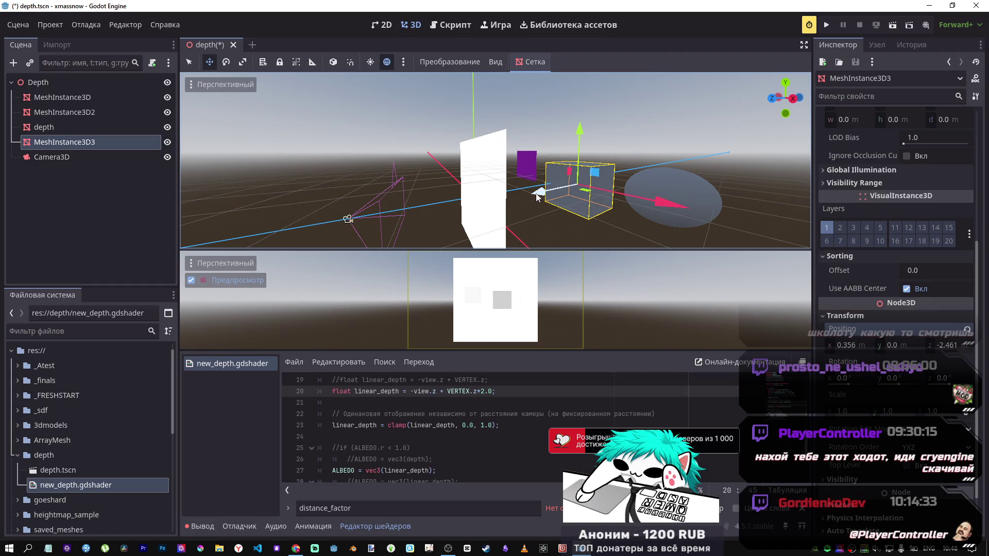
Change the line 20 depth offset to 1.5, save, and move the cube along Z
{"action": "mouse_move", "coordinate": [537, 195]}
{"action": "left_mouse_down"}
{"action": "mouse_move", "coordinate": [530, 199]}
{"action": "mouse_move", "coordinate": [539, 193]}
{"action": "left_mouse_up"}
{"action": "key", "text": "Right"}
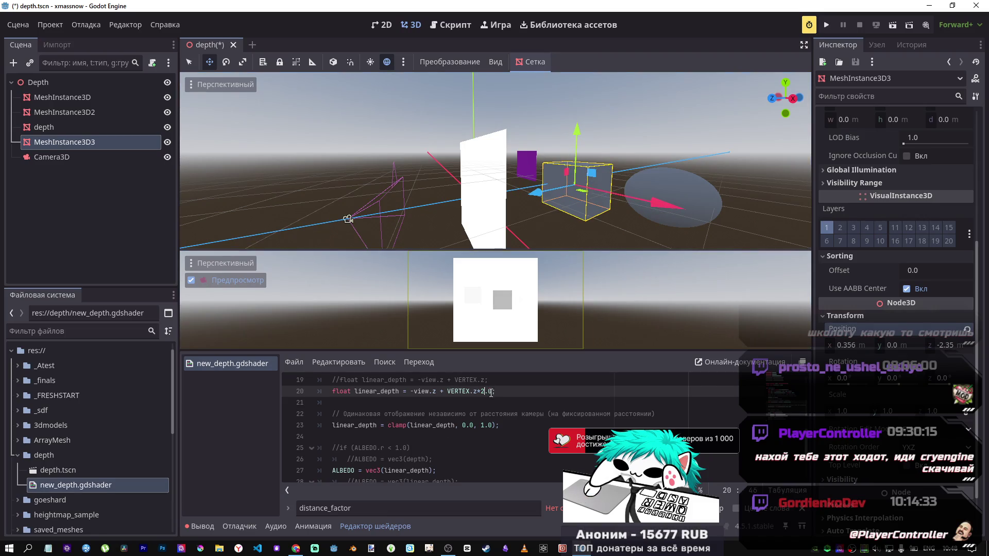
{"action": "key", "text": "BackSpace"}
{"action": "type", "text": "1."}
{"action": "type", "text": "5"}
{"action": "key", "text": "ctrl+s"}
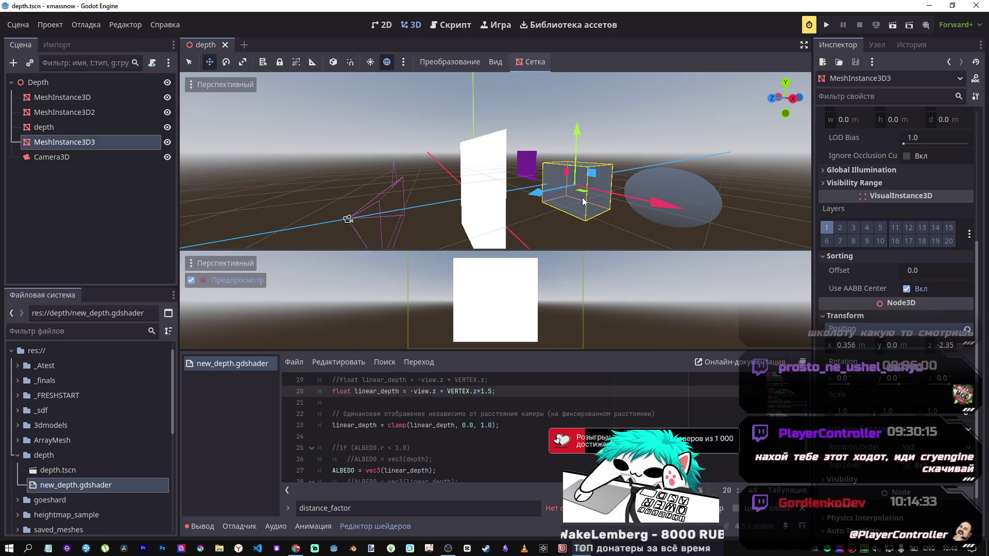
{"action": "mouse_move", "coordinate": [583, 201]}
{"action": "left_mouse_down"}
{"action": "mouse_move", "coordinate": [479, 202]}
{"action": "mouse_move", "coordinate": [536, 194]}
{"action": "left_mouse_up"}
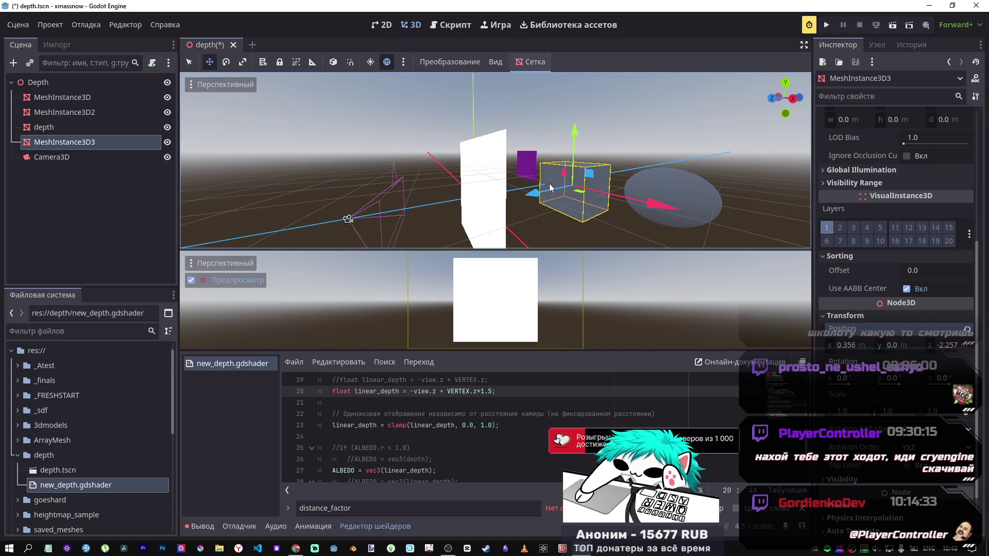
Slide the cube aside along X and move the purple plane beside the quad along X and Z
{"action": "left_click_drag", "start_coordinate": [626, 202], "coordinate": [526, 163]}
{"action": "left_click", "coordinate": [535, 156]}
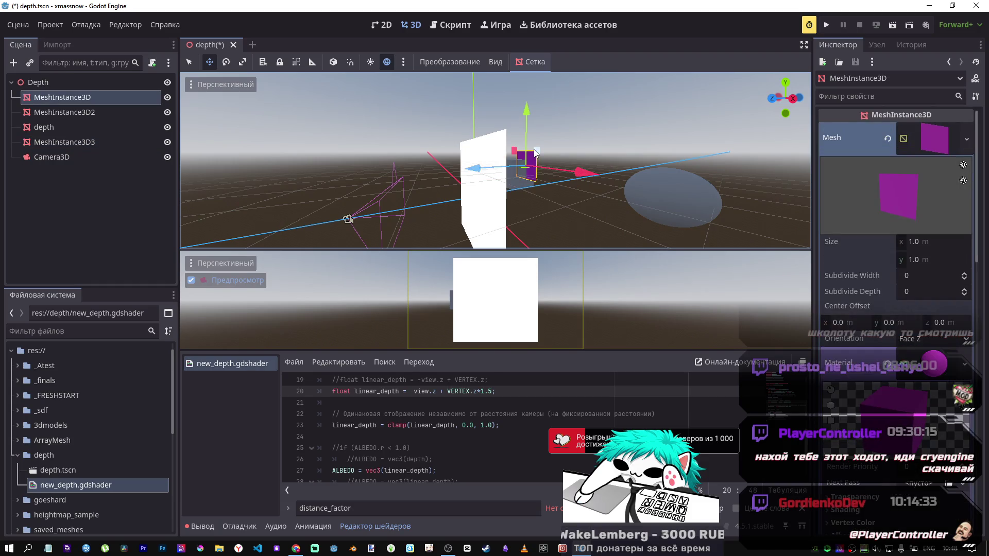
{"action": "mouse_move", "coordinate": [587, 188]}
{"action": "left_mouse_down"}
{"action": "mouse_move", "coordinate": [656, 198]}
{"action": "mouse_move", "coordinate": [765, 236]}
{"action": "left_mouse_up"}
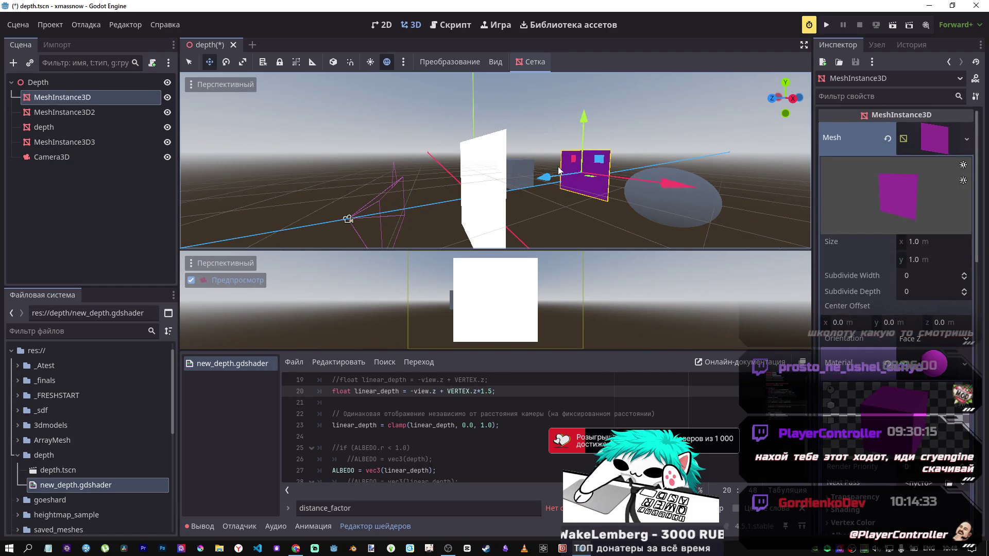
{"action": "mouse_move", "coordinate": [539, 176]}
{"action": "left_mouse_down"}
{"action": "mouse_move", "coordinate": [489, 192]}
{"action": "mouse_move", "coordinate": [517, 183]}
{"action": "left_mouse_up"}
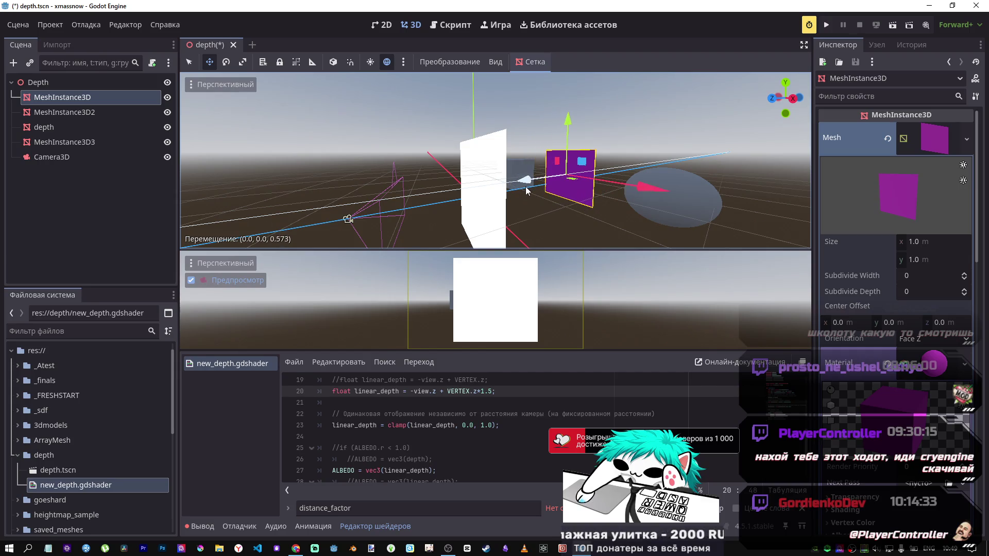
Show the purple plane's Transform in the Inspector and fine-tune its Z position
{"action": "left_click", "coordinate": [921, 154]}
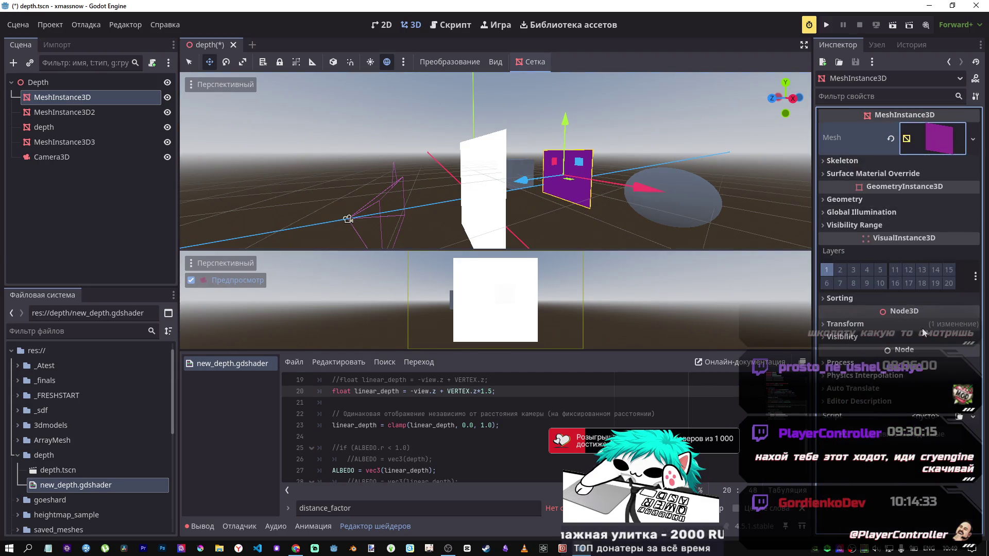
{"action": "left_click", "coordinate": [845, 324]}
{"action": "mouse_move", "coordinate": [531, 189]}
{"action": "left_mouse_down"}
{"action": "mouse_move", "coordinate": [509, 184]}
{"action": "mouse_move", "coordinate": [537, 178]}
{"action": "left_mouse_up"}
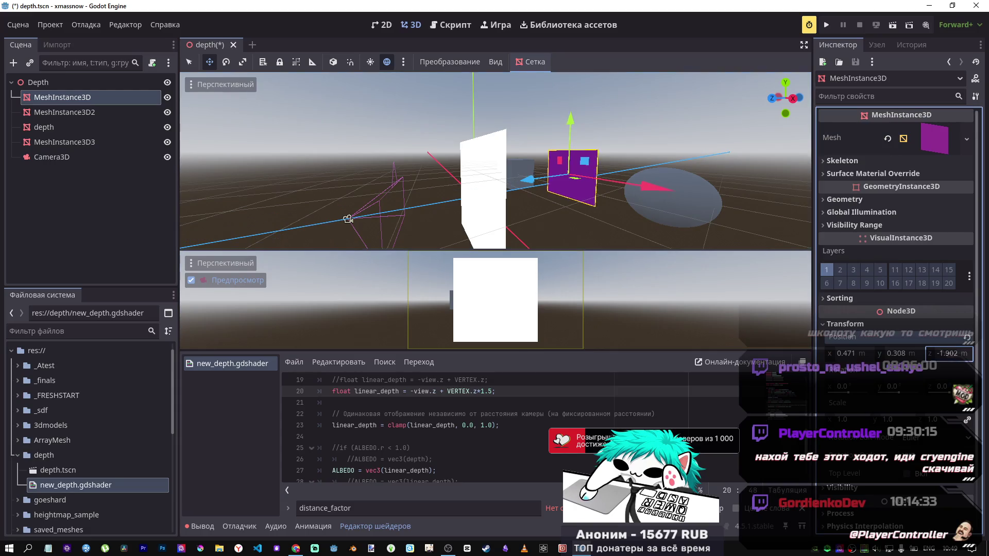
{"action": "left_click_drag", "start_coordinate": [949, 353], "coordinate": [960, 353]}
Replace the 1.5 offset on line 20 with 3 and save
{"action": "left_click", "coordinate": [491, 391]}
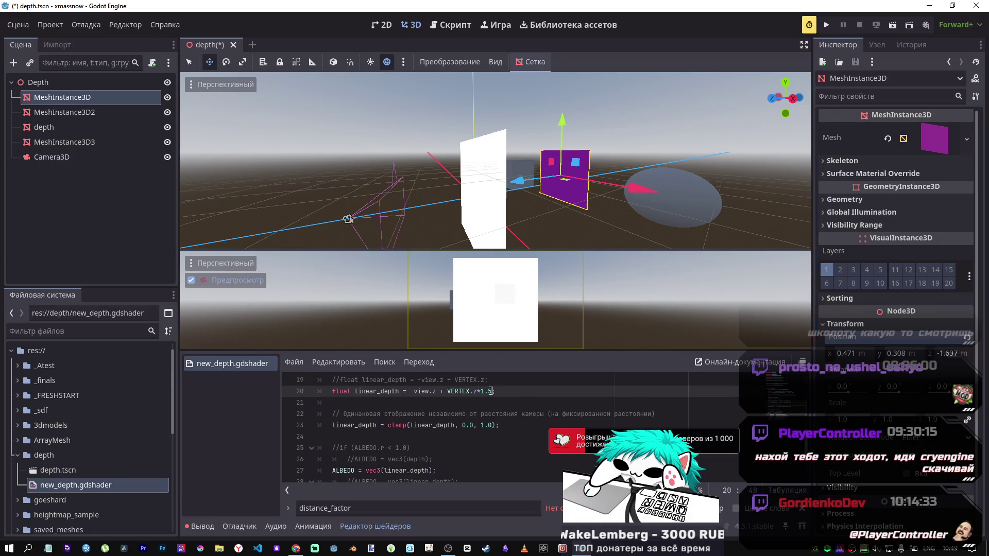
{"action": "left_click_drag", "start_coordinate": [491, 392], "coordinate": [479, 392]}
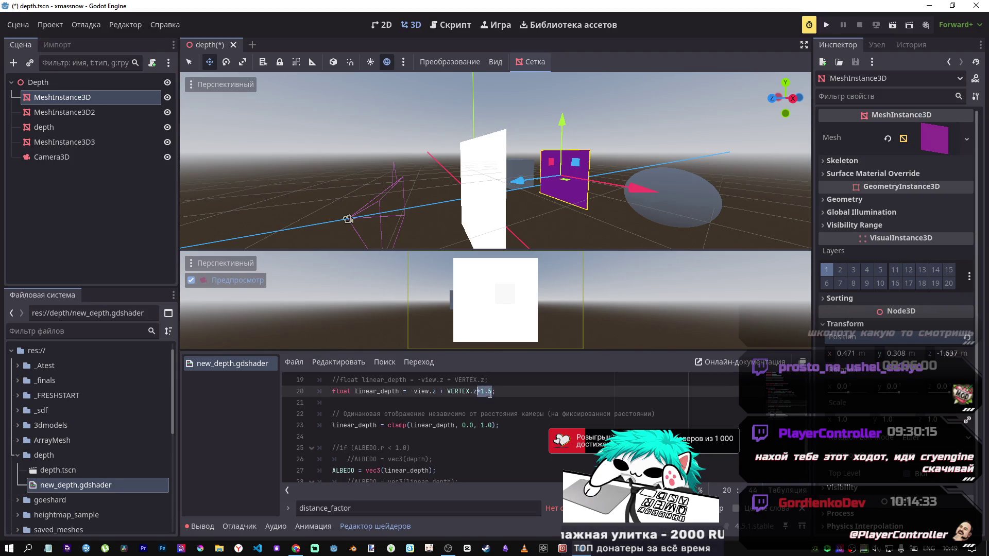
{"action": "left_click", "coordinate": [490, 392]}
{"action": "left_click_drag", "start_coordinate": [492, 391], "coordinate": [482, 393]}
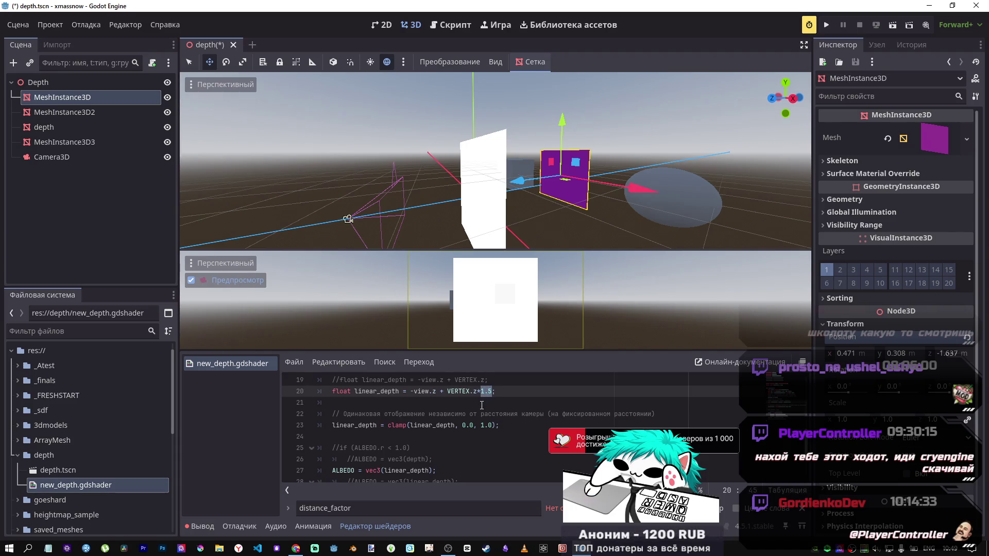
{"action": "type", "text": "3"}
{"action": "key", "text": "ctrl+s"}
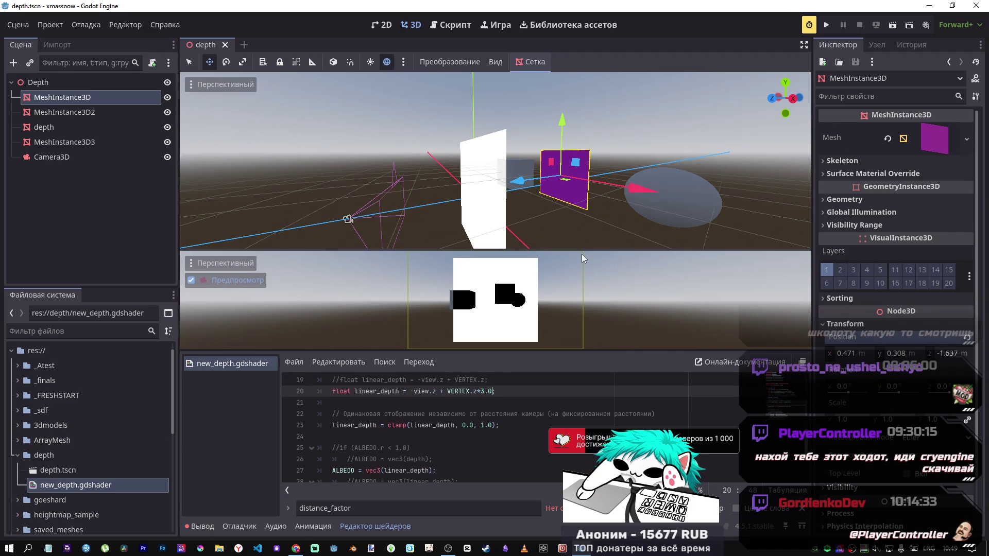
Move the purple plane along Z toward the quad to test the black cutouts
{"action": "mouse_move", "coordinate": [519, 180]}
{"action": "left_mouse_down"}
{"action": "mouse_move", "coordinate": [581, 178]}
{"action": "mouse_move", "coordinate": [573, 231]}
{"action": "left_mouse_up"}
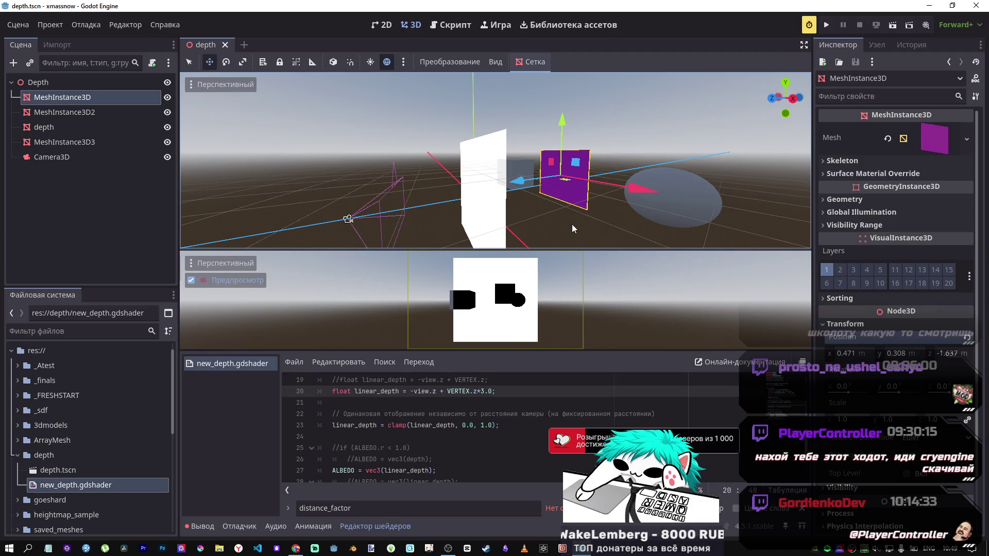
{"action": "key", "text": "Left"}
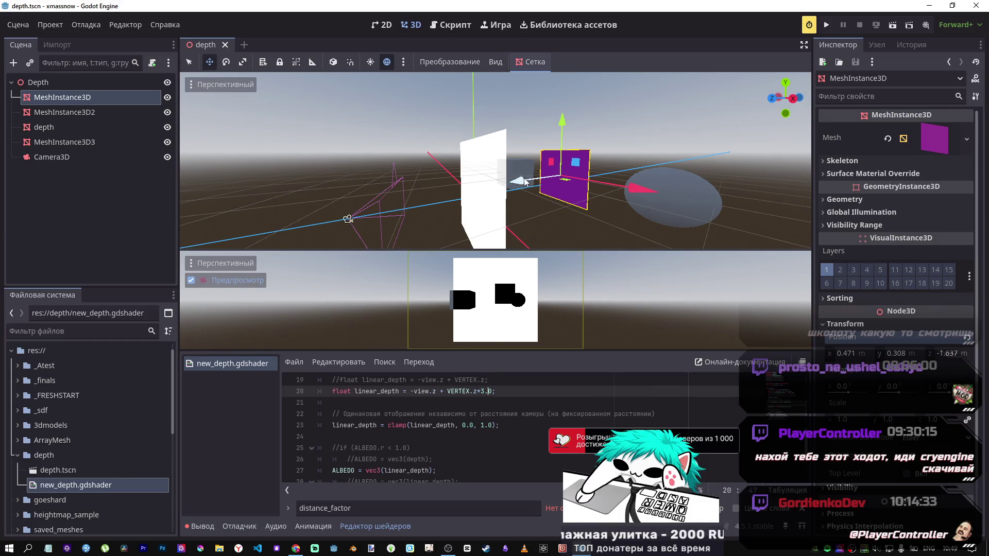
{"action": "mouse_move", "coordinate": [518, 181]}
{"action": "left_mouse_down"}
{"action": "mouse_move", "coordinate": [464, 192]}
{"action": "mouse_move", "coordinate": [603, 190]}
{"action": "mouse_move", "coordinate": [506, 195]}
{"action": "left_mouse_up"}
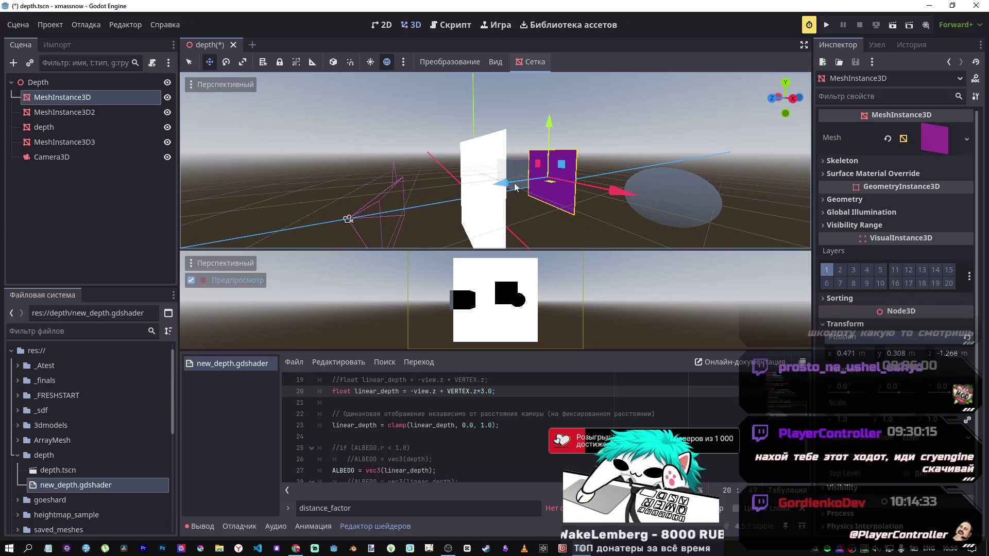
{"action": "mouse_move", "coordinate": [501, 191]}
{"action": "left_mouse_down"}
{"action": "mouse_move", "coordinate": [436, 198]}
{"action": "mouse_move", "coordinate": [520, 194]}
{"action": "mouse_move", "coordinate": [514, 206]}
{"action": "left_mouse_up"}
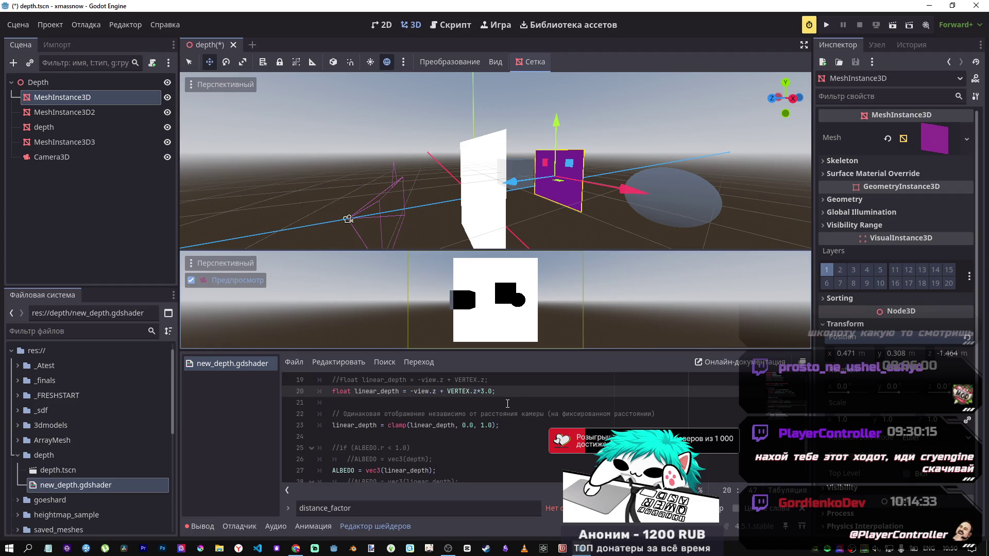
{"action": "scroll", "coordinate": [508, 404], "scroll_direction": "up", "scroll_amount": 5}
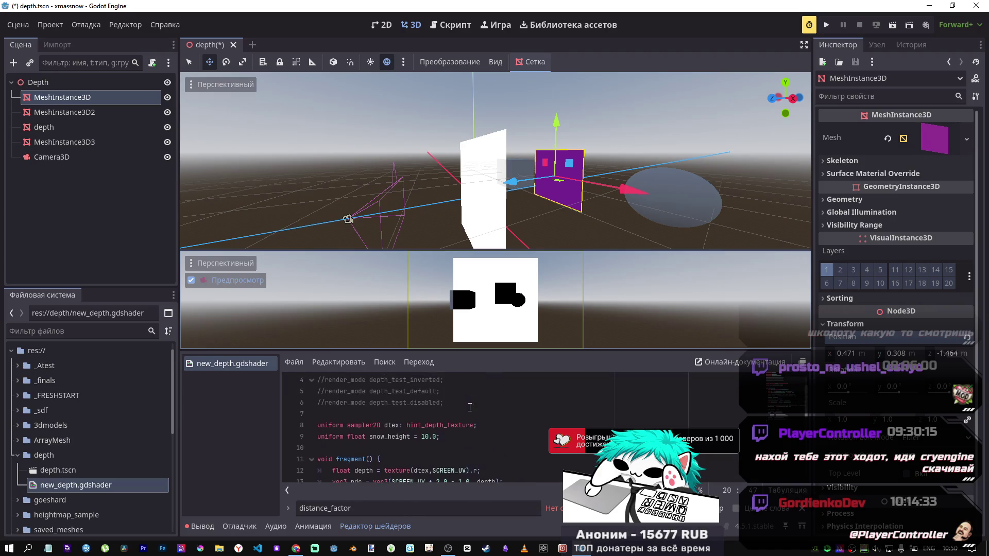
{"action": "left_click", "coordinate": [425, 437]}
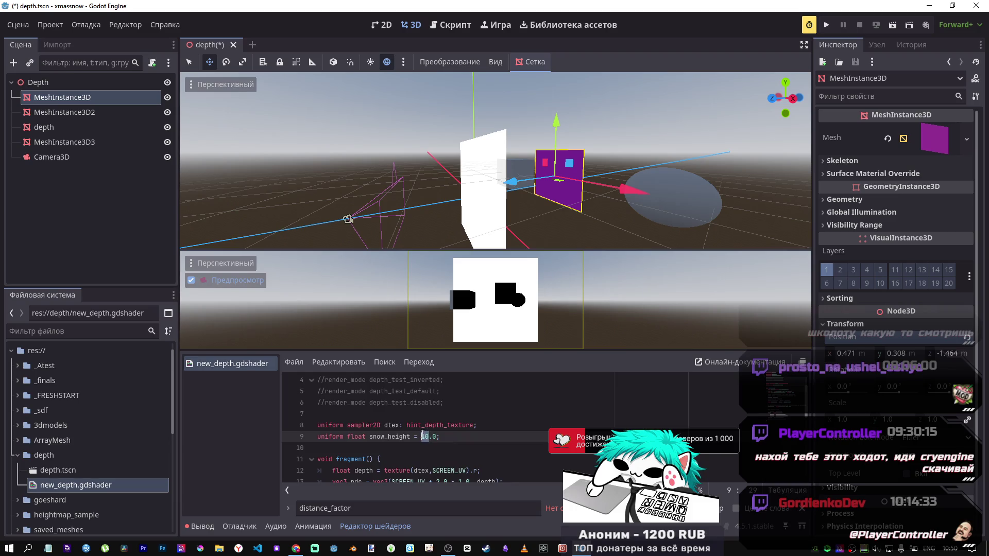
Set the snow_height uniform to 3, save, then change it to 2.0 and save
{"action": "type", "text": "3"}
{"action": "key", "text": "ctrl+s"}
{"action": "scroll", "coordinate": [445, 433], "scroll_direction": "down", "scroll_amount": 1}
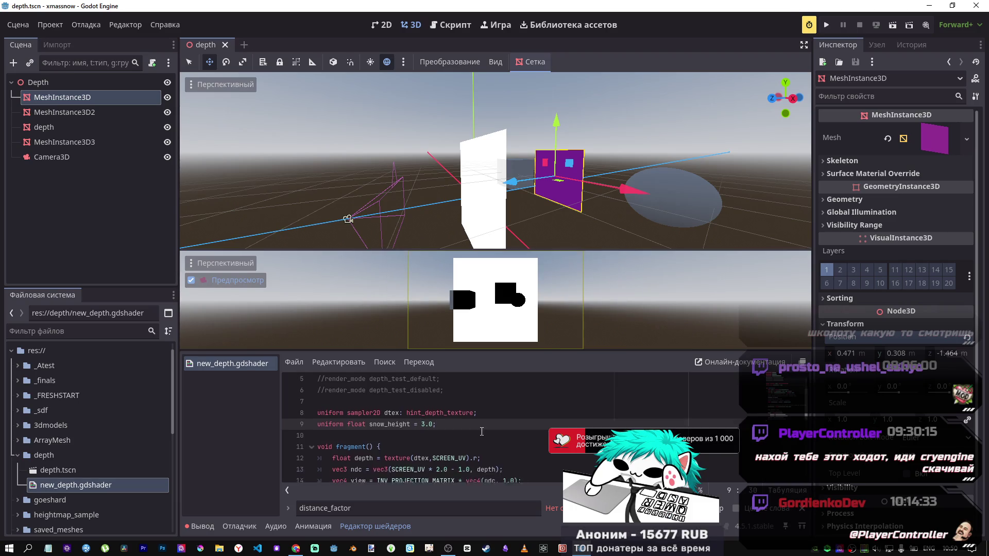
{"action": "key", "text": "BackSpace"}
{"action": "type", "text": "2"}
{"action": "key", "text": "ctrl+s"}
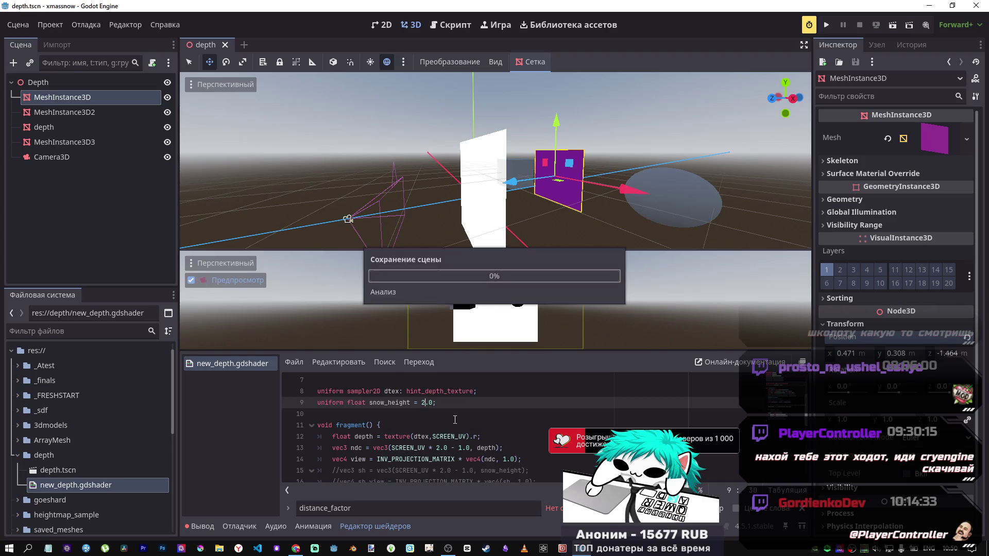
{"action": "scroll", "coordinate": [453, 420], "scroll_direction": "down", "scroll_amount": 4}
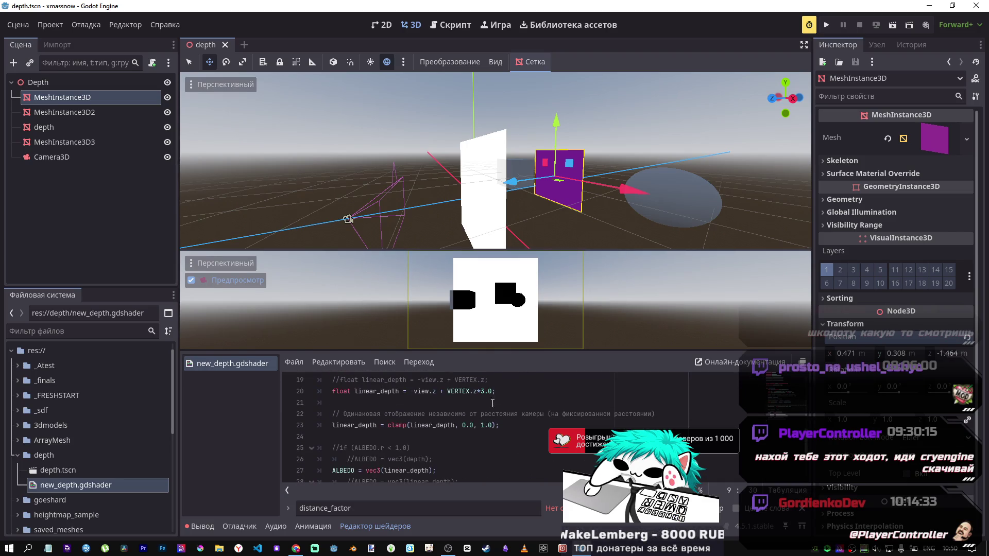
{"action": "scroll", "coordinate": [483, 429], "scroll_direction": "up", "scroll_amount": 4}
Replace the 3.0 offset on line 20 with (snow_height/2.0) and save
{"action": "double_click", "coordinate": [400, 404]}
{"action": "key", "text": "ctrl+c"}
{"action": "scroll", "coordinate": [490, 433], "scroll_direction": "down", "scroll_amount": 4}
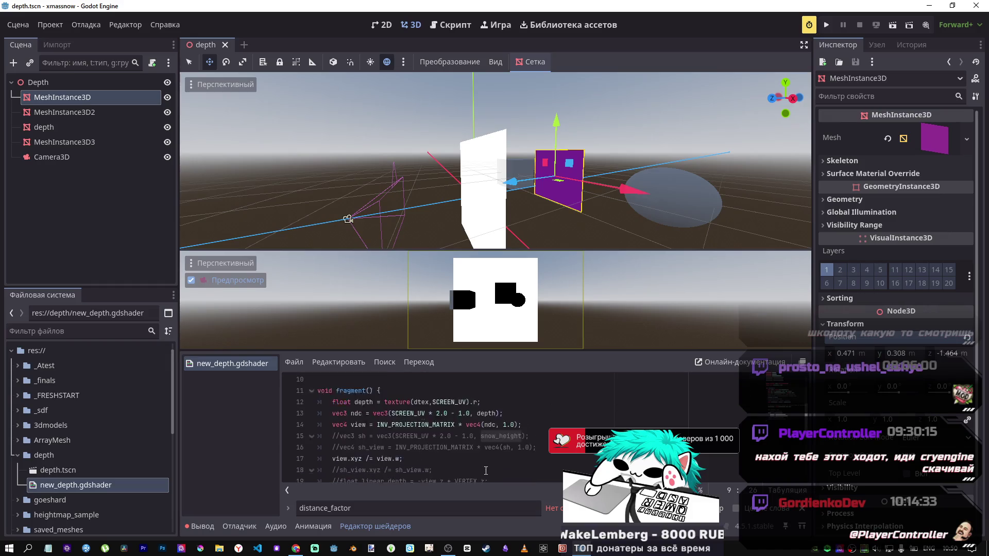
{"action": "left_click_drag", "start_coordinate": [492, 395], "coordinate": [482, 394]}
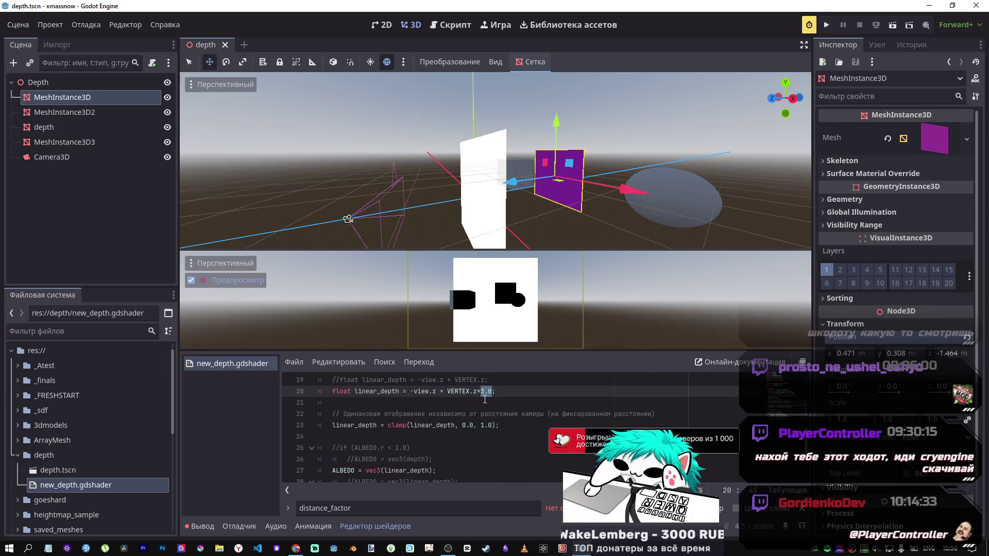
{"action": "type", "text": "(3"}
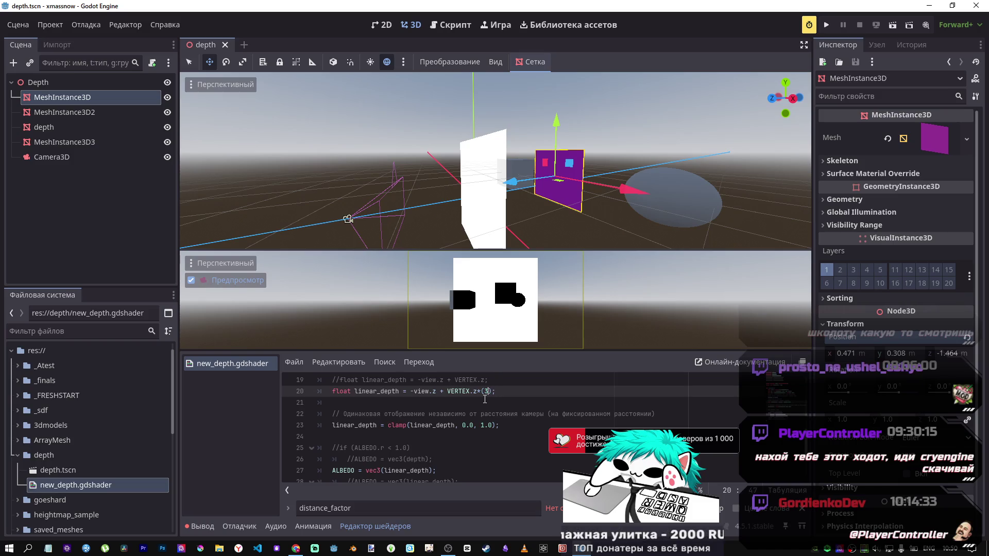
{"action": "key", "text": "ctrl+v"}
{"action": "type", "text": "2."}
{"action": "type", "text": "0"}
{"action": "key", "text": "ctrl+s"}
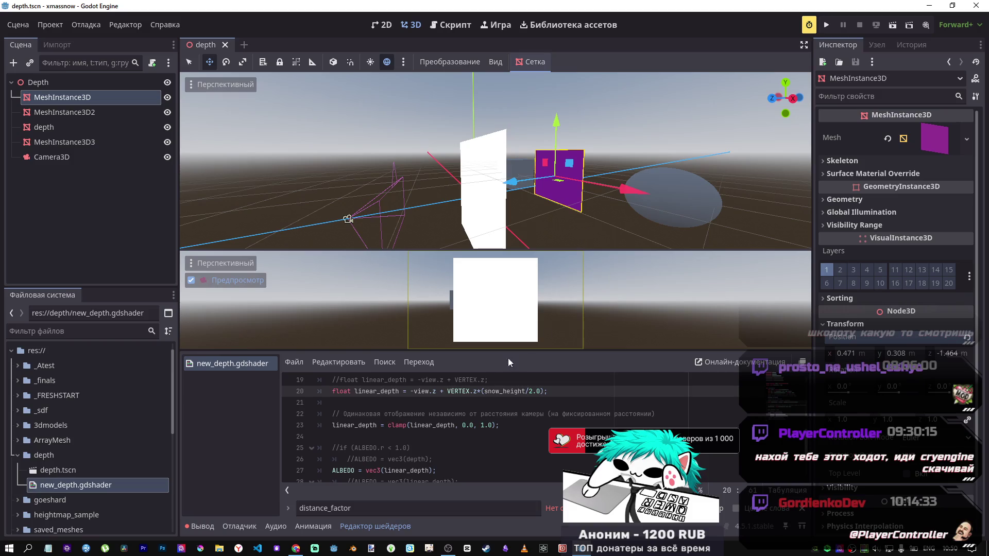
Move the purple plane toward the quad to Z ≈ -0.886
{"action": "mouse_move", "coordinate": [525, 190]}
{"action": "left_mouse_down"}
{"action": "mouse_move", "coordinate": [394, 190]}
{"action": "mouse_move", "coordinate": [468, 196]}
{"action": "left_mouse_up"}
{"action": "scroll", "coordinate": [538, 442], "scroll_direction": "up", "scroll_amount": 1}
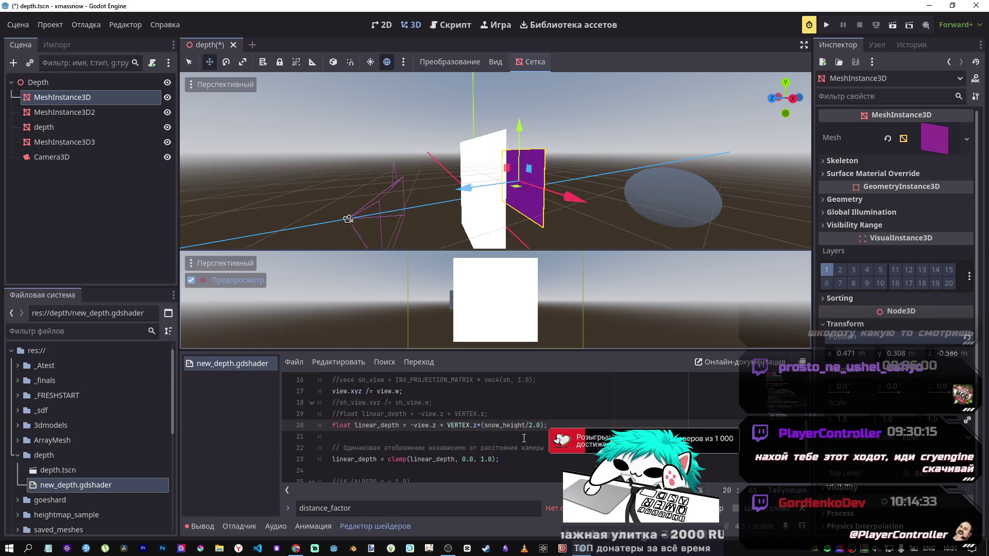
{"action": "scroll", "coordinate": [523, 437], "scroll_direction": "up", "scroll_amount": 3}
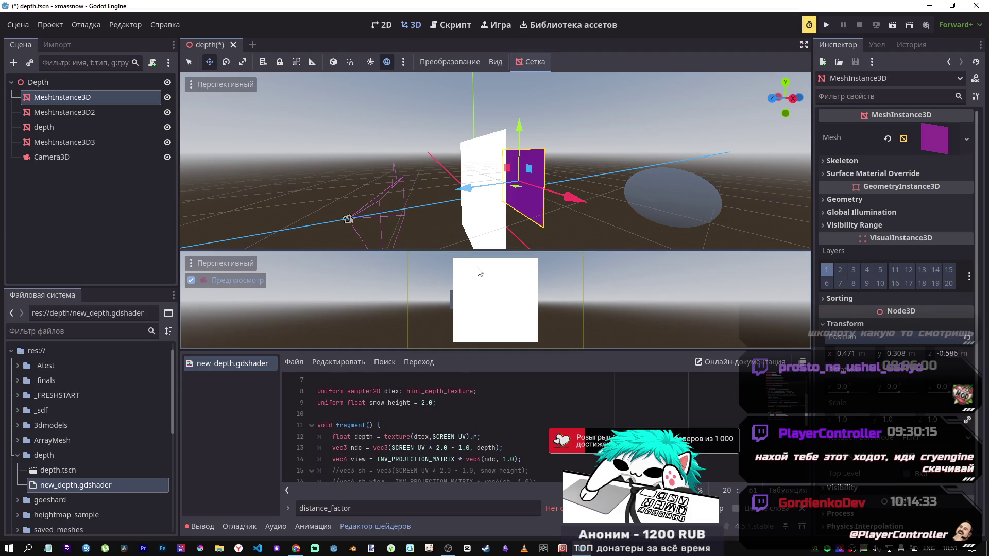
Try removing the snow_height multiplier on line 20, save, then restore it
{"action": "left_click_drag", "start_coordinate": [465, 188], "coordinate": [451, 191]}
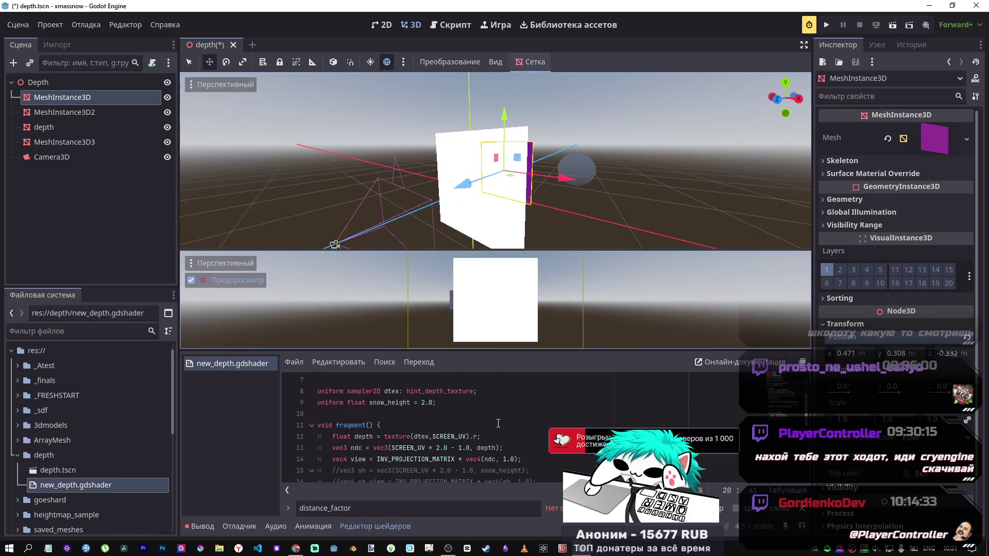
{"action": "scroll", "coordinate": [513, 436], "scroll_direction": "down", "scroll_amount": 1}
{"action": "scroll", "coordinate": [513, 435], "scroll_direction": "down", "scroll_amount": 2}
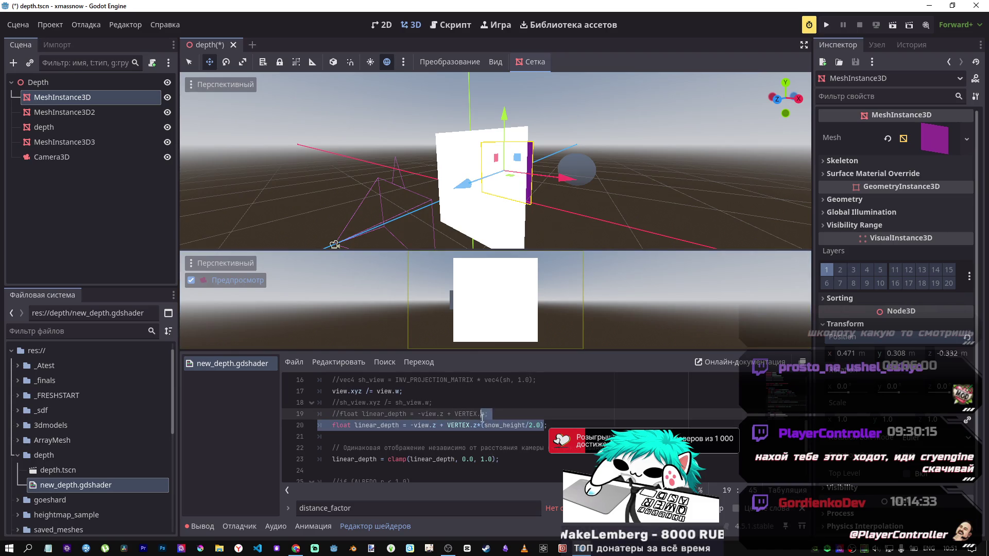
{"action": "left_click_drag", "start_coordinate": [542, 425], "coordinate": [480, 426]}
{"action": "key", "text": "BackSpace"}
{"action": "key", "text": "ctrl+s"}
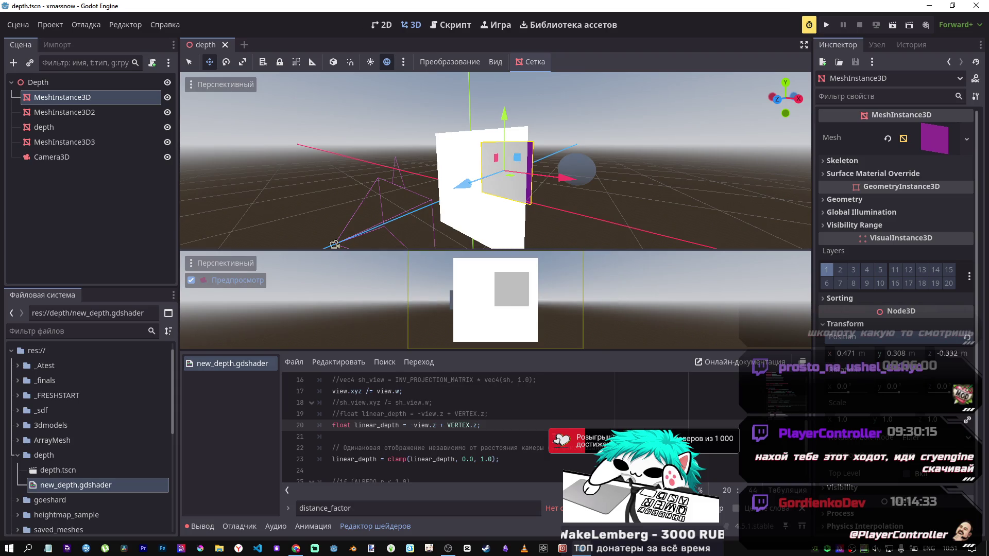
{"action": "key", "text": "ctrl+z"}
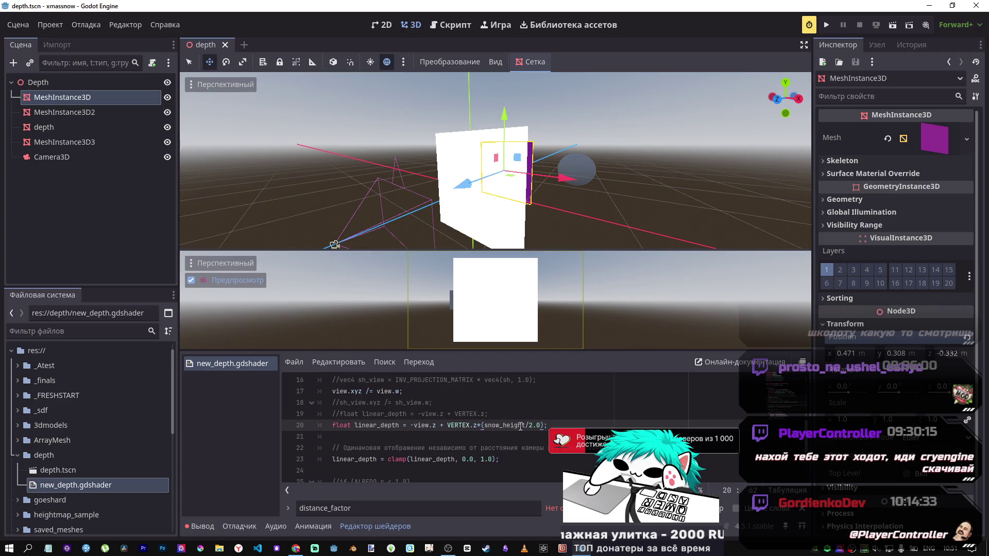
{"action": "scroll", "coordinate": [463, 412], "scroll_direction": "up", "scroll_amount": 3}
{"action": "scroll", "coordinate": [455, 406], "scroll_direction": "down", "scroll_amount": 3}
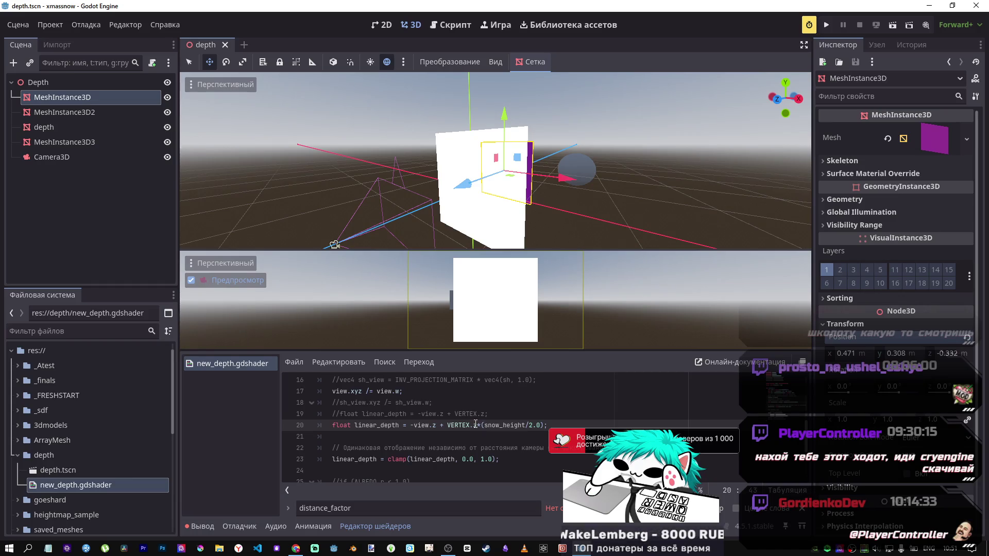
Add '+ VERTEX.z' to line 20 and move the cube along Z to test the cutout
{"action": "double_click", "coordinate": [476, 425]}
{"action": "left_click", "coordinate": [478, 425]}
{"action": "type", "text": "+ VERTEX.z"}
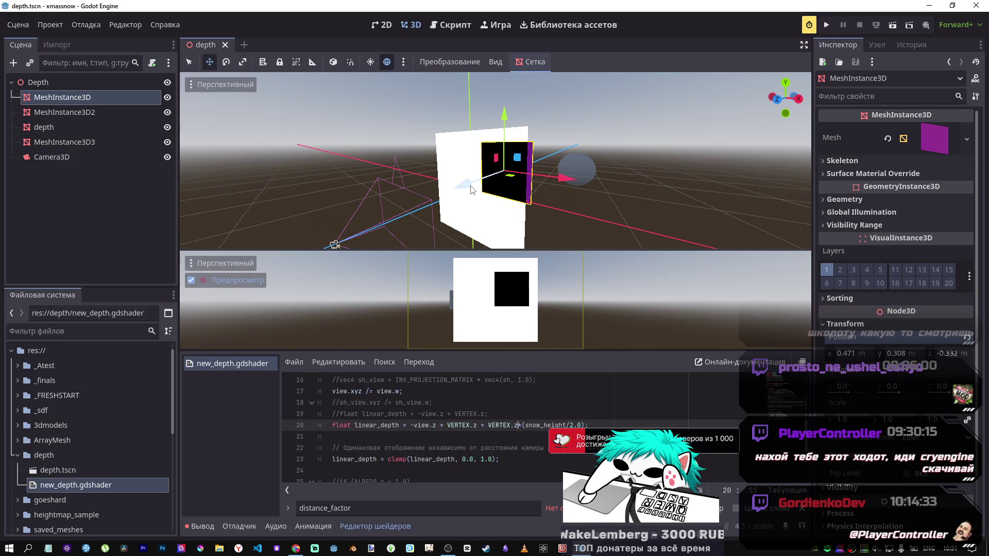
{"action": "mouse_move", "coordinate": [472, 183]}
{"action": "left_mouse_down"}
{"action": "mouse_move", "coordinate": [510, 181]}
{"action": "mouse_move", "coordinate": [496, 184]}
{"action": "left_mouse_up"}
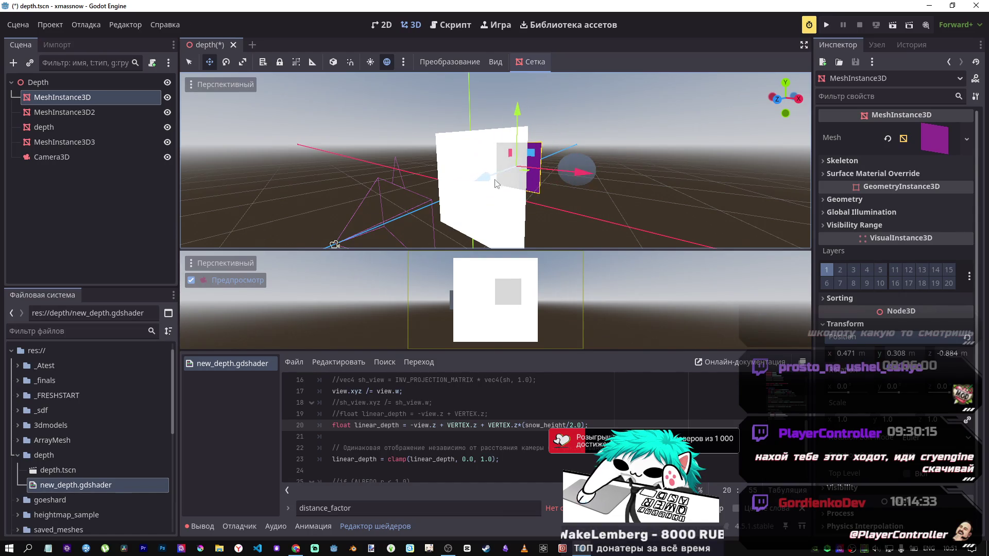
{"action": "scroll", "coordinate": [458, 429], "scroll_direction": "up", "scroll_amount": 2}
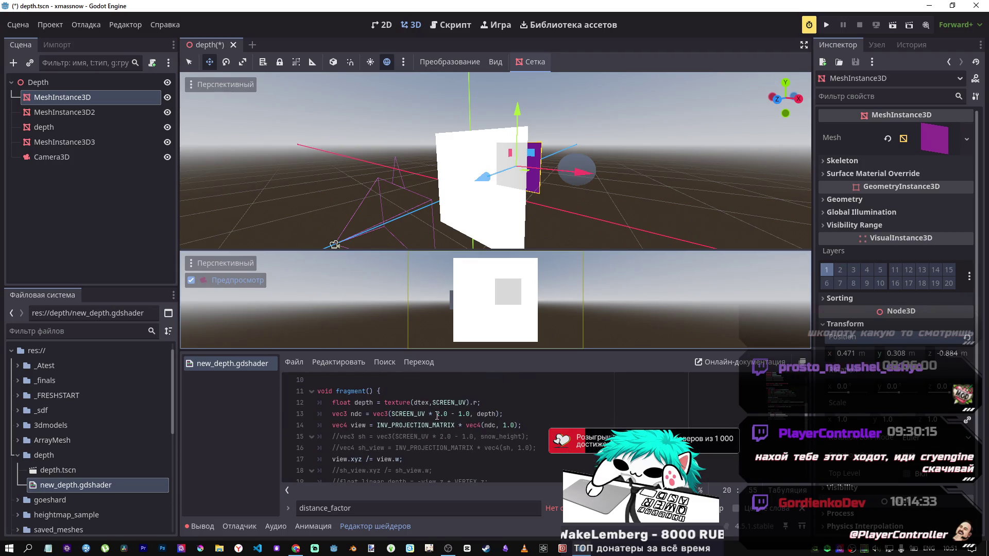
{"action": "scroll", "coordinate": [437, 415], "scroll_direction": "up", "scroll_amount": 1}
{"action": "left_click", "coordinate": [424, 403]}
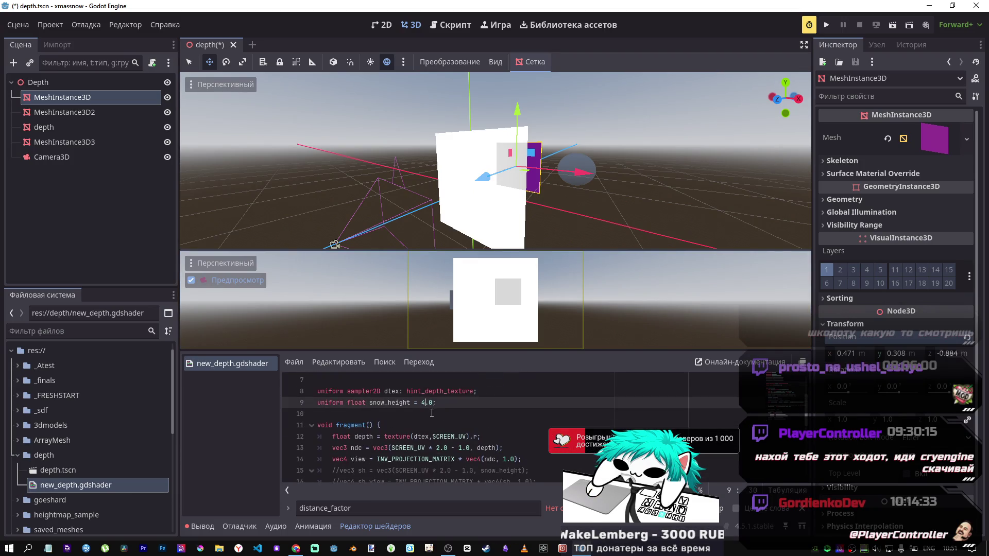
Delete the extra VERTEX.z term from line 20, save, and move the mesh toward the quad
{"action": "key", "text": "ctrl+s"}
{"action": "mouse_move", "coordinate": [484, 176]}
{"action": "left_mouse_down"}
{"action": "mouse_move", "coordinate": [522, 178]}
{"action": "mouse_move", "coordinate": [504, 178]}
{"action": "left_mouse_up"}
{"action": "scroll", "coordinate": [531, 392], "scroll_direction": "down", "scroll_amount": 1}
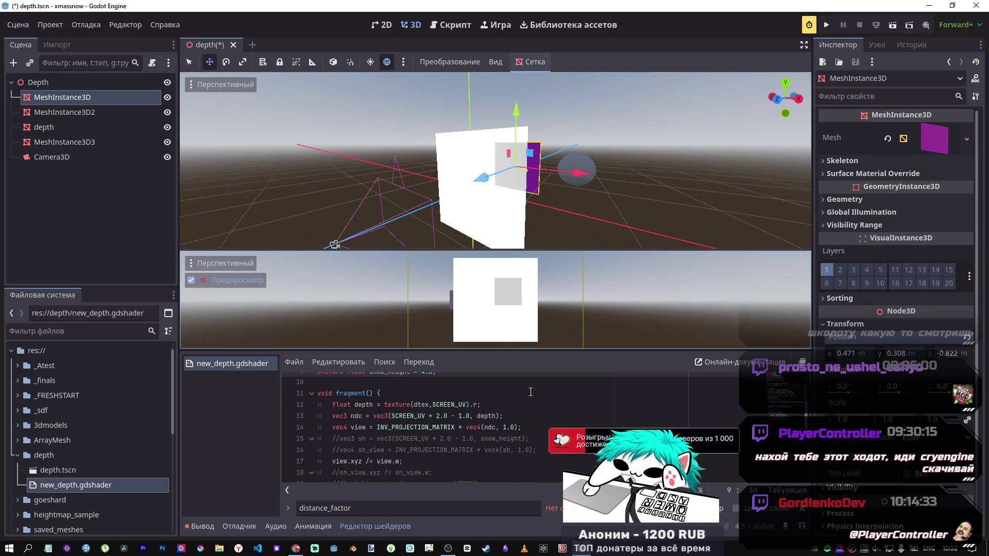
{"action": "scroll", "coordinate": [530, 392], "scroll_direction": "down", "scroll_amount": 2}
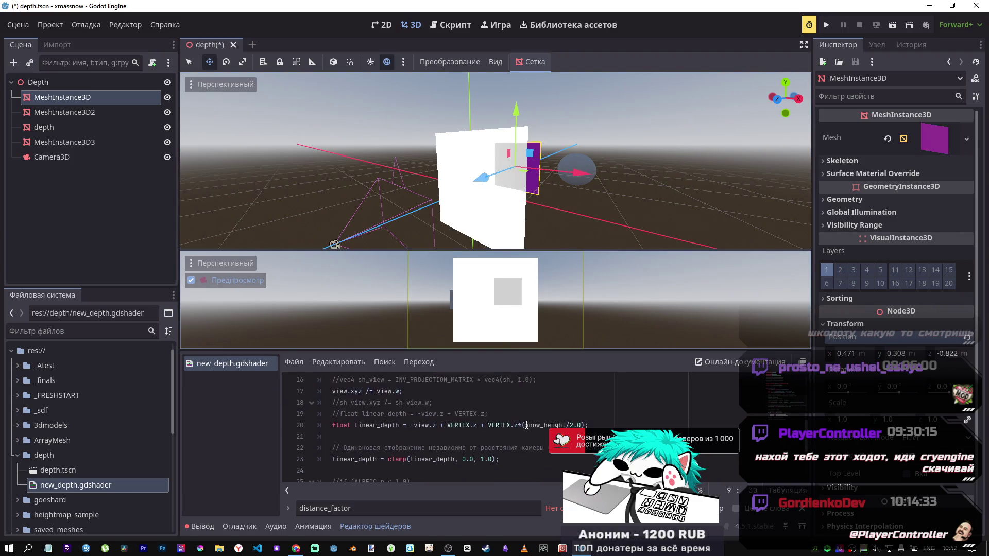
{"action": "left_click_drag", "start_coordinate": [526, 425], "coordinate": [478, 425]}
{"action": "key", "text": "Delete"}
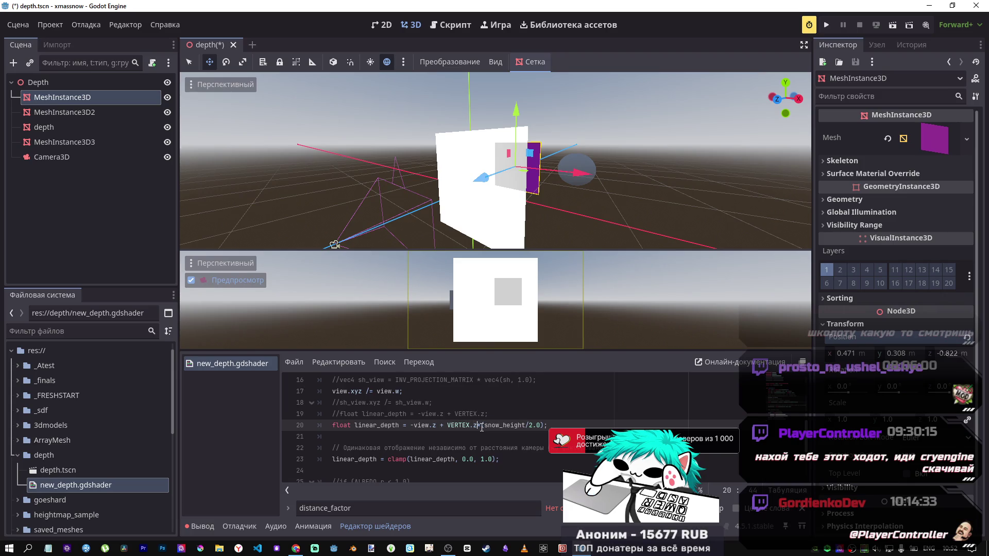
{"action": "key", "text": "ctrl+s"}
{"action": "left_click_drag", "start_coordinate": [487, 184], "coordinate": [442, 202]}
Replace snow_height/2.0 on line 20 with '2.0;' and move the mesh along Z to check
{"action": "scroll", "coordinate": [457, 409], "scroll_direction": "up", "scroll_amount": 2}
{"action": "scroll", "coordinate": [446, 409], "scroll_direction": "up", "scroll_amount": 1}
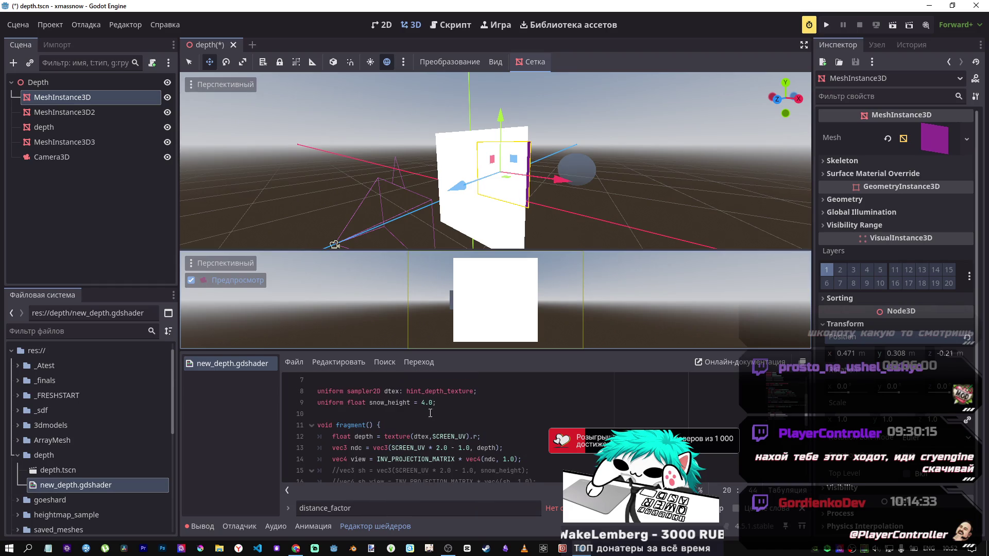
{"action": "scroll", "coordinate": [464, 402], "scroll_direction": "down", "scroll_amount": 4}
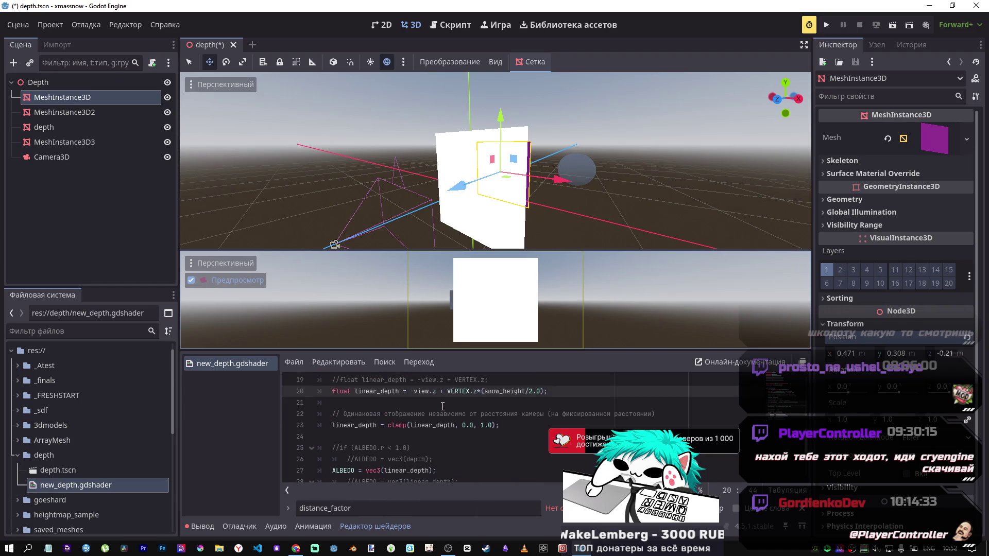
{"action": "left_click", "coordinate": [513, 392]}
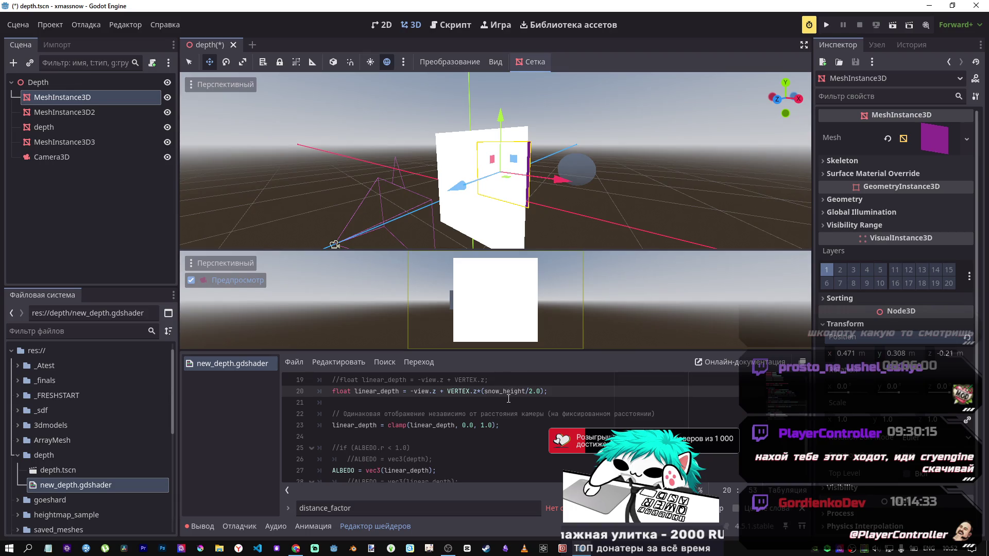
{"action": "key", "text": "ctrl+s"}
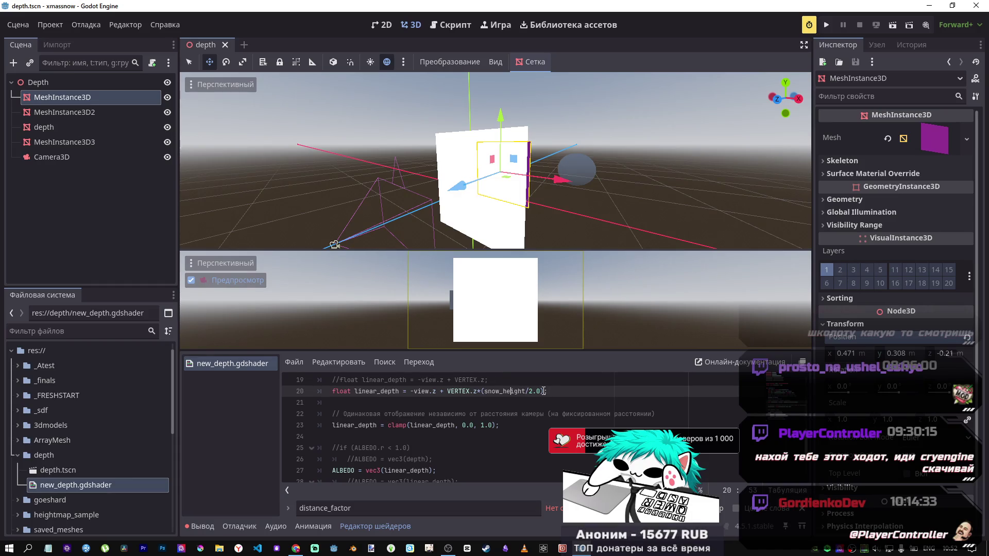
{"action": "left_click_drag", "start_coordinate": [541, 391], "coordinate": [486, 392]}
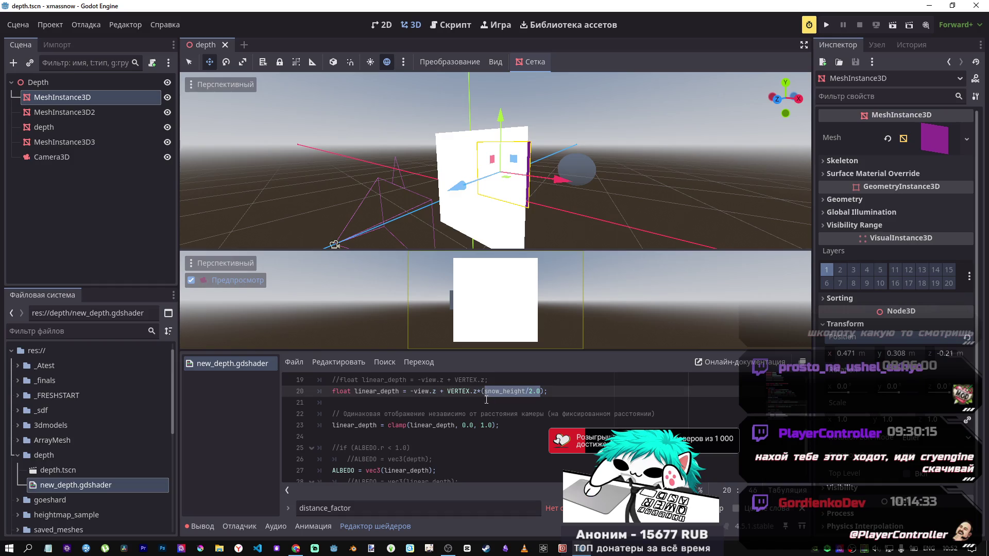
{"action": "key", "text": "BackSpace"}
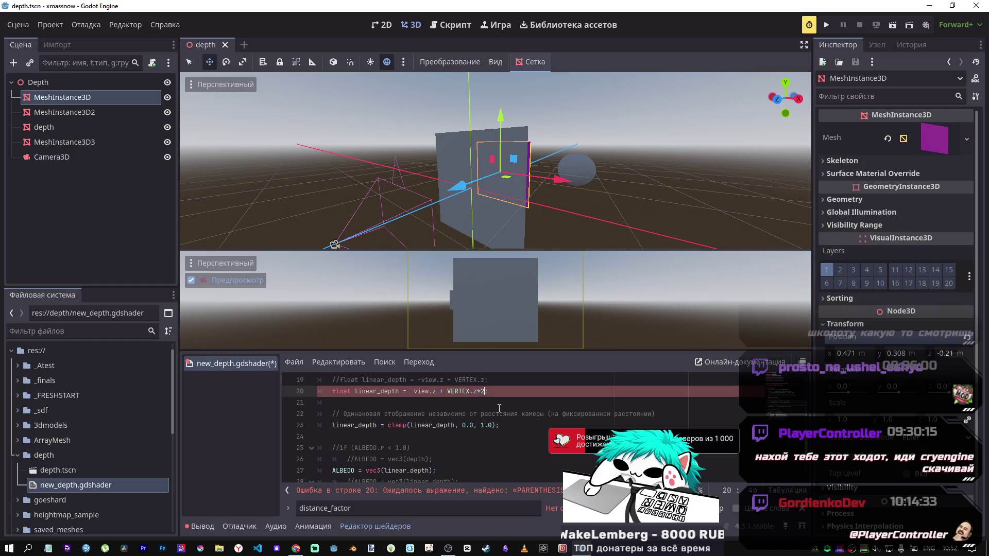
{"action": "type", "text": "2.0;"}
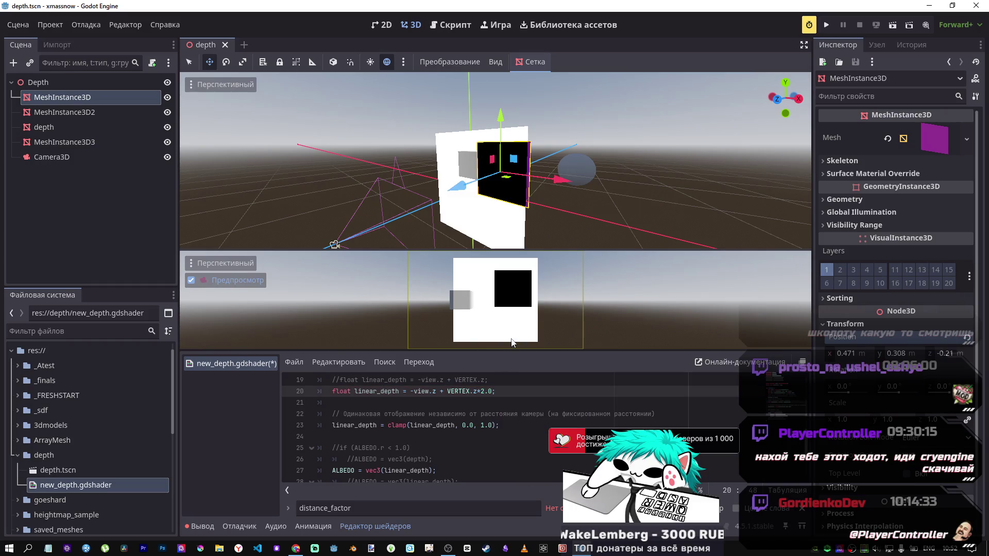
{"action": "mouse_move", "coordinate": [463, 188]}
{"action": "left_mouse_down"}
{"action": "mouse_move", "coordinate": [508, 191]}
{"action": "mouse_move", "coordinate": [499, 190]}
{"action": "left_mouse_up"}
Insert an empty line above the linear_depth line
{"action": "left_click", "coordinate": [498, 401]}
{"action": "double_click", "coordinate": [490, 390]}
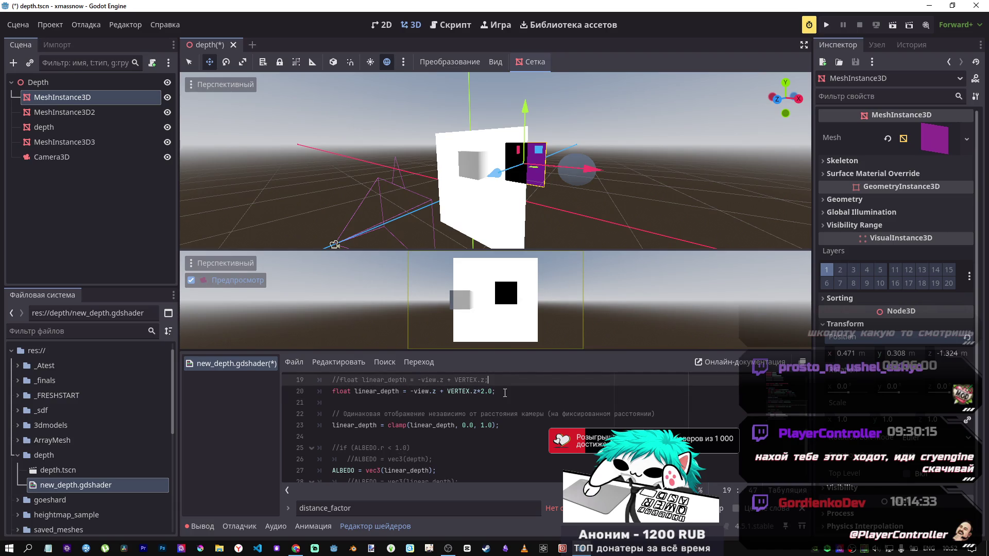
{"action": "key", "text": "ctrl+shift+Return"}
Declare float sh_factor = snow_height/2.0, use it in place of the 2.0 constant, and save
{"action": "type", "text": "float "}
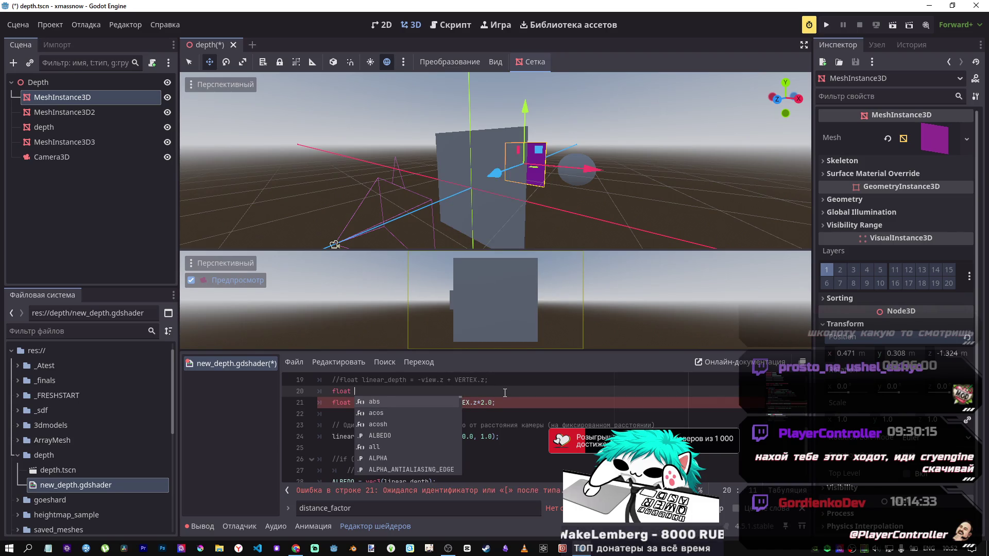
{"action": "type", "text": "sh_"}
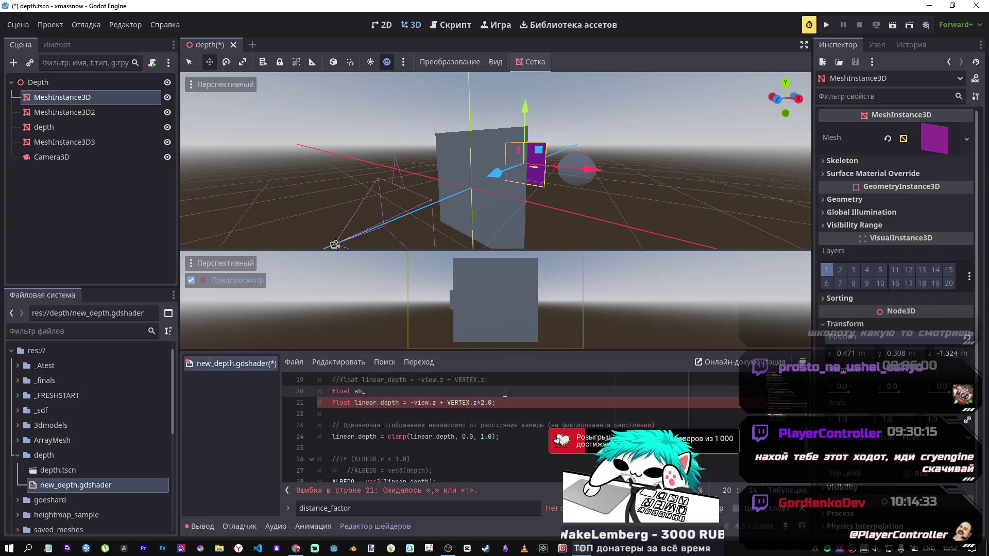
{"action": "scroll", "coordinate": [505, 393], "scroll_direction": "up", "scroll_amount": 3}
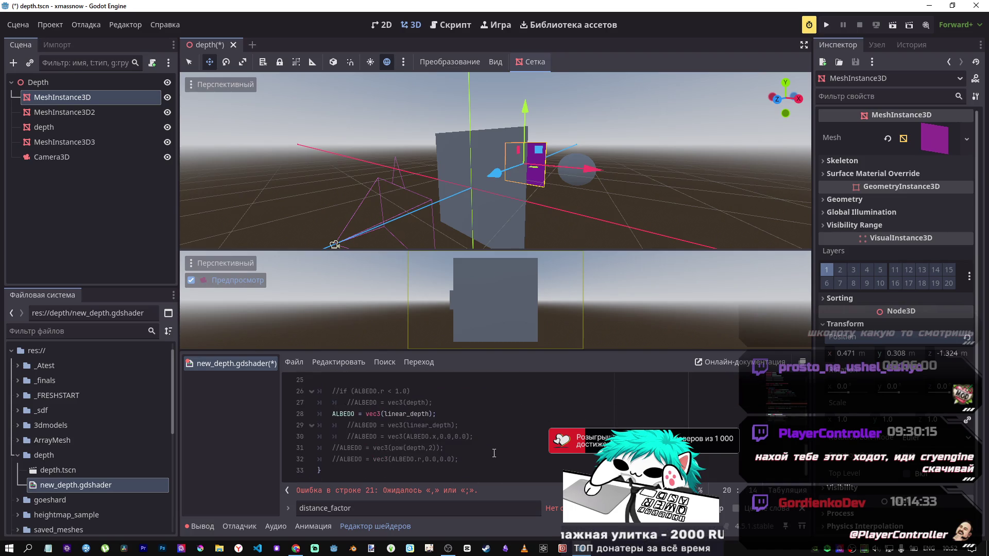
{"action": "scroll", "coordinate": [399, 421], "scroll_direction": "down", "scroll_amount": 2}
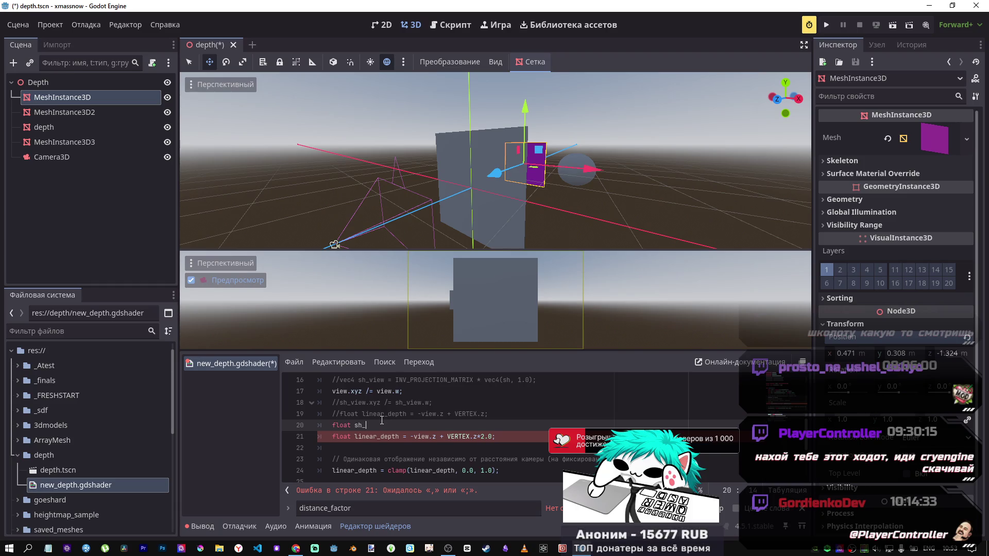
{"action": "type", "text": "factor"}
{"action": "type", "text": " = snow_height/2.0"}
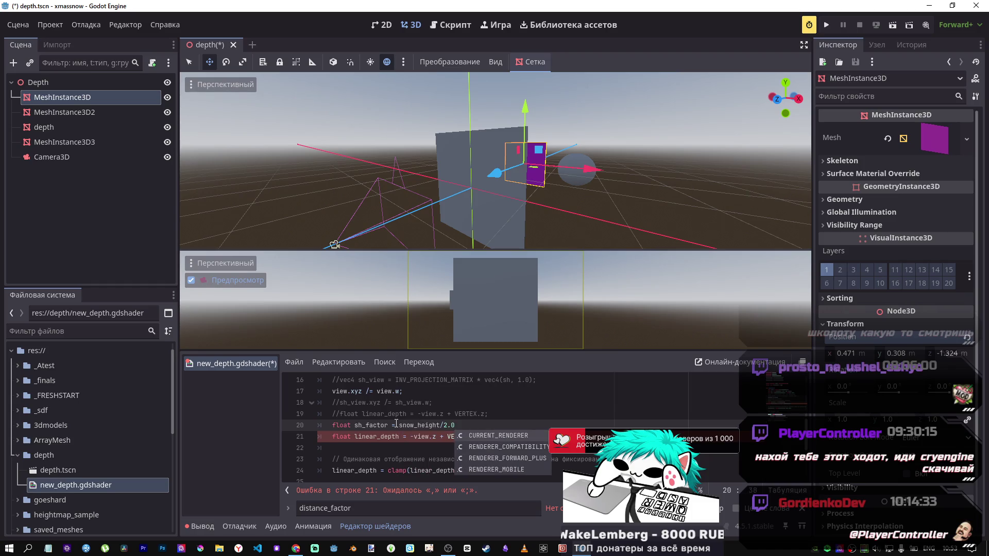
{"action": "left_click", "coordinate": [395, 425]}
{"action": "double_click", "coordinate": [376, 425]}
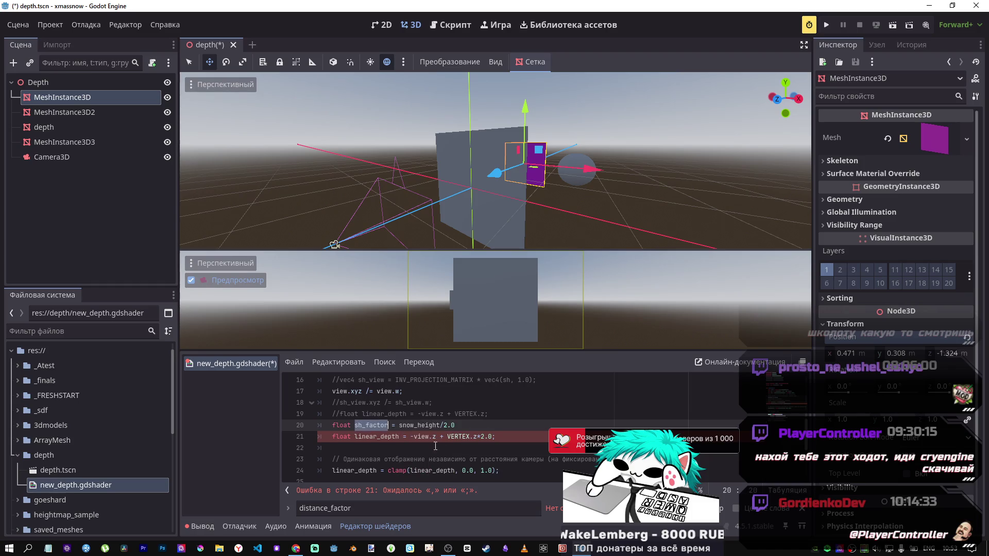
{"action": "left_click", "coordinate": [485, 436]}
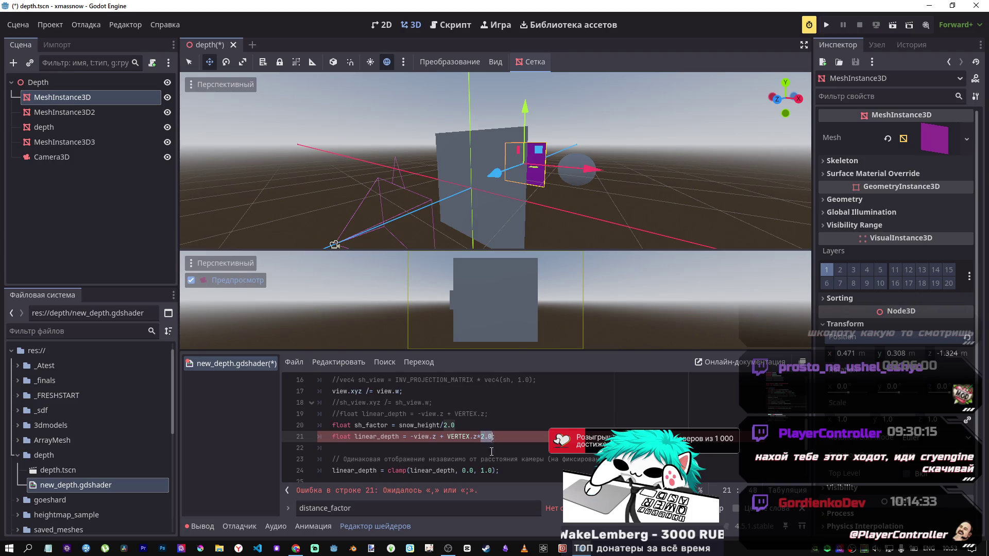
{"action": "type", "text": "sh_factor;"}
{"action": "key", "text": "ctrl+s"}
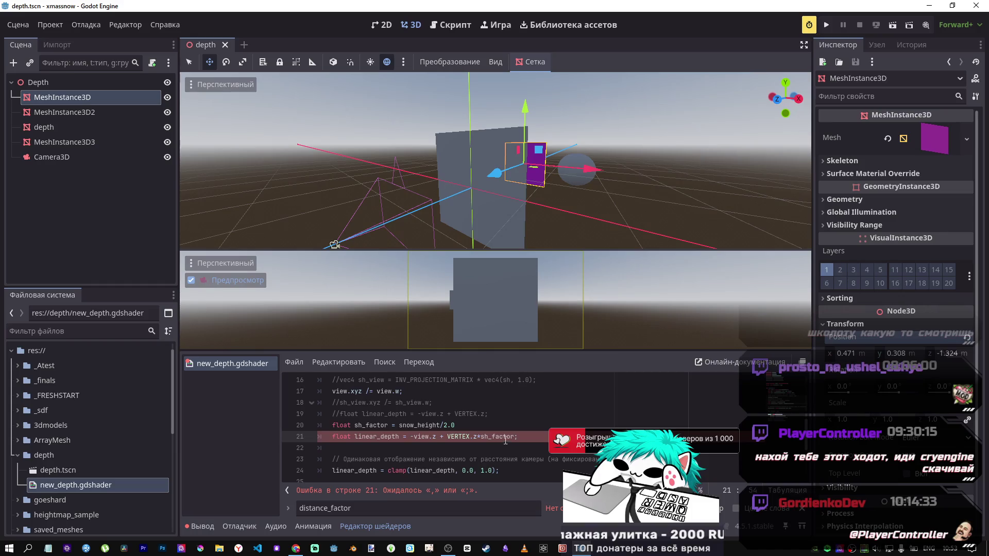
Move the mesh forward along Z to -0.141 and make line 21 read -view.z + VERTEX.z*sh_factor;
{"action": "left_click", "coordinate": [484, 424]}
{"action": "type", "text": ";"}
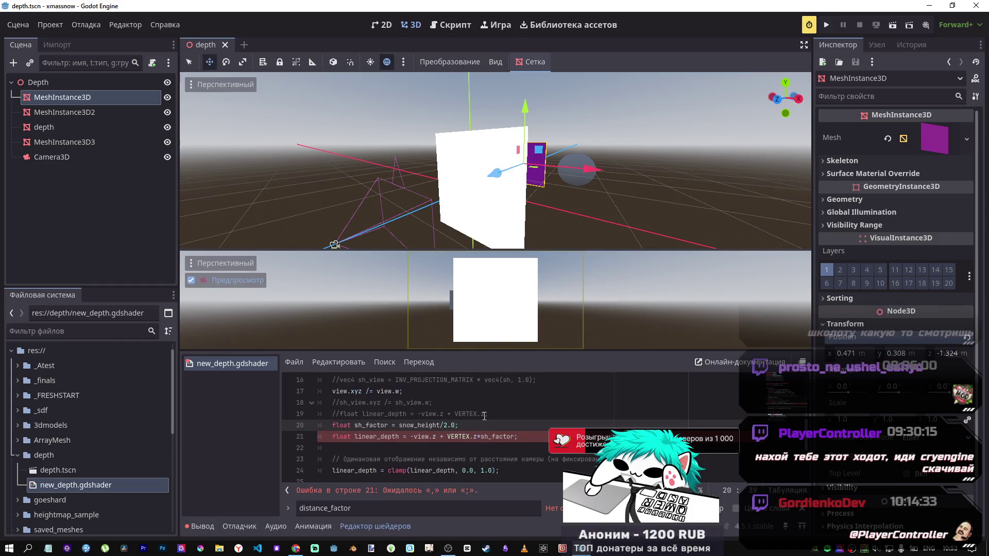
{"action": "left_click_drag", "start_coordinate": [495, 173], "coordinate": [412, 204]}
{"action": "left_click", "coordinate": [518, 437]}
{"action": "left_click", "coordinate": [432, 425]}
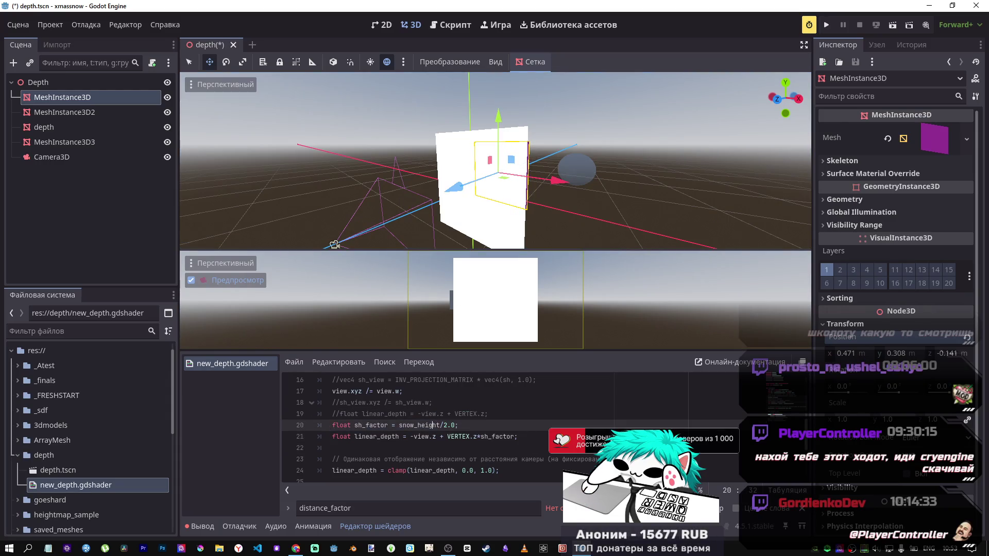
{"action": "left_click", "coordinate": [440, 425]}
{"action": "type", "text": "."}
{"action": "type", "text": "z"}
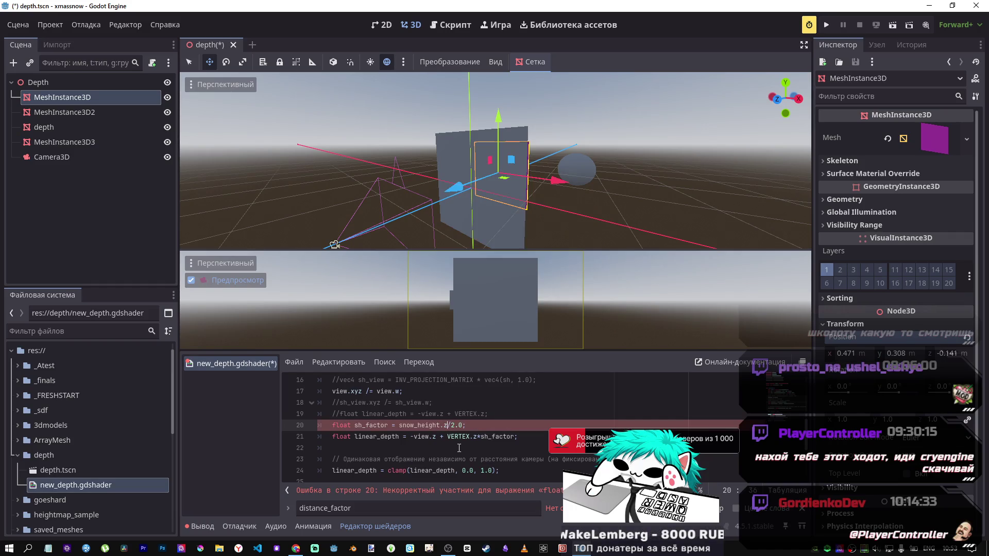
{"action": "key", "text": "BackSpace"}
{"action": "key", "text": "BackSpace"}
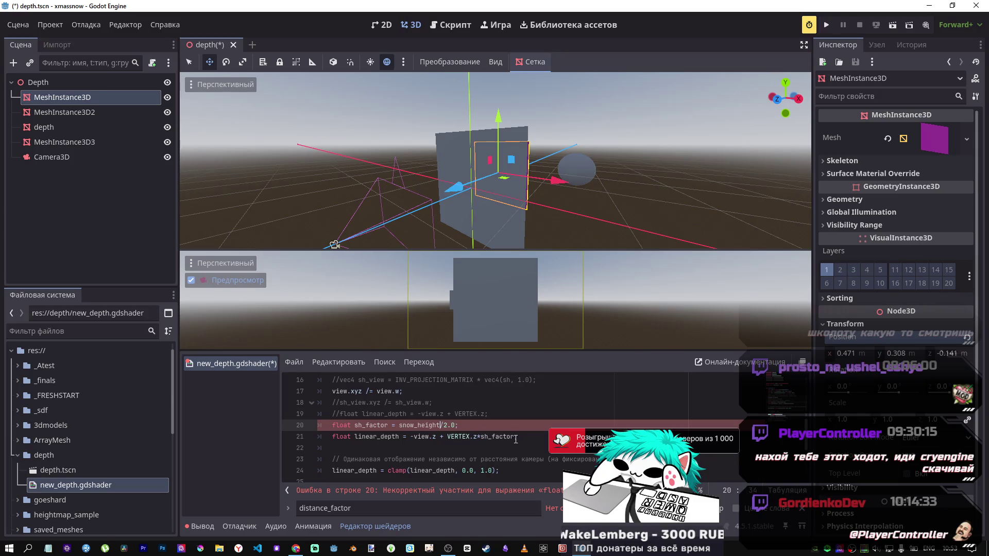
{"action": "left_click", "coordinate": [516, 437]}
{"action": "type", "text": ".z"}
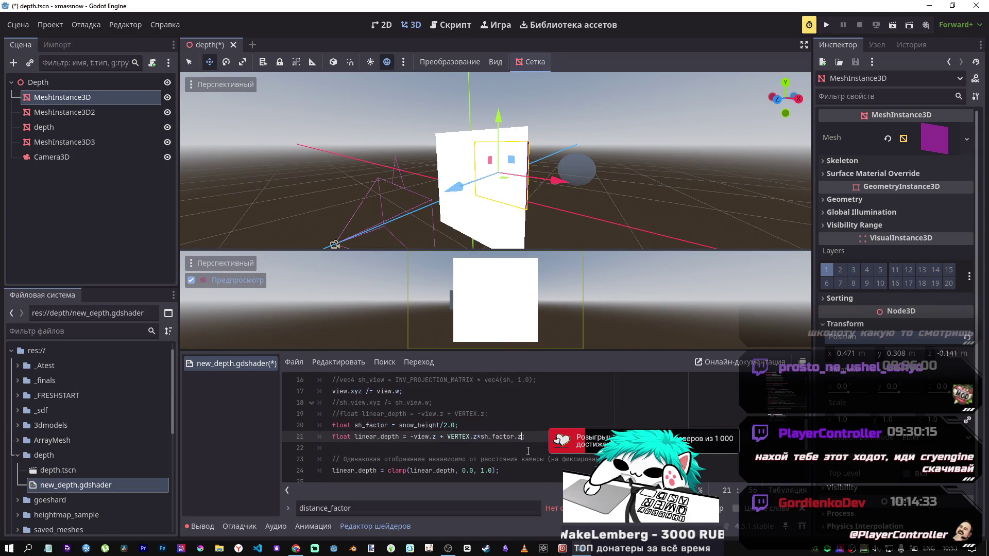
{"action": "key", "text": "Left"}
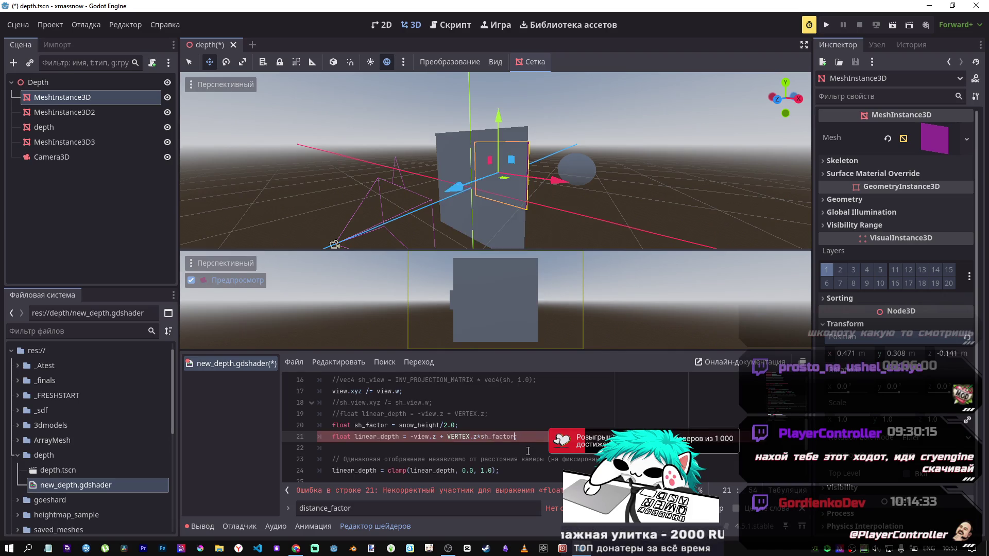
{"action": "type", "text": ";"}
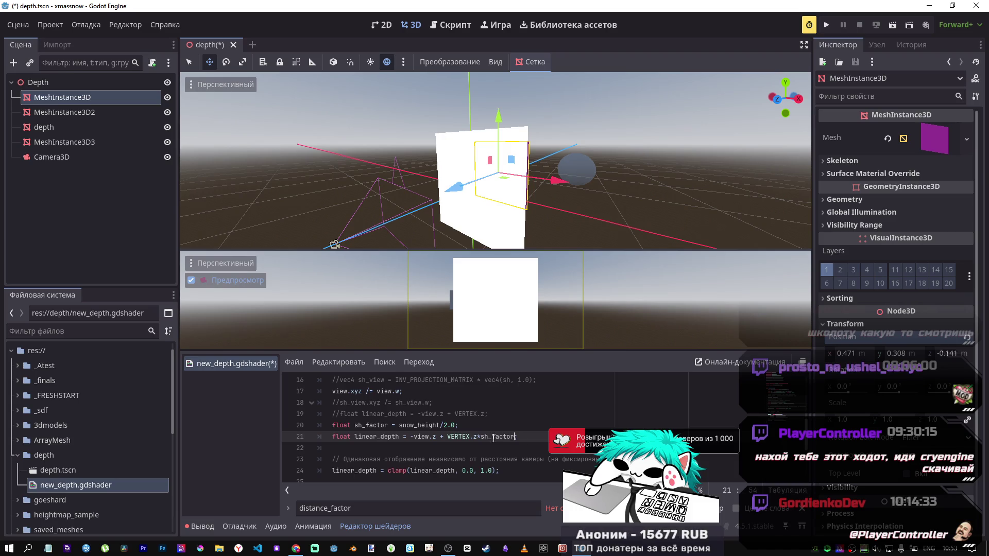
{"action": "left_click_drag", "start_coordinate": [515, 437], "coordinate": [482, 435]}
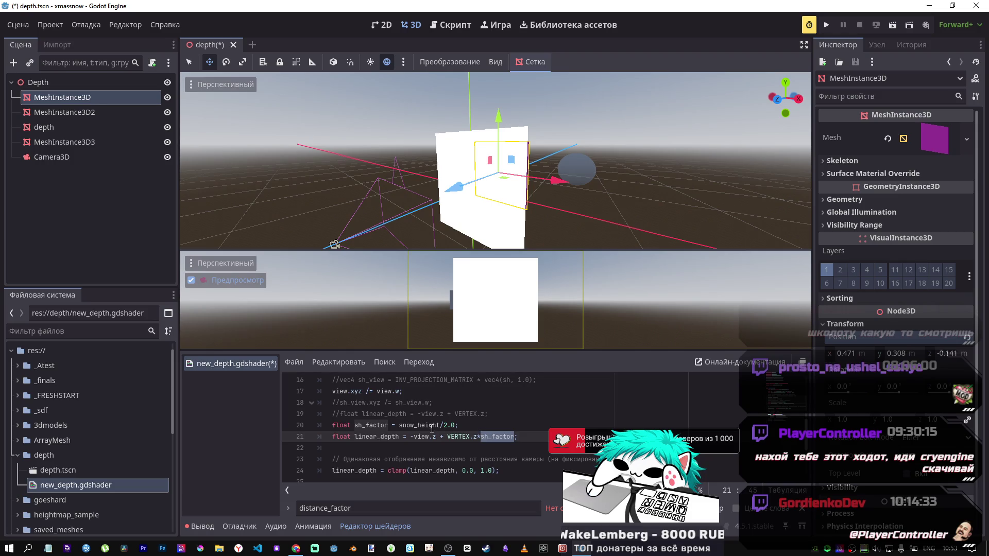
Wrap snow_height/2.0 in floor() on the sh_factor line and save
{"action": "left_click_drag", "start_coordinate": [442, 425], "coordinate": [443, 424]}
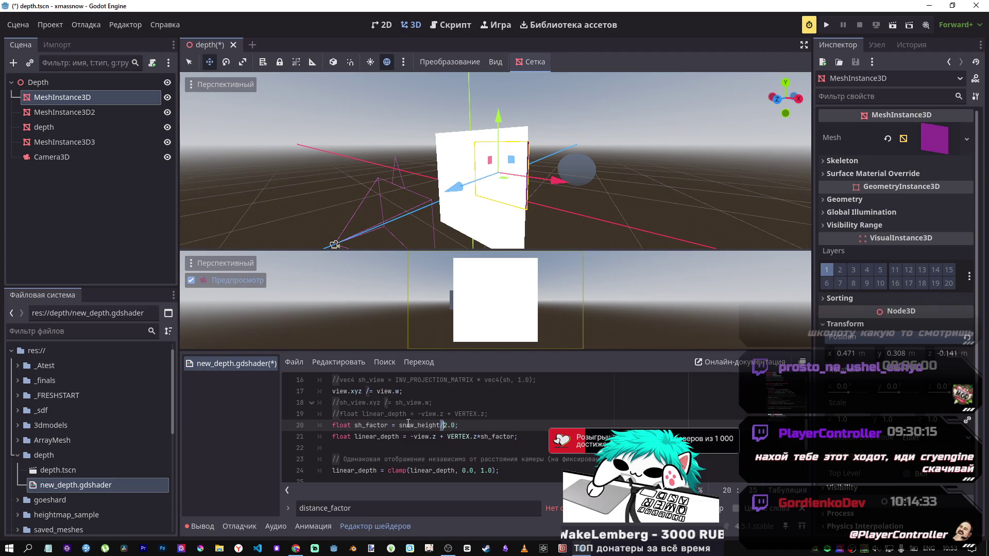
{"action": "key", "text": "ctrl+Left"}
{"action": "key", "text": "ctrl+Left"}
{"action": "type", "text": "floor"}
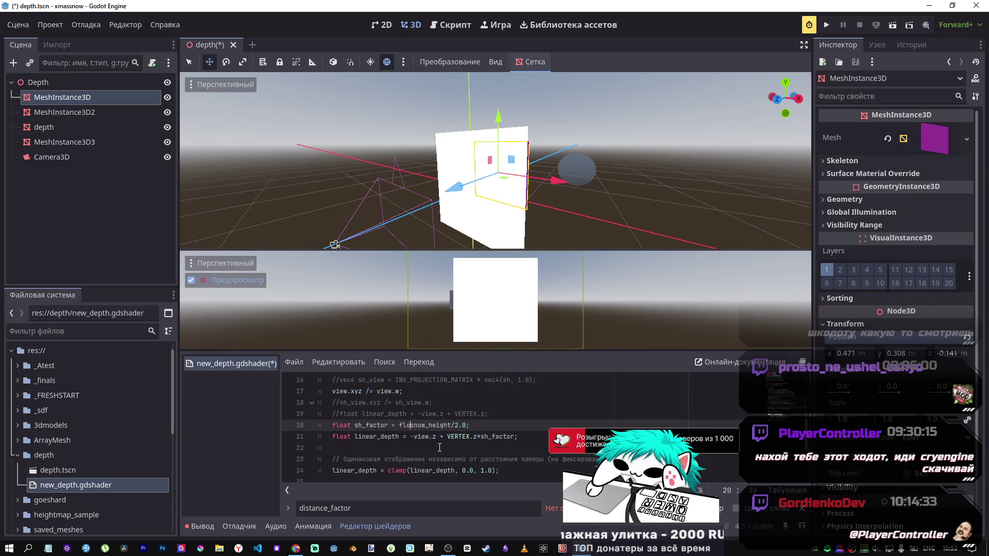
{"action": "type", "text": "("}
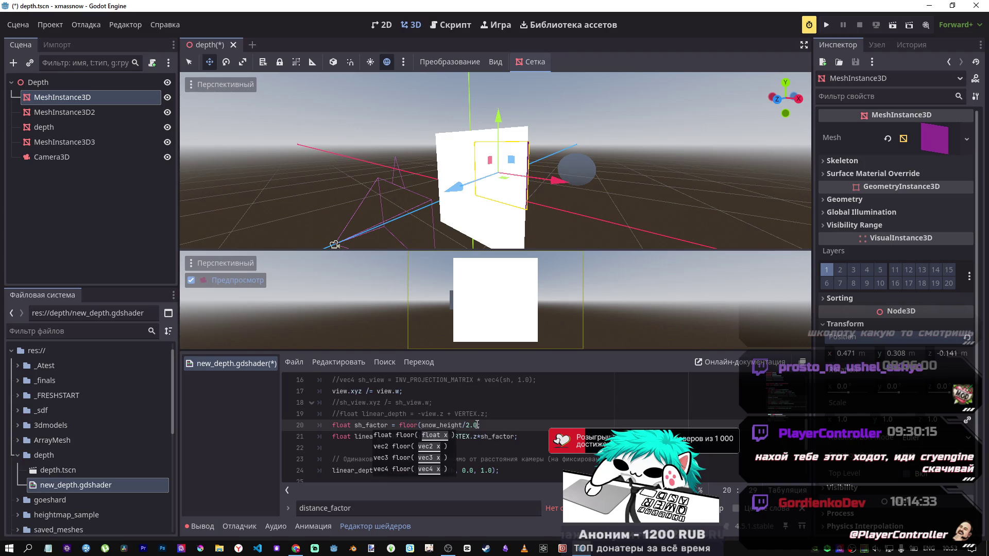
{"action": "key", "text": "End"}
{"action": "key", "text": "Left"}
{"action": "type", "text": ")"}
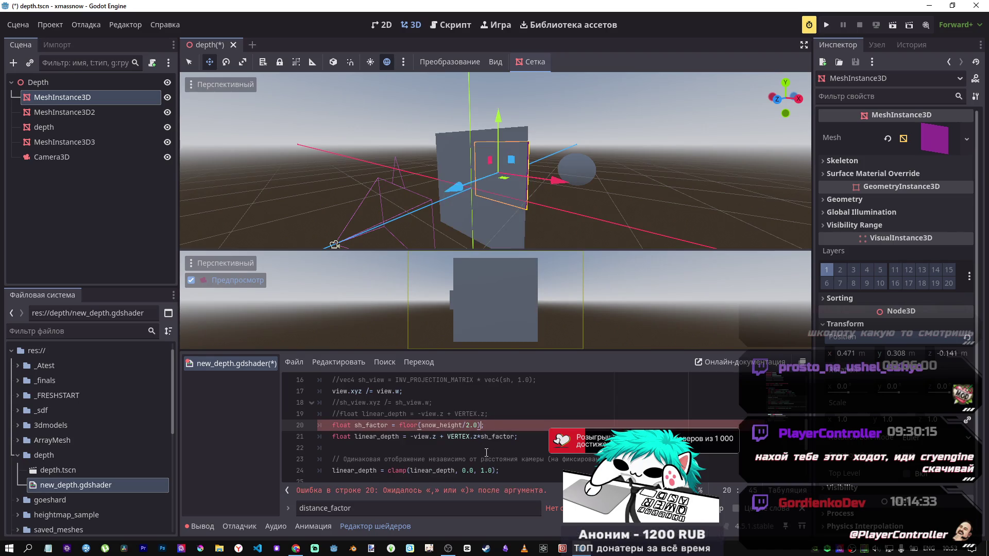
{"action": "key", "text": "ctrl+s"}
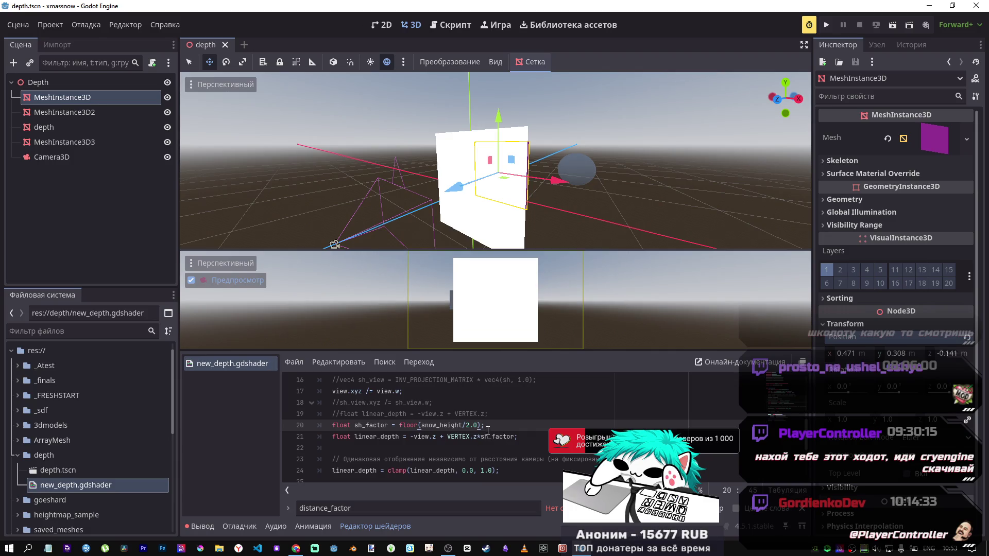
{"action": "left_click", "coordinate": [418, 426]}
{"action": "type", "text": "f"}
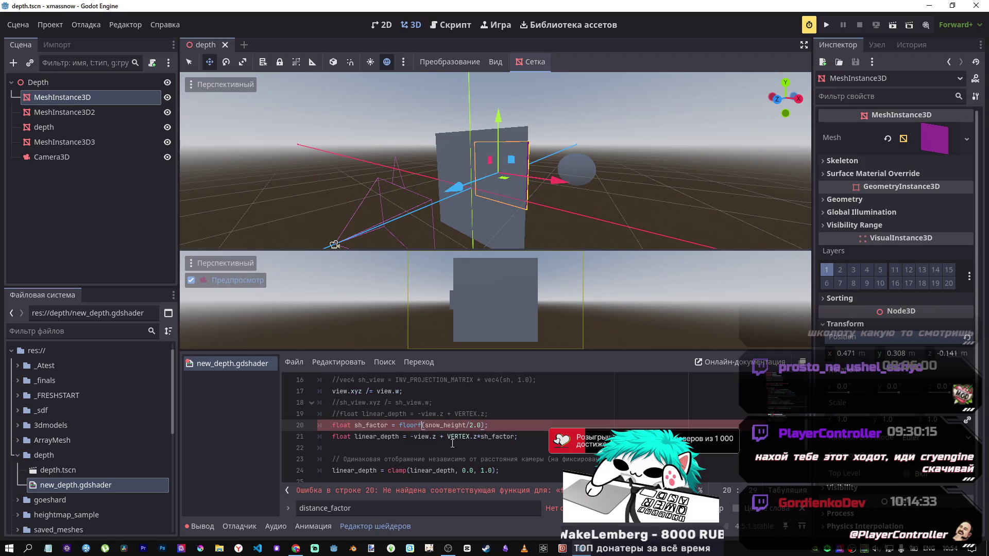
{"action": "key", "text": "BackSpace"}
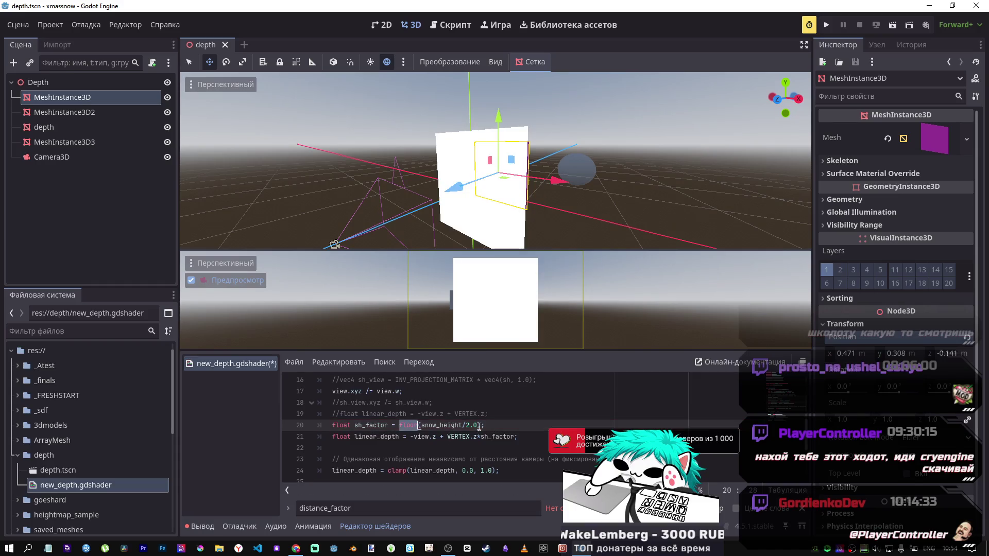
{"action": "double_click", "coordinate": [480, 425]}
{"action": "key", "text": "ctrl+s"}
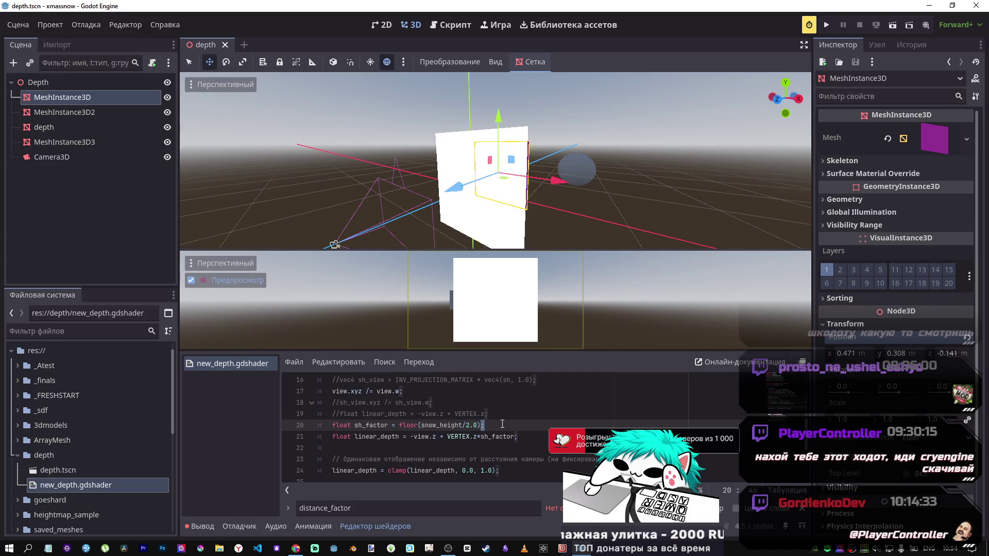
Replace the sh_factor multiplier on line 21 with 2.0 and save
{"action": "scroll", "coordinate": [428, 407], "scroll_direction": "up", "scroll_amount": 3}
{"action": "scroll", "coordinate": [426, 405], "scroll_direction": "down", "scroll_amount": 3}
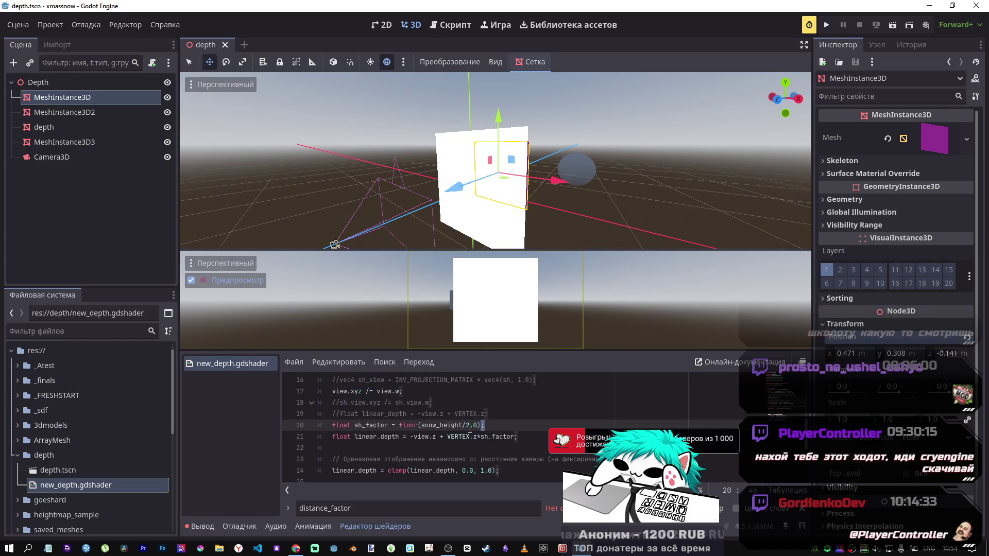
{"action": "left_click_drag", "start_coordinate": [484, 437], "coordinate": [516, 436]}
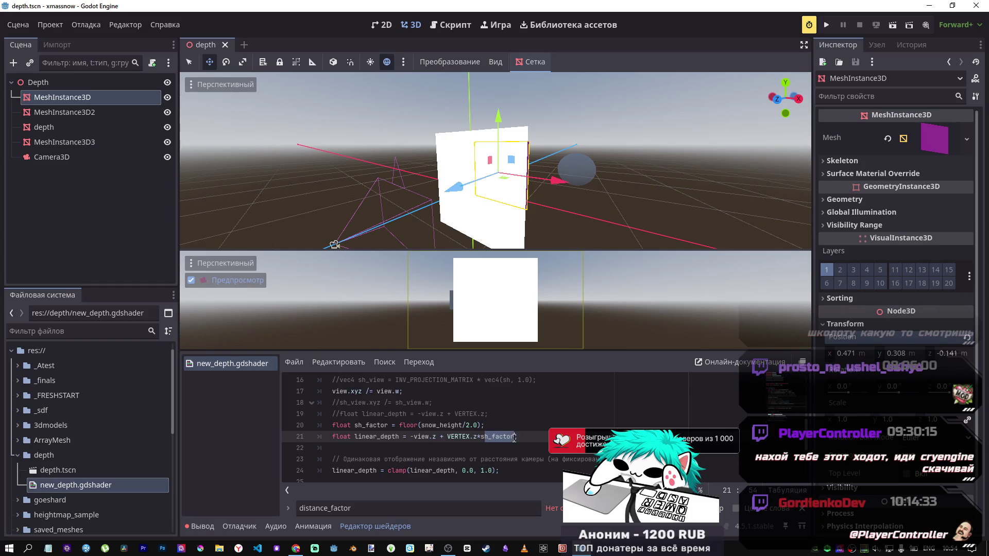
{"action": "type", "text": "2.0"}
{"action": "key", "text": "ctrl+s"}
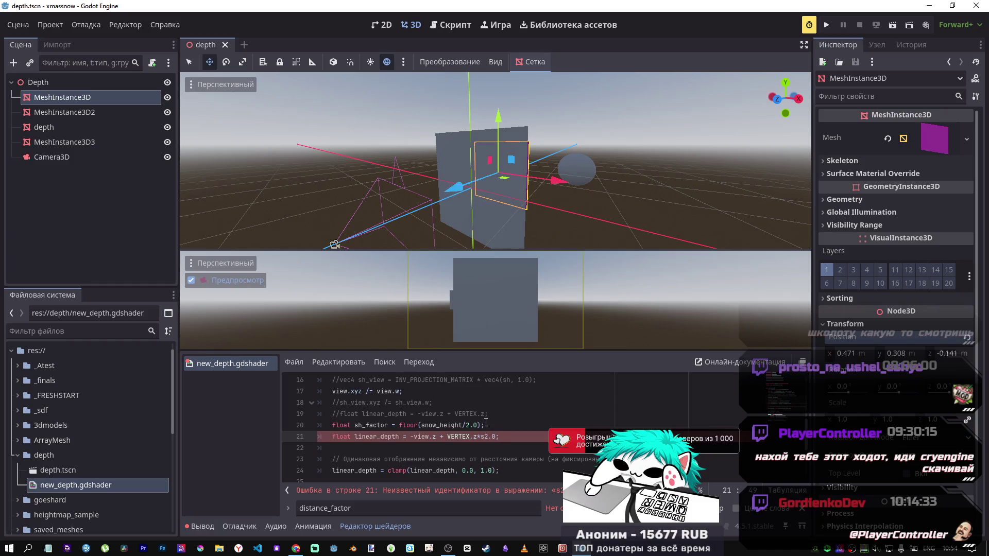
Delete the stray s so line 21 reads -view.z + VERTEX.z*2.0, and save
{"action": "left_click", "coordinate": [484, 439]}
{"action": "key", "text": "BackSpace"}
{"action": "key", "text": "ctrl+s"}
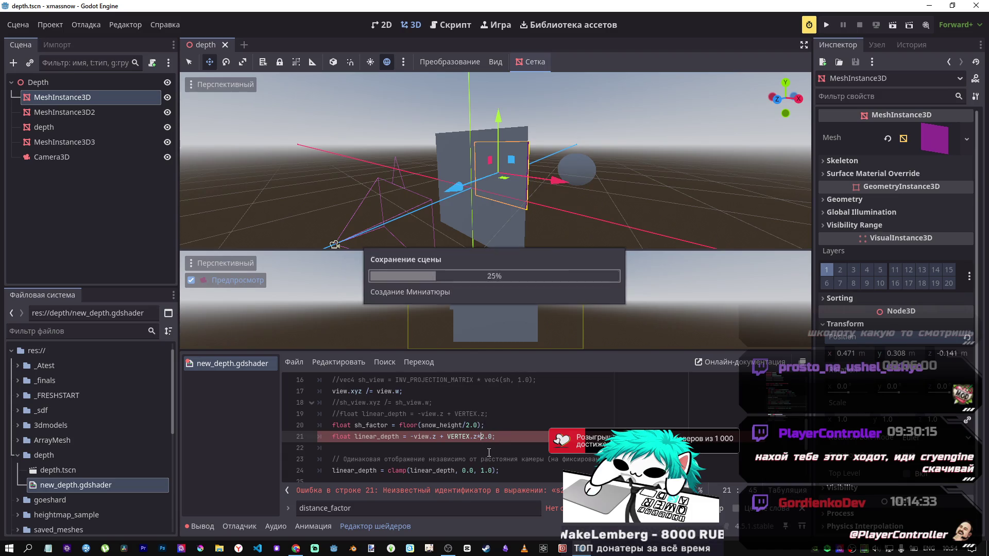
Move the purple cube back along Z to -2.312
{"action": "mouse_move", "coordinate": [463, 202]}
{"action": "left_mouse_down"}
{"action": "mouse_move", "coordinate": [533, 176]}
{"action": "mouse_move", "coordinate": [524, 179]}
{"action": "left_mouse_up"}
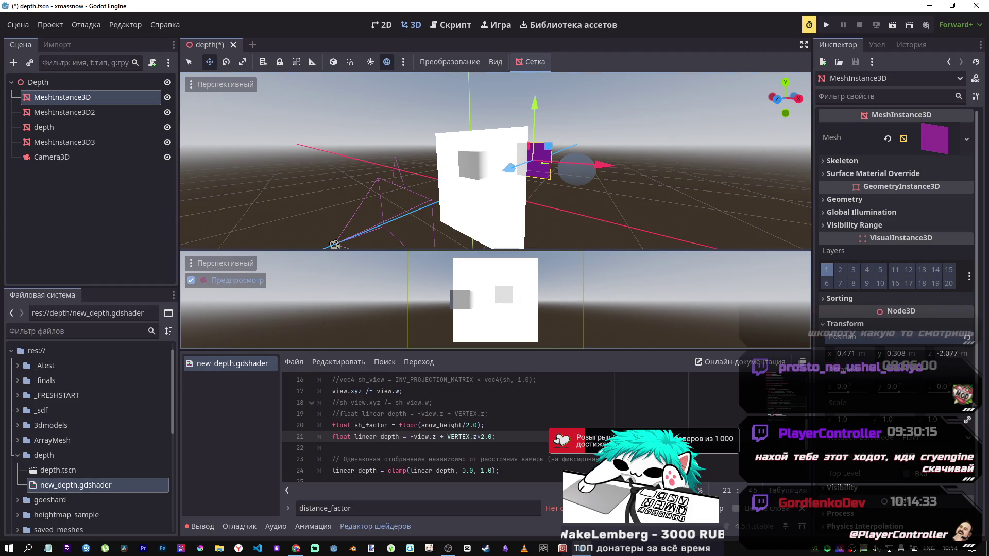
{"action": "left_click_drag", "start_coordinate": [953, 355], "coordinate": [952, 360]}
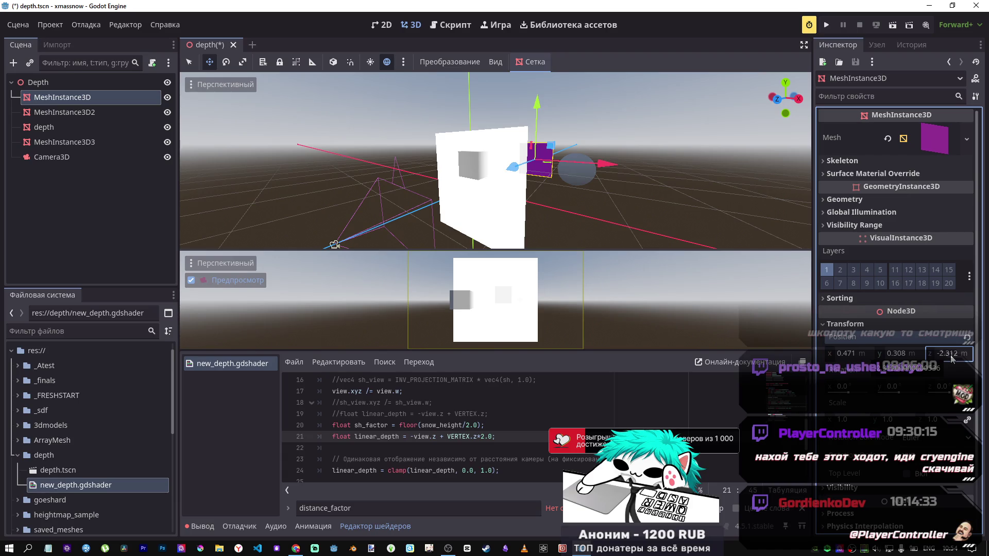
{"action": "scroll", "coordinate": [399, 410], "scroll_direction": "up", "scroll_amount": 2}
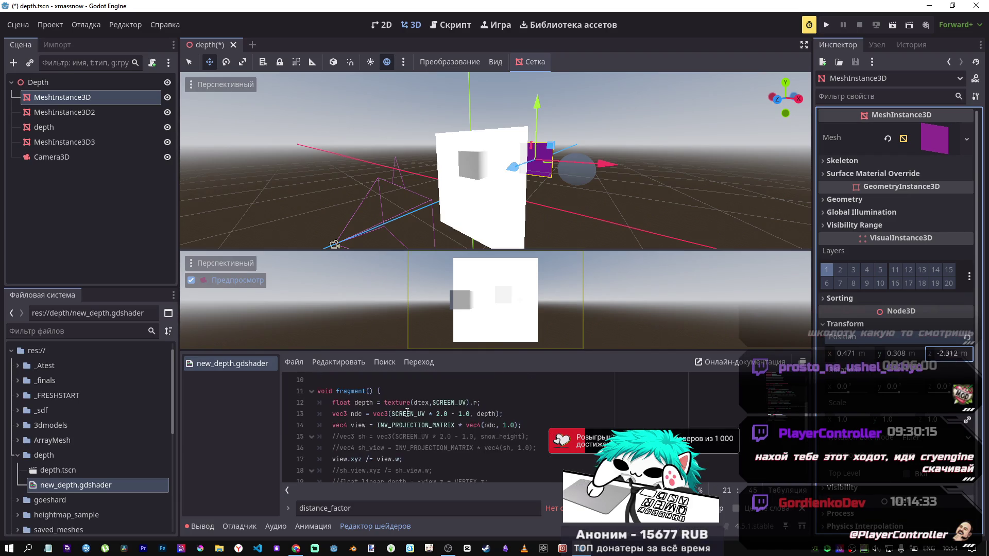
{"action": "scroll", "coordinate": [486, 450], "scroll_direction": "down", "scroll_amount": 3}
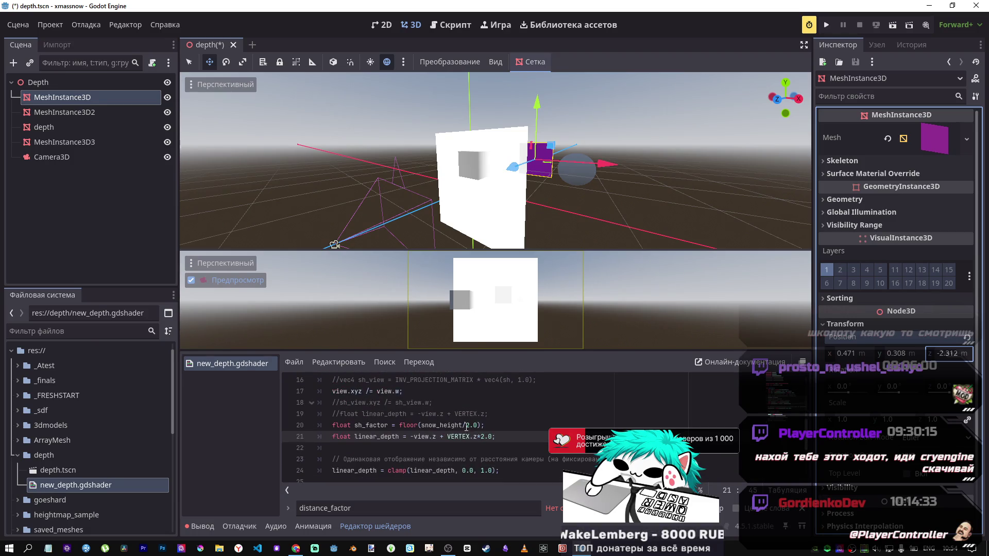
{"action": "left_click_drag", "start_coordinate": [484, 425], "coordinate": [336, 425]}
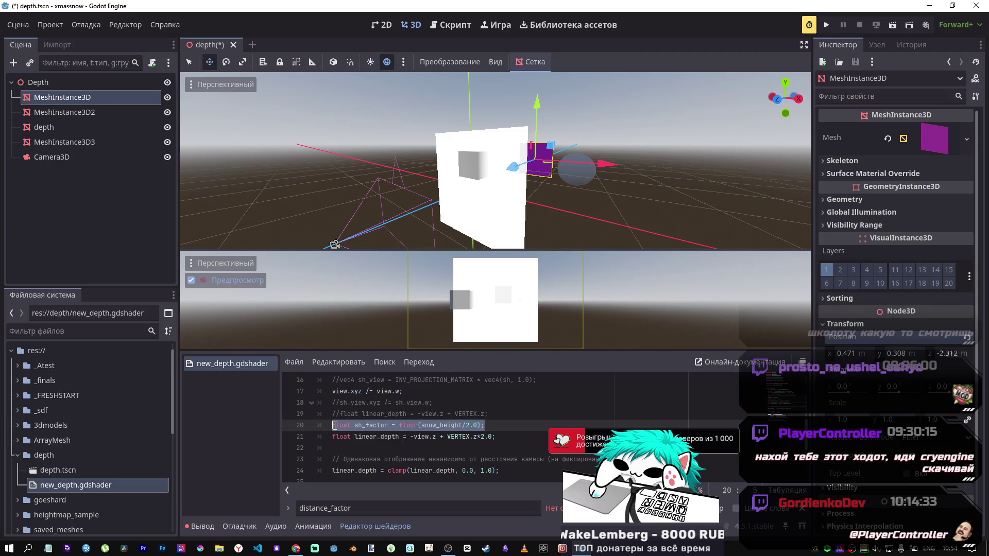
Add 'varying float snow_height = 4.0;' on line 10, comment out the old uniform, and save
{"action": "left_click", "coordinate": [366, 426]}
{"action": "scroll", "coordinate": [366, 434], "scroll_direction": "up", "scroll_amount": 1}
{"action": "scroll", "coordinate": [366, 433], "scroll_direction": "up", "scroll_amount": 3}
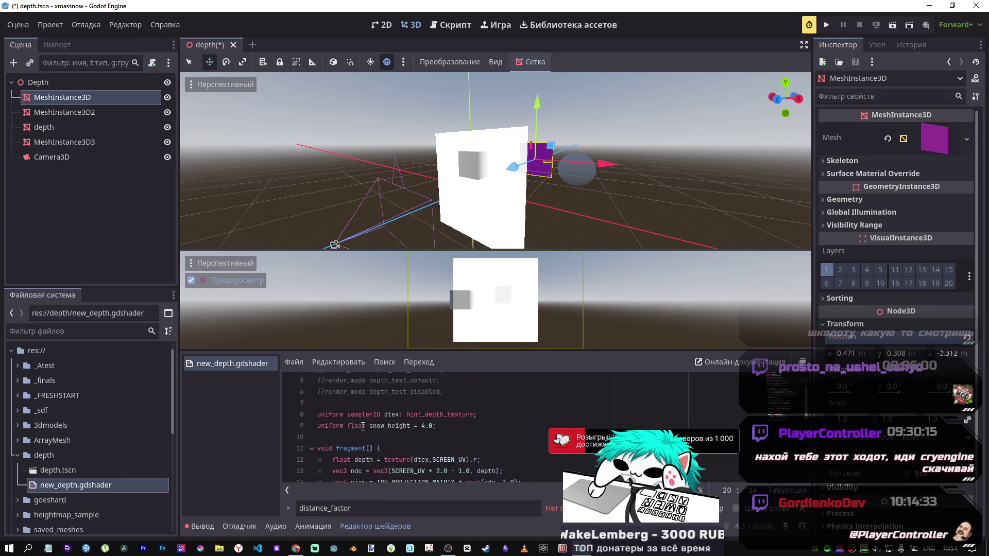
{"action": "left_click", "coordinate": [355, 454]}
{"action": "left_click", "coordinate": [355, 452]}
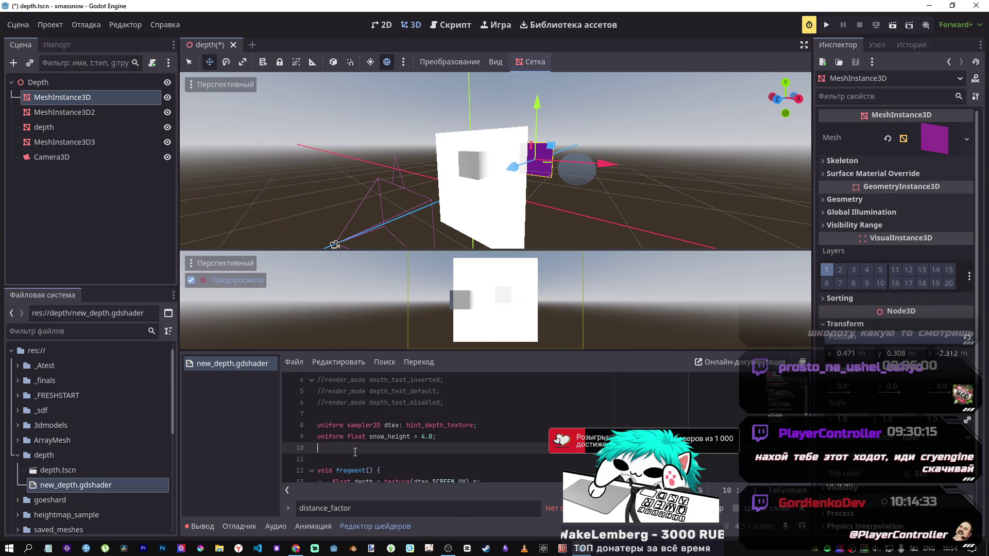
{"action": "type", "text": "var"}
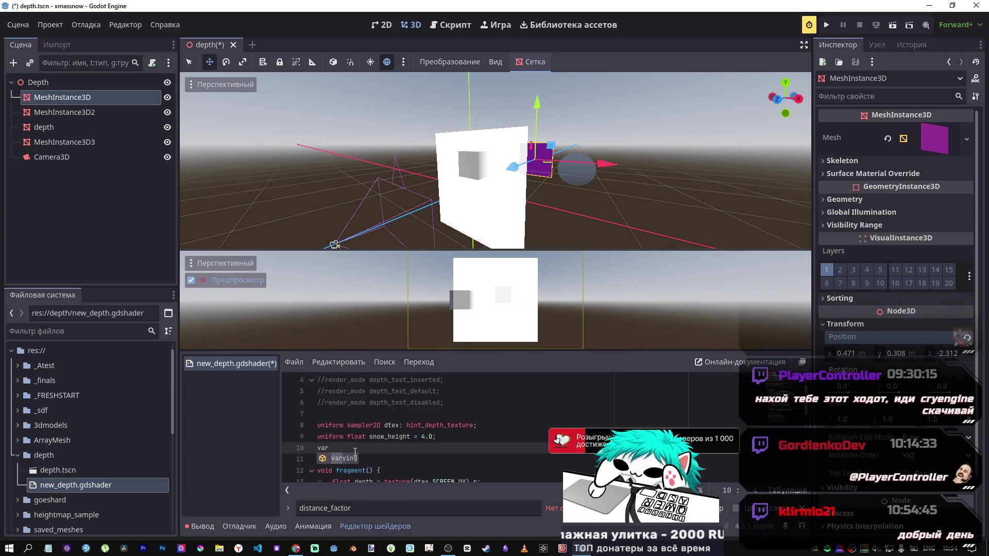
{"action": "type", "text": "ying float"}
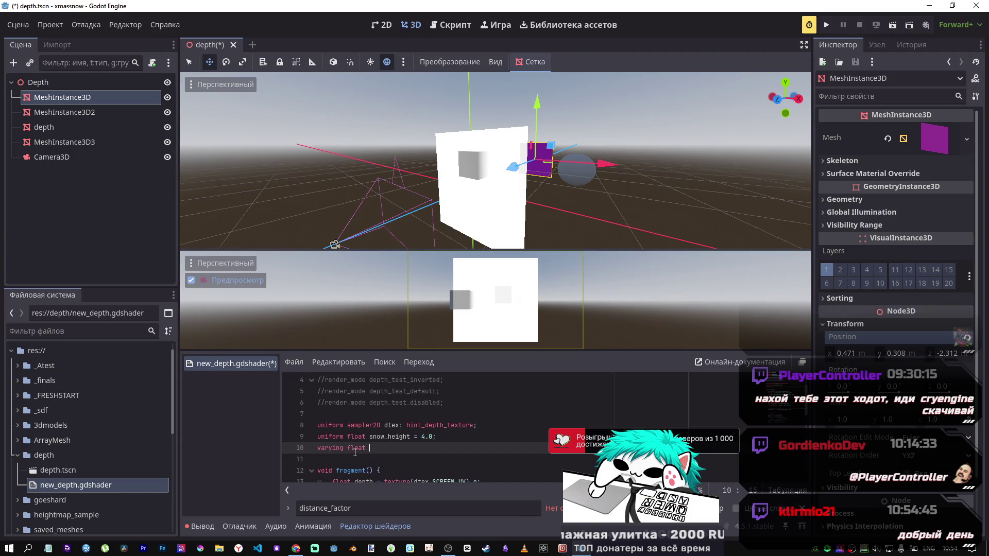
{"action": "double_click", "coordinate": [402, 437]}
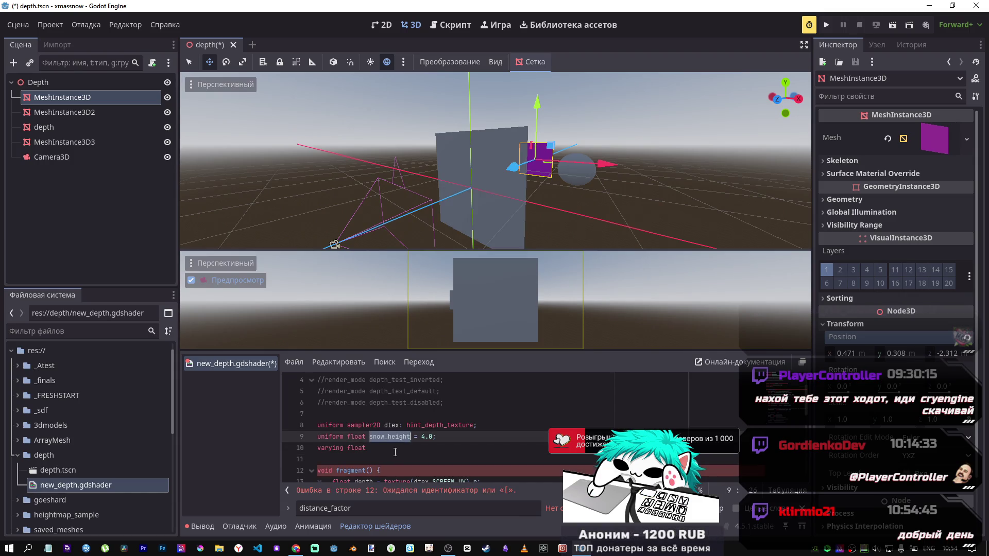
{"action": "key", "text": "ctrl+c"}
{"action": "left_click", "coordinate": [392, 451]}
{"action": "key", "text": "ctrl+v"}
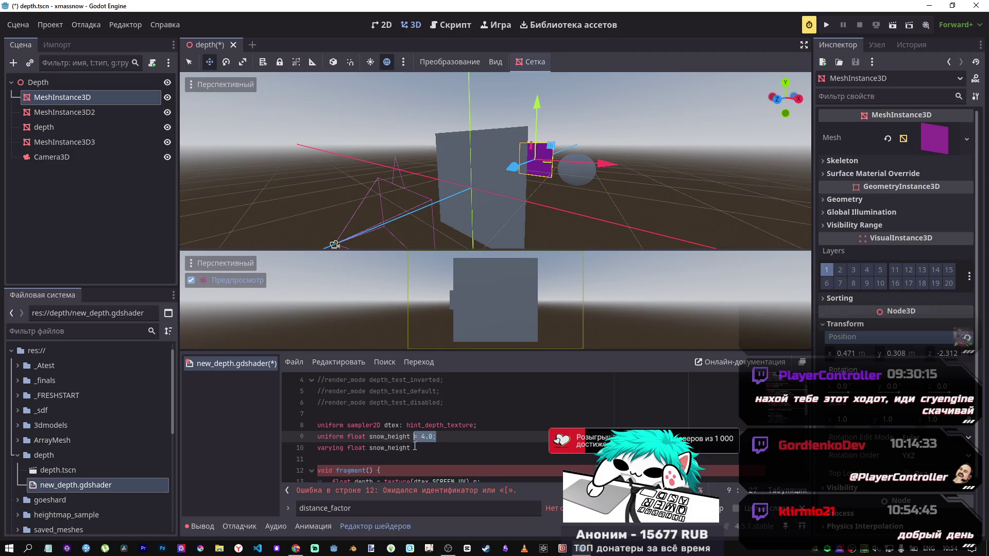
{"action": "type", "text": "= 4.0;"}
{"action": "key", "text": "Up"}
{"action": "key", "text": "ctrl+k"}
{"action": "key", "text": "ctrl+s"}
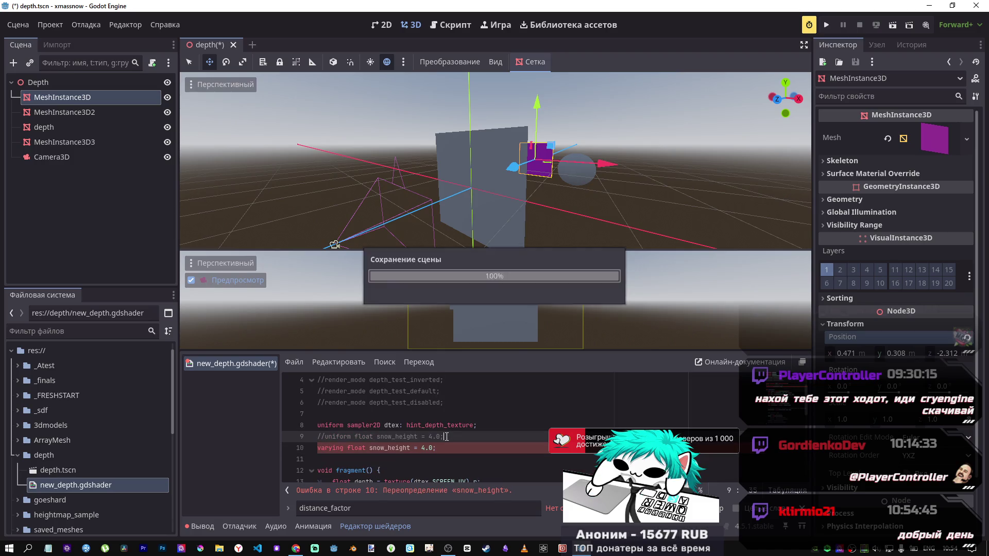
Drop the '= 4.0' initializer so line 10 reads 'varying float snow_height;'
{"action": "scroll", "coordinate": [441, 471], "scroll_direction": "down", "scroll_amount": 2}
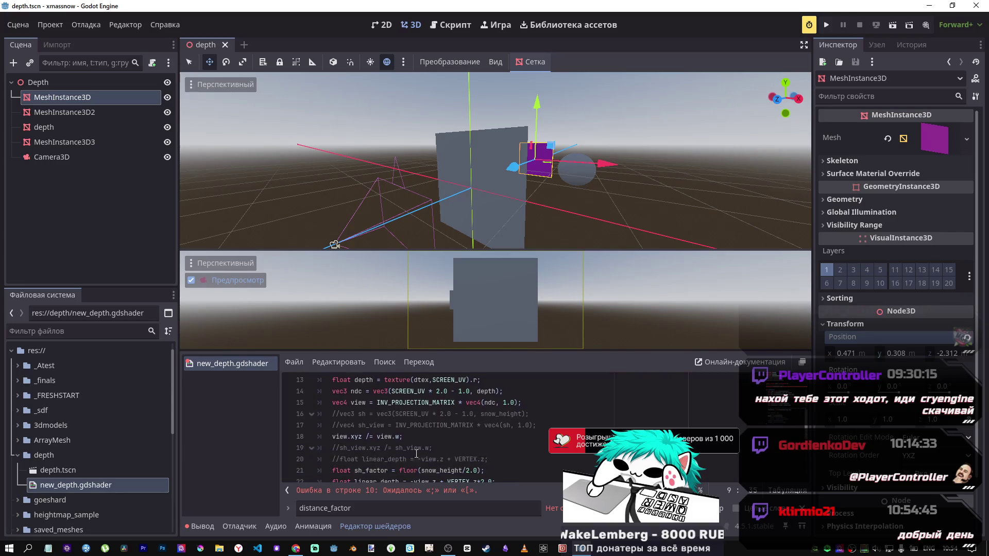
{"action": "scroll", "coordinate": [453, 399], "scroll_direction": "up", "scroll_amount": 1}
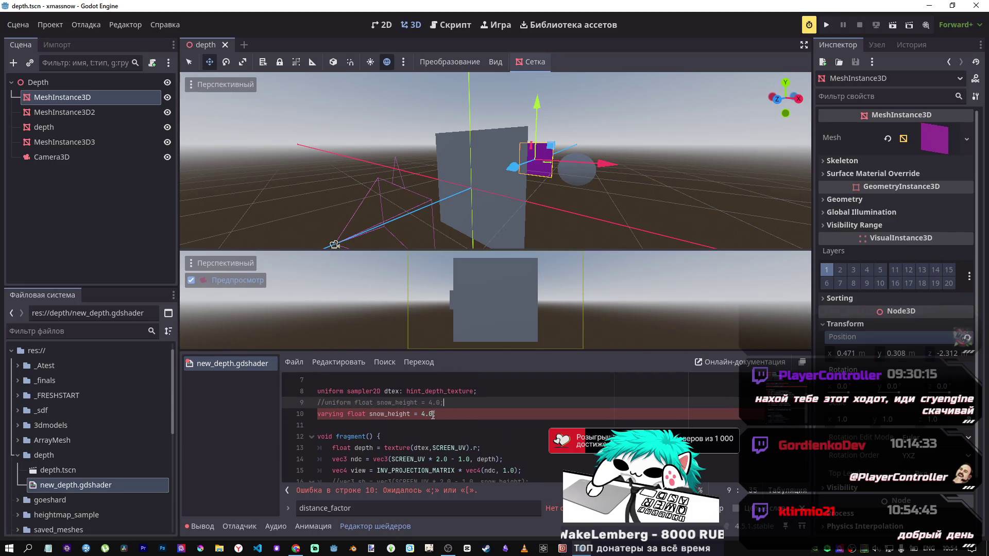
{"action": "scroll", "coordinate": [380, 427], "scroll_direction": "up", "scroll_amount": 1}
{"action": "left_click", "coordinate": [380, 427]}
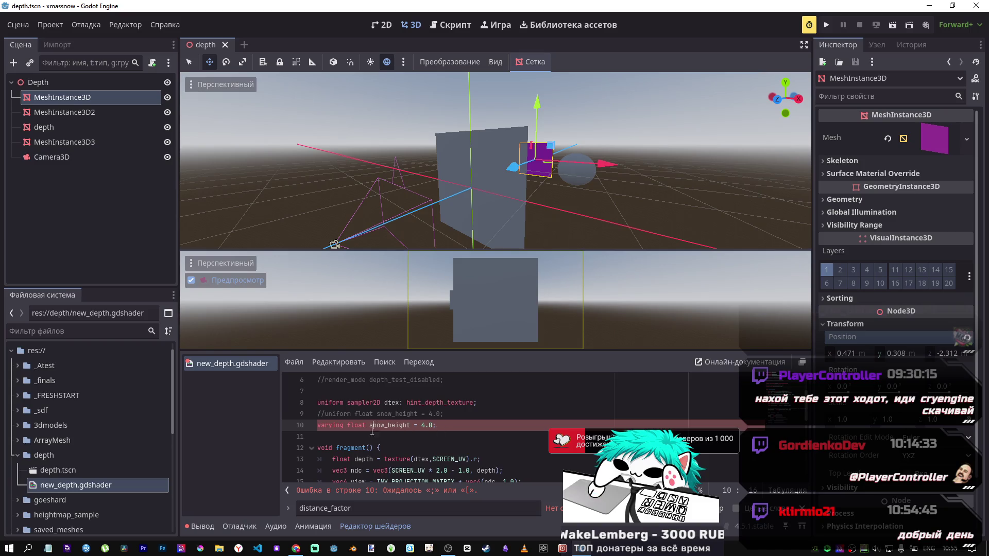
{"action": "double_click", "coordinate": [355, 425]}
{"action": "key", "text": "BackSpace"}
{"action": "key", "text": "BackSpace"}
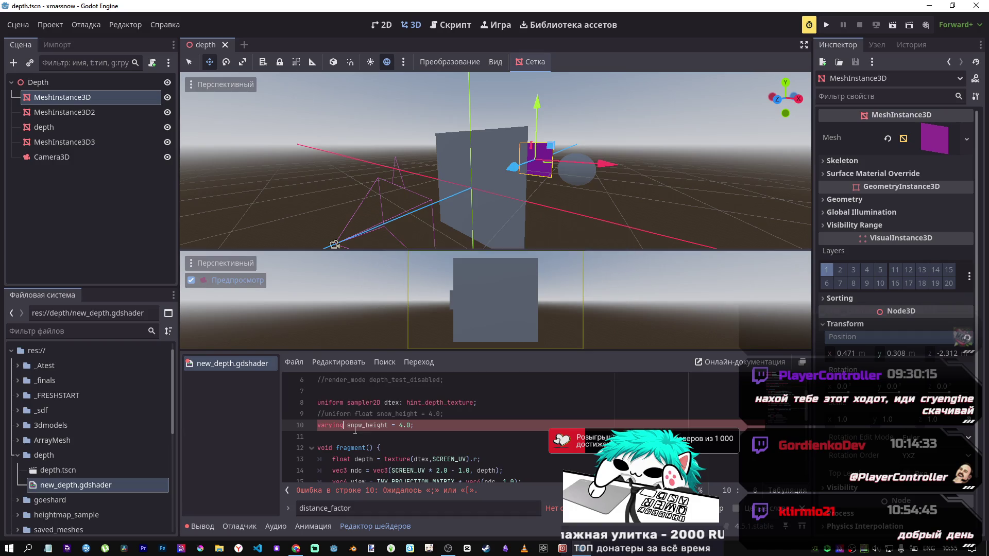
{"action": "type", "text": "float"}
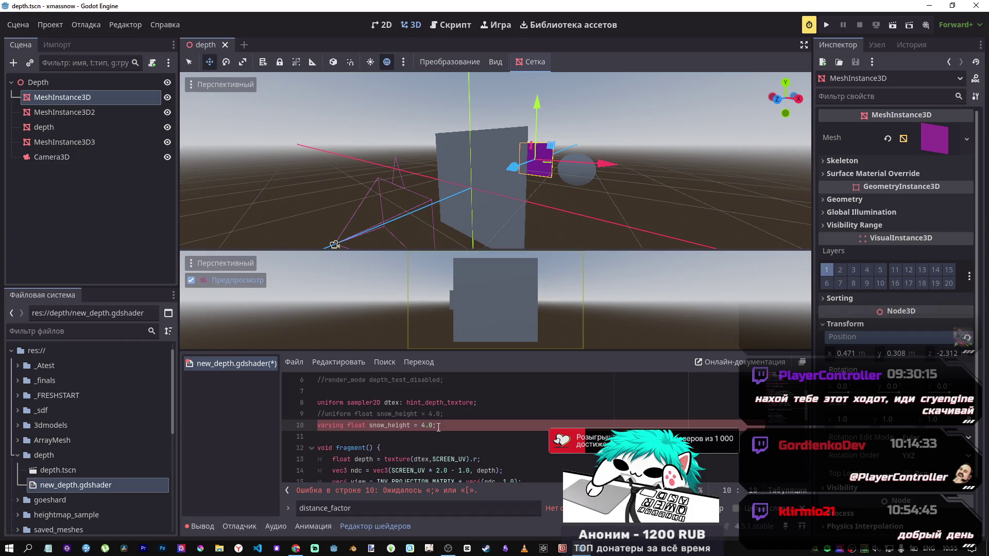
{"action": "left_click_drag", "start_coordinate": [434, 426], "coordinate": [412, 426]}
{"action": "key", "text": "BackSpace"}
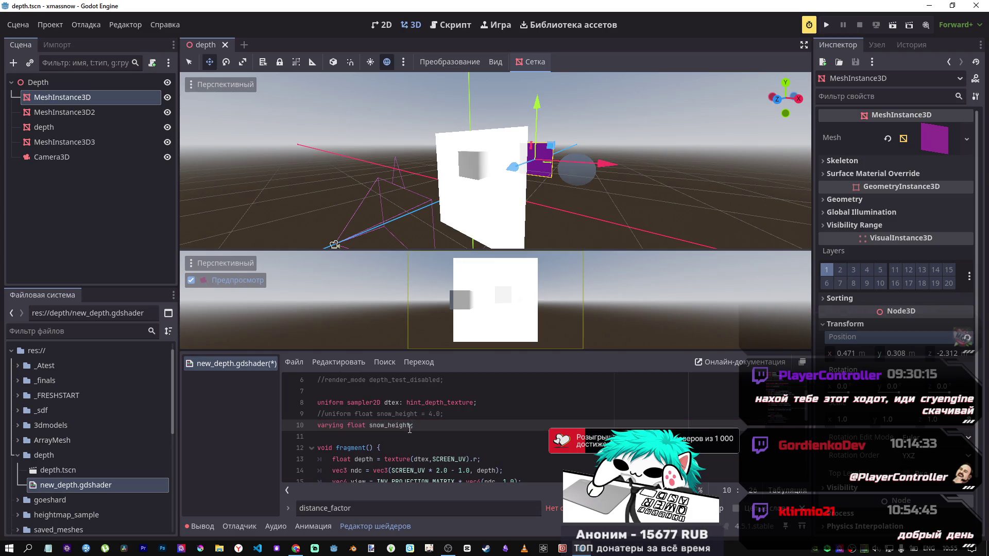
Strip floor() so sh_factor is plain snow_height/2.0
{"action": "scroll", "coordinate": [412, 432], "scroll_direction": "down", "scroll_amount": 3}
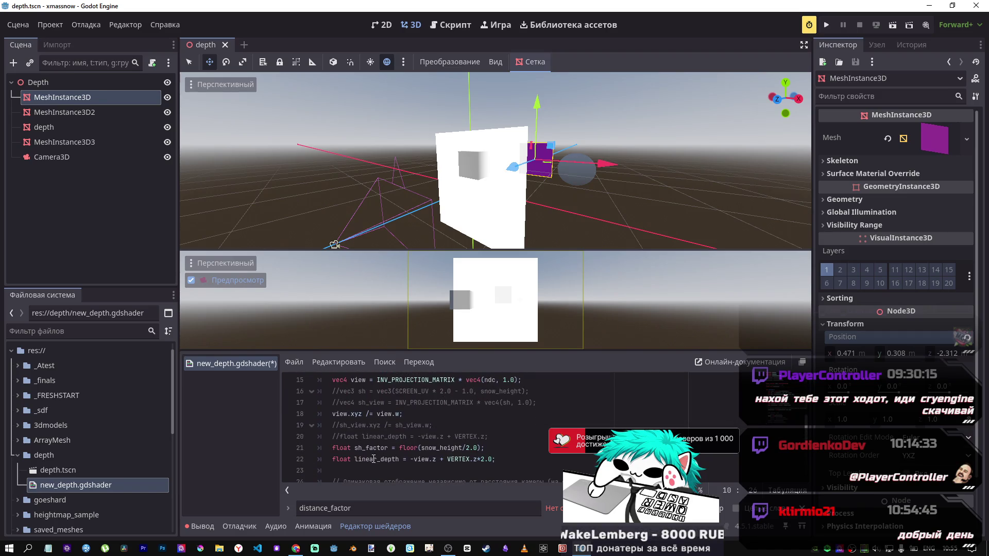
{"action": "scroll", "coordinate": [374, 459], "scroll_direction": "down", "scroll_amount": 1}
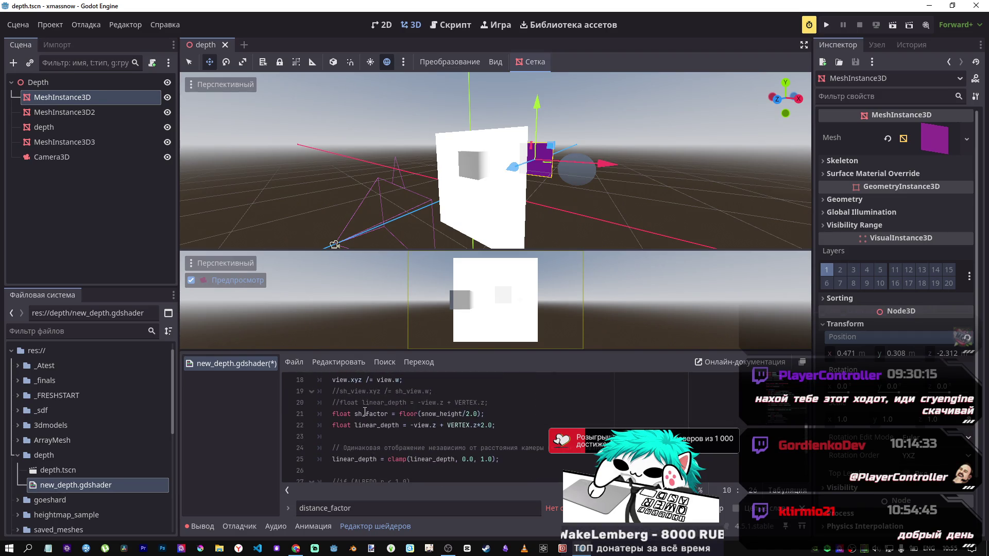
{"action": "left_click_drag", "start_coordinate": [354, 414], "coordinate": [336, 415]}
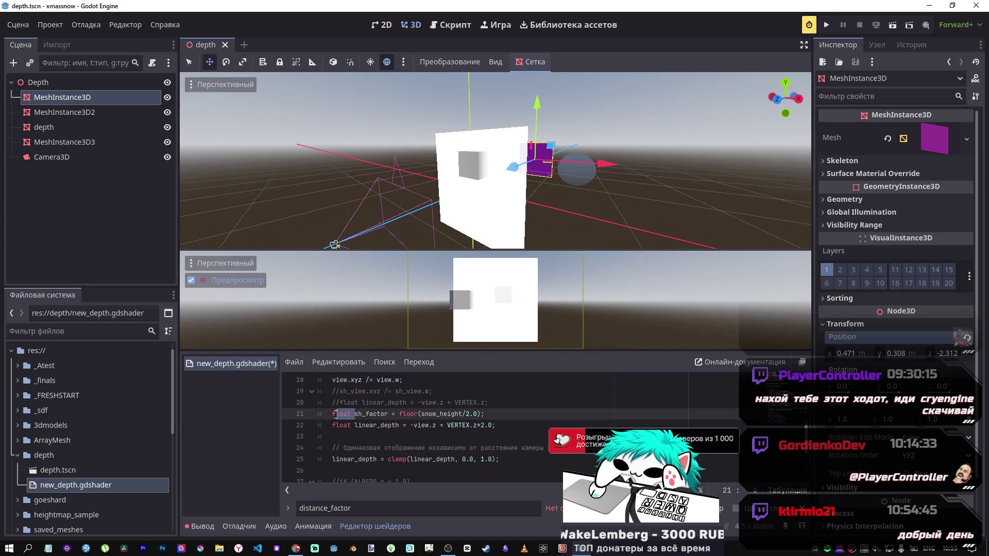
{"action": "left_click", "coordinate": [448, 416]}
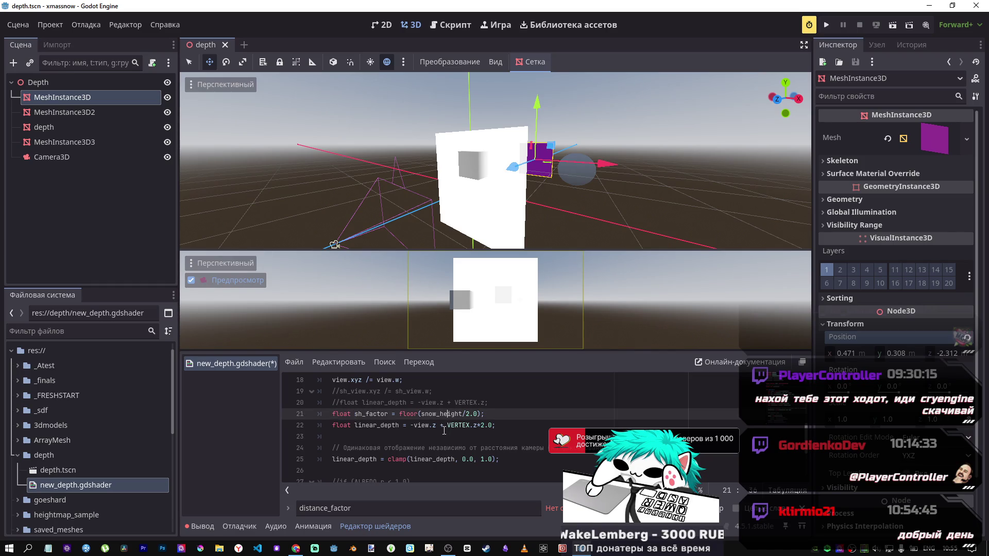
{"action": "double_click", "coordinate": [370, 413]}
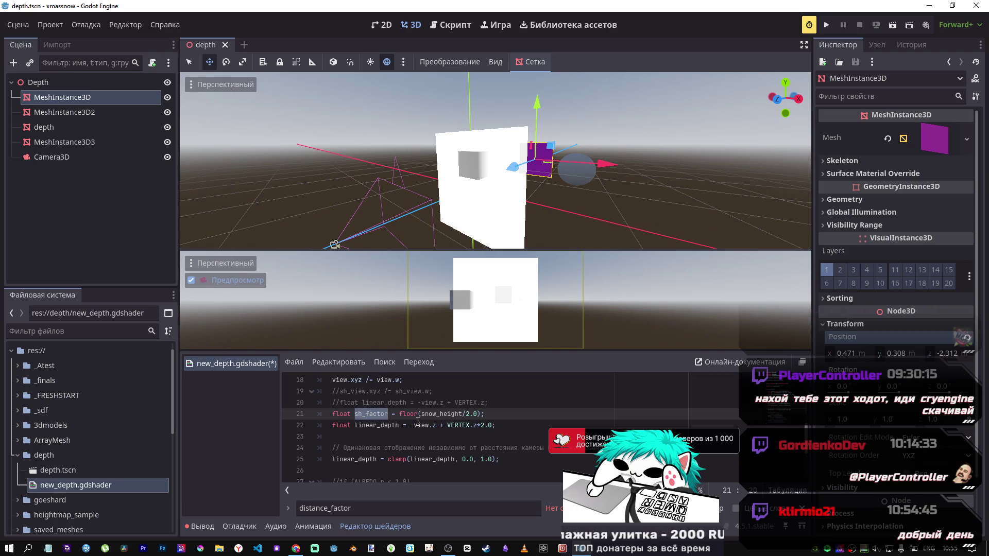
{"action": "left_click", "coordinate": [423, 415]}
{"action": "key", "text": "BackSpace"}
{"action": "key", "text": "BackSpace"}
{"action": "key", "text": "BackSpace"}
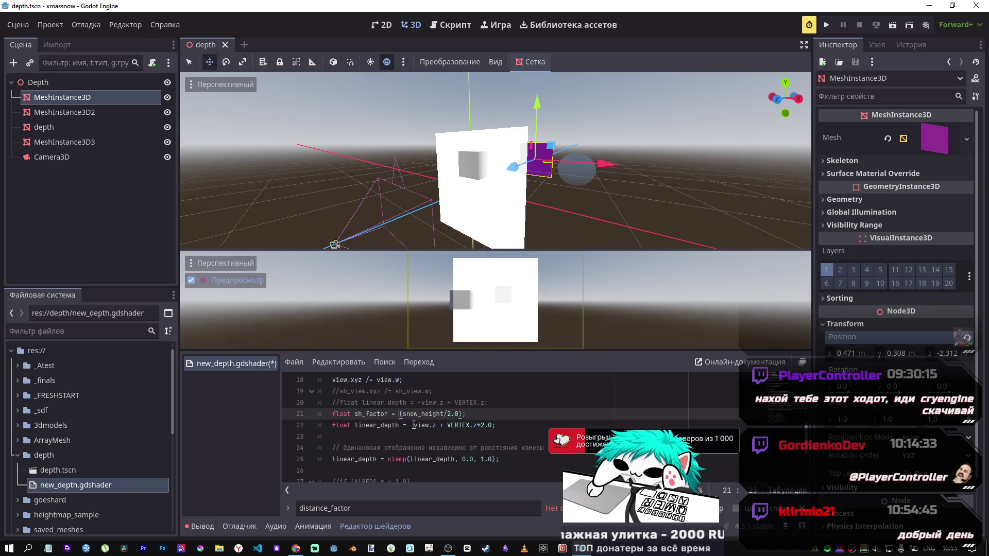
{"action": "left_click", "coordinate": [460, 415]}
{"action": "key", "text": "BackSpace"}
Multiply VERTEX.z by sh_factor instead of 2.0, save, and move the cube to Z ≈ -1.707
{"action": "left_click_drag", "start_coordinate": [481, 426], "coordinate": [490, 426]}
{"action": "type", "text": "sh_factor"}
{"action": "key", "text": "ctrl+s"}
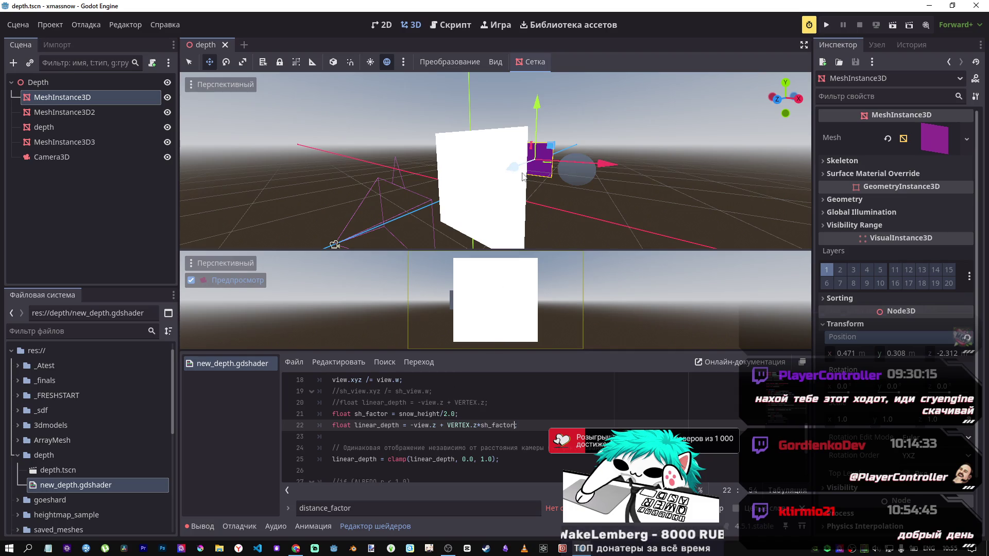
{"action": "left_click_drag", "start_coordinate": [515, 171], "coordinate": [500, 181]}
{"action": "scroll", "coordinate": [473, 403], "scroll_direction": "up", "scroll_amount": 1}
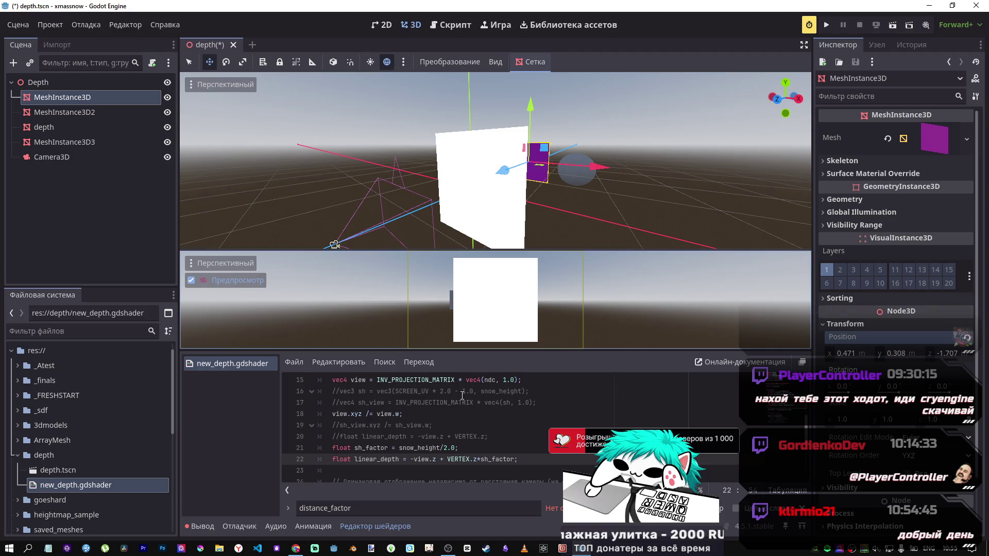
{"action": "scroll", "coordinate": [444, 459], "scroll_direction": "up", "scroll_amount": 1}
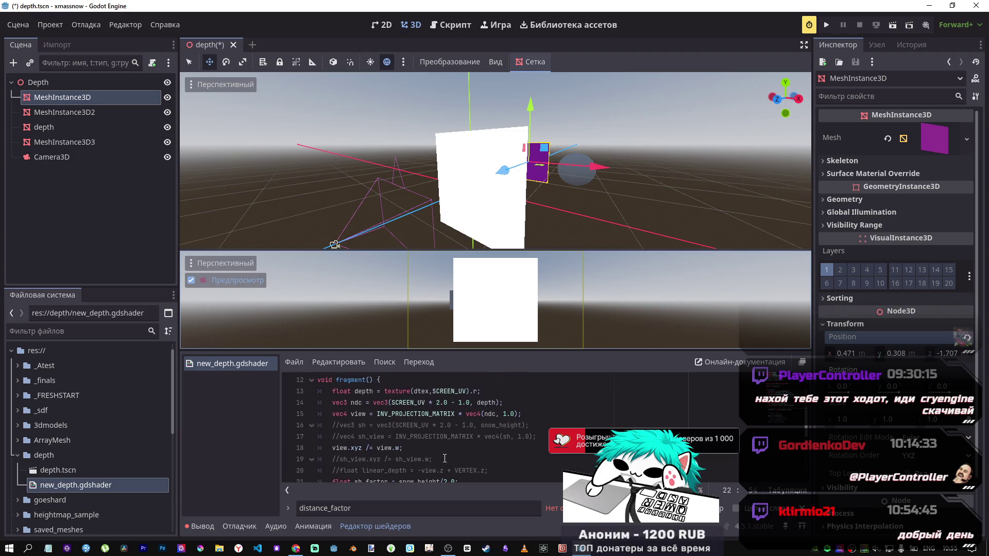
{"action": "scroll", "coordinate": [445, 458], "scroll_direction": "down", "scroll_amount": 1}
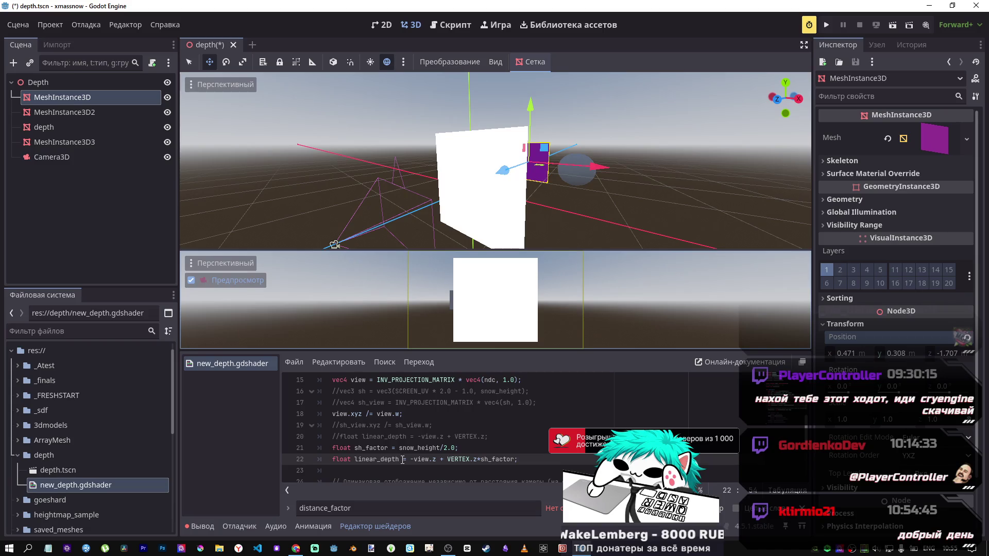
{"action": "scroll", "coordinate": [402, 455], "scroll_direction": "down", "scroll_amount": 1}
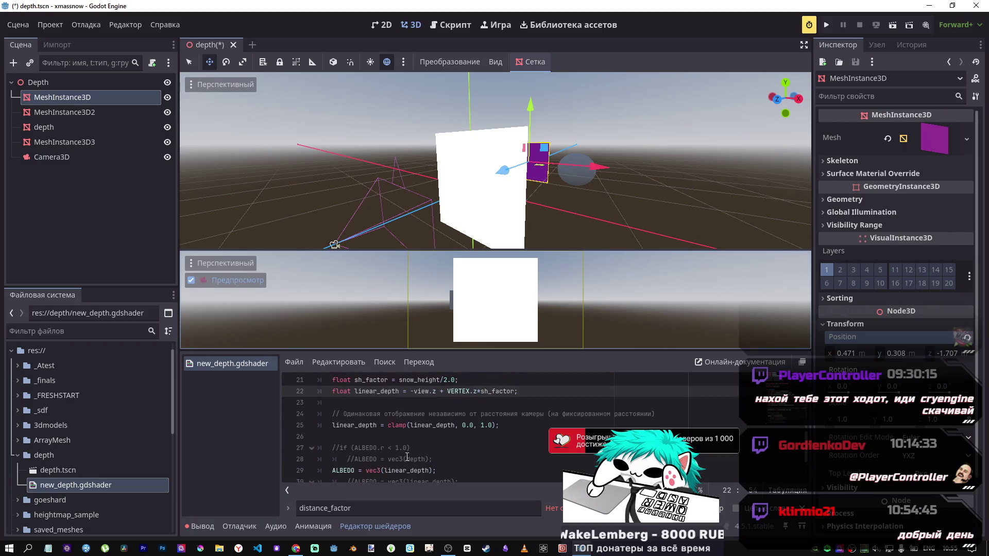
{"action": "scroll", "coordinate": [407, 455], "scroll_direction": "up", "scroll_amount": 1}
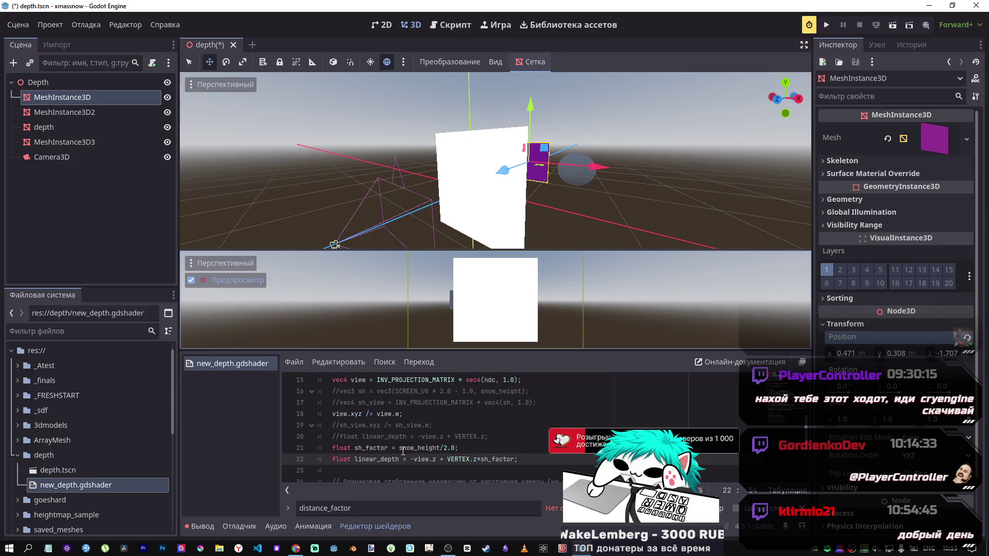
{"action": "scroll", "coordinate": [400, 457], "scroll_direction": "up", "scroll_amount": 2}
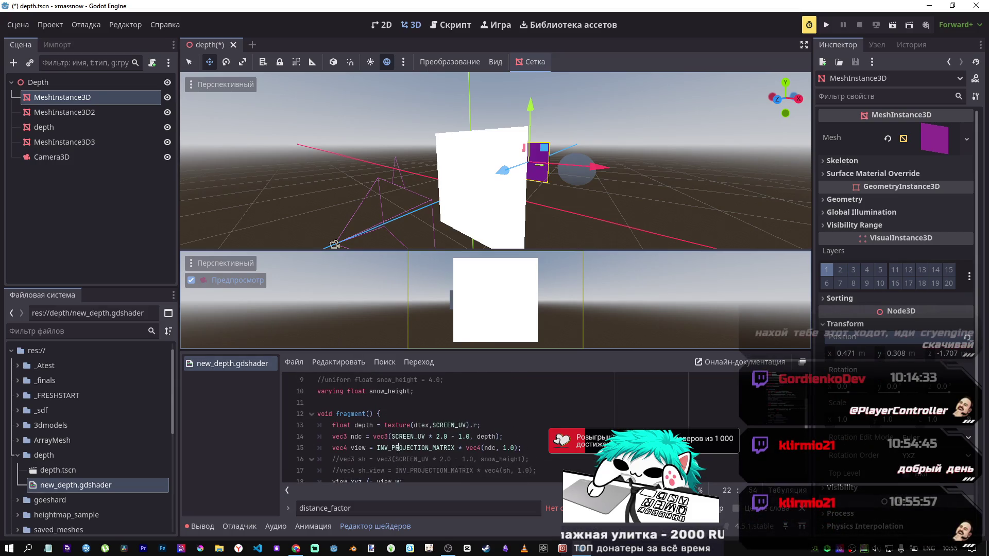
{"action": "scroll", "coordinate": [398, 448], "scroll_direction": "down", "scroll_amount": 1}
{"action": "scroll", "coordinate": [398, 446], "scroll_direction": "down", "scroll_amount": 3}
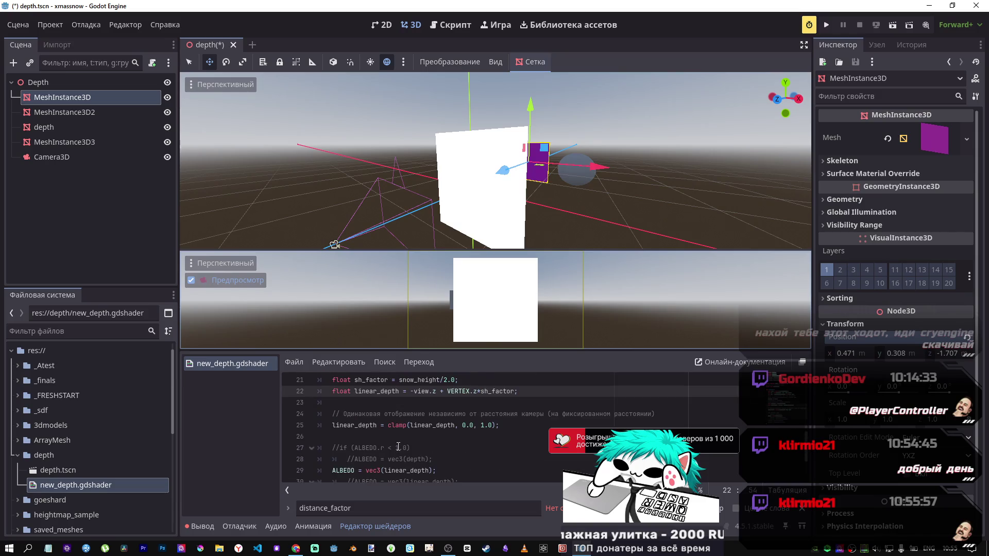
{"action": "scroll", "coordinate": [398, 446], "scroll_direction": "up", "scroll_amount": 2}
{"action": "scroll", "coordinate": [398, 447], "scroll_direction": "down", "scroll_amount": 1}
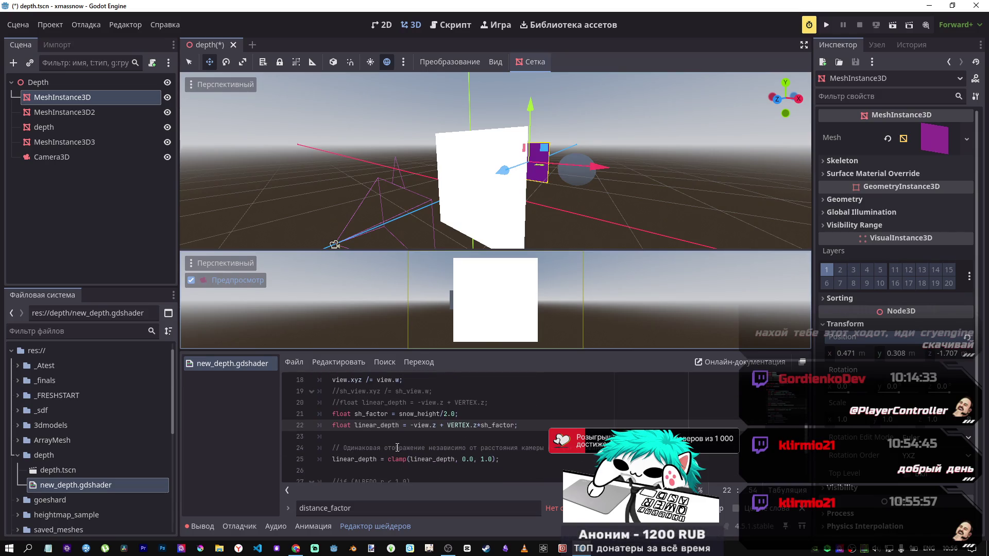
{"action": "scroll", "coordinate": [397, 448], "scroll_direction": "up", "scroll_amount": 1}
{"action": "scroll", "coordinate": [399, 442], "scroll_direction": "up", "scroll_amount": 1}
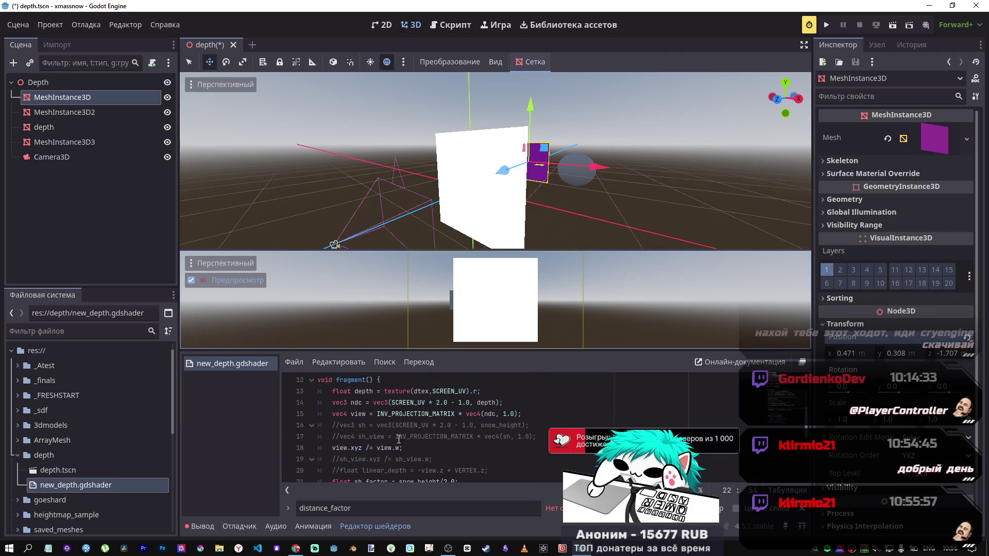
{"action": "scroll", "coordinate": [399, 440], "scroll_direction": "down", "scroll_amount": 3}
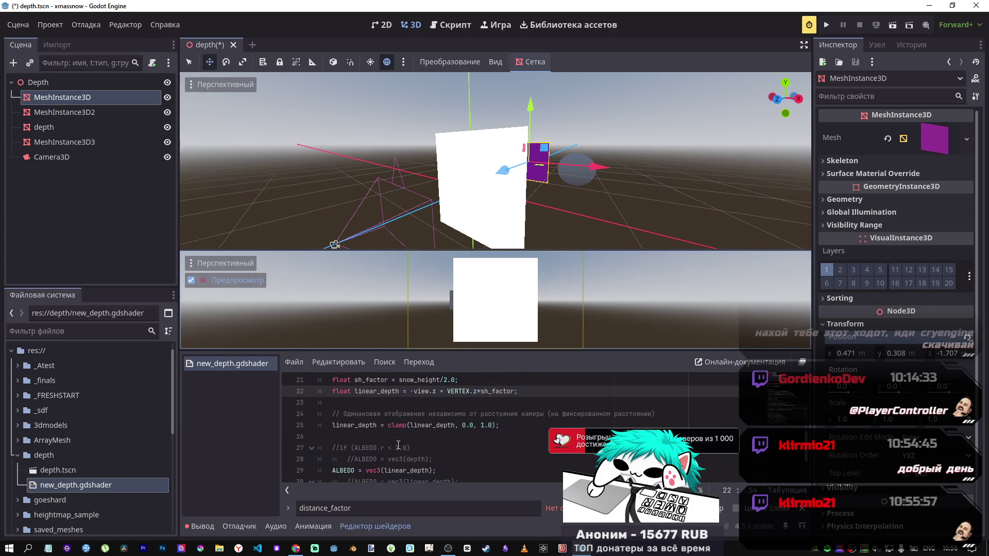
{"action": "scroll", "coordinate": [397, 446], "scroll_direction": "up", "scroll_amount": 4}
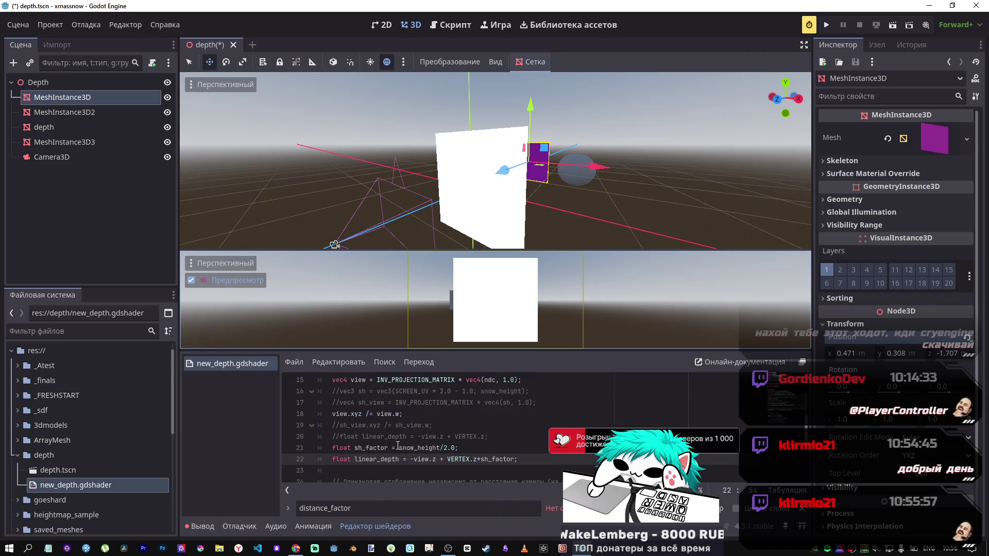
{"action": "scroll", "coordinate": [398, 443], "scroll_direction": "up", "scroll_amount": 1}
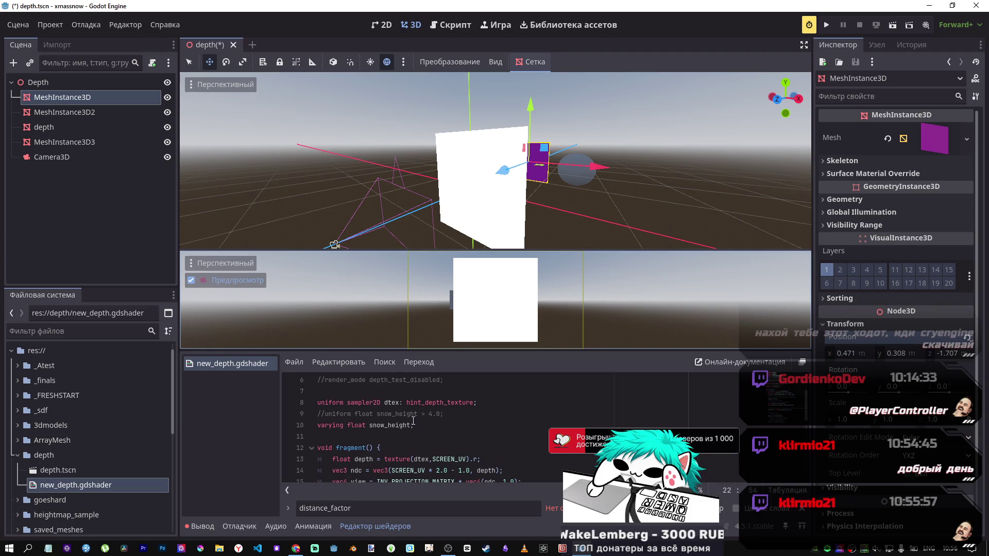
{"action": "scroll", "coordinate": [410, 420], "scroll_direction": "down", "scroll_amount": 1}
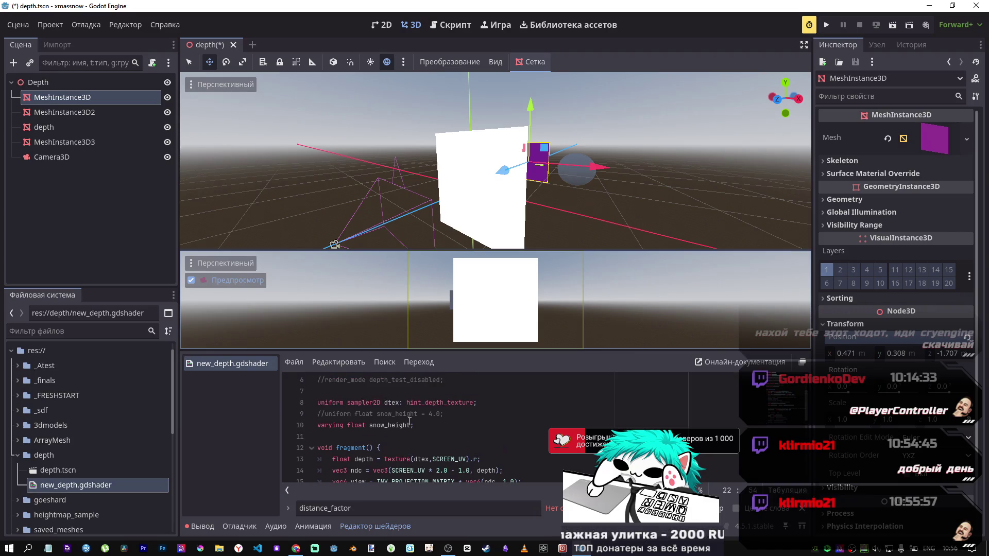
{"action": "scroll", "coordinate": [407, 421], "scroll_direction": "down", "scroll_amount": 2}
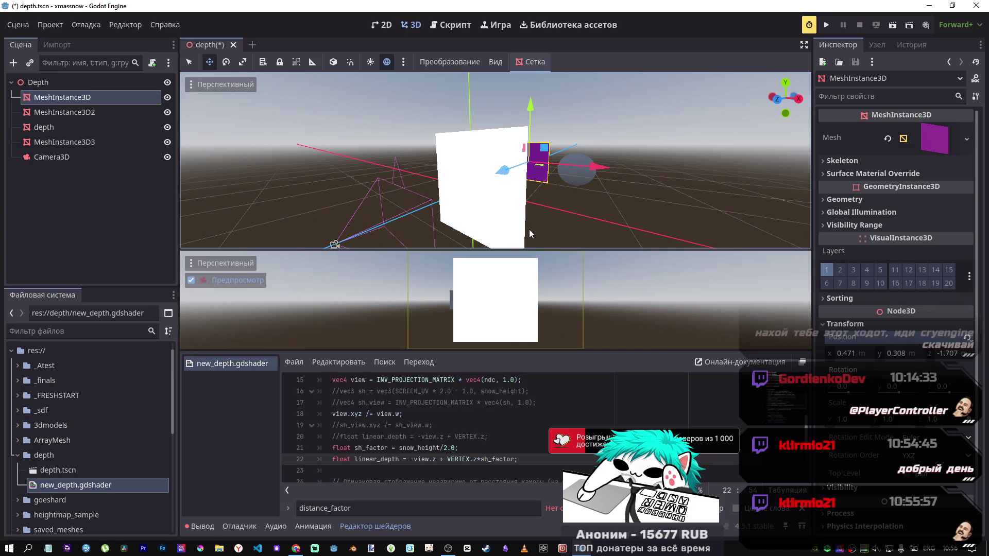
{"action": "scroll", "coordinate": [408, 430], "scroll_direction": "down", "scroll_amount": 1}
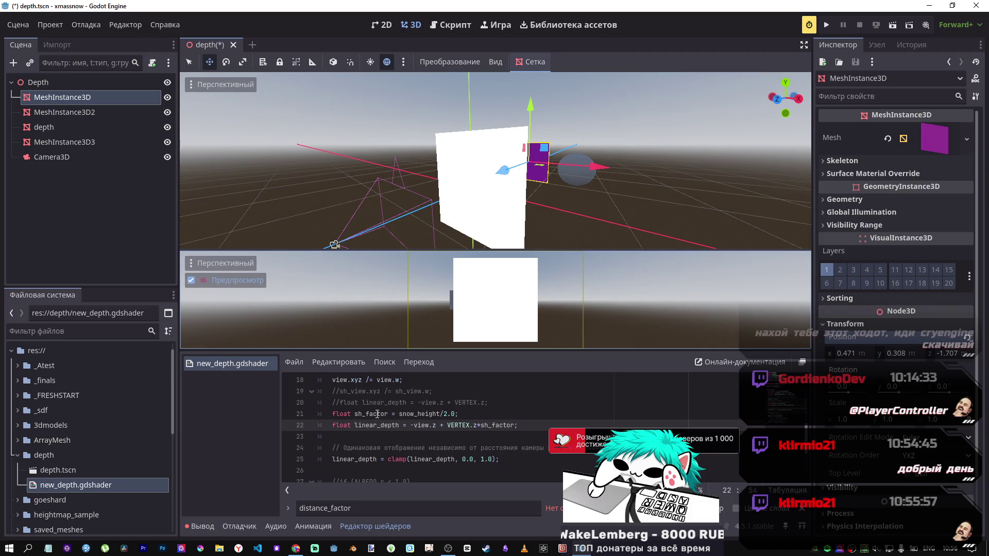
Make line 22 multiply VERTEX.z by snow_height, comment out the sh_factor line, and save
{"action": "double_click", "coordinate": [423, 414]}
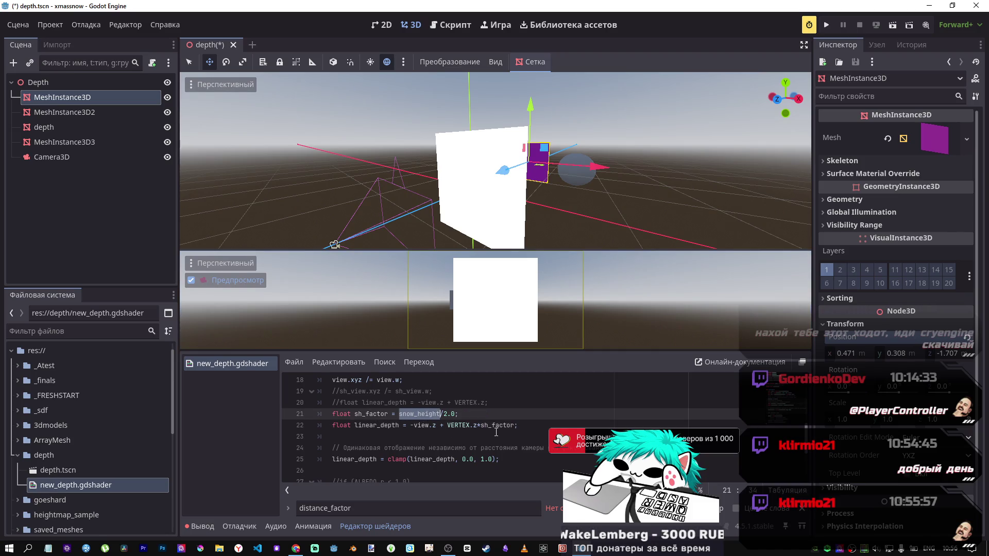
{"action": "key", "text": "ctrl+c"}
{"action": "double_click", "coordinate": [497, 426]}
{"action": "key", "text": "ctrl+v"}
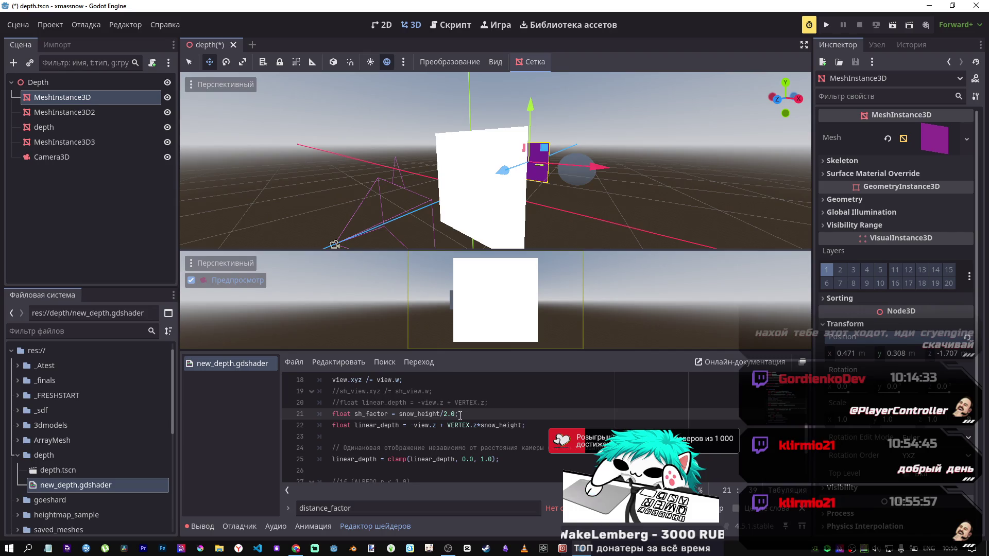
{"action": "key", "text": "ctrl+k"}
{"action": "key", "text": "ctrl+s"}
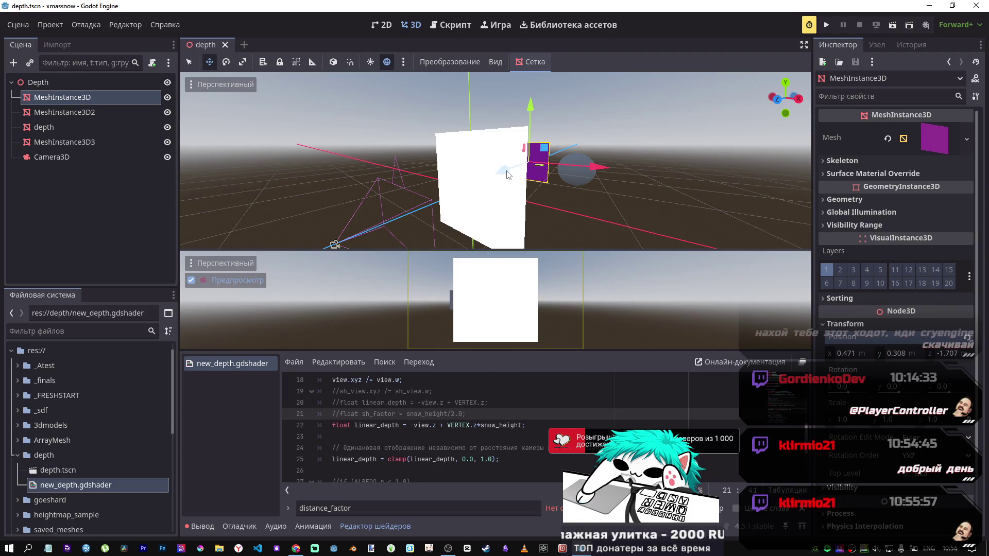
Drag the purple mesh along Z to -1.022
{"action": "left_click_drag", "start_coordinate": [508, 176], "coordinate": [490, 178]}
{"action": "scroll", "coordinate": [468, 390], "scroll_direction": "up", "scroll_amount": 4}
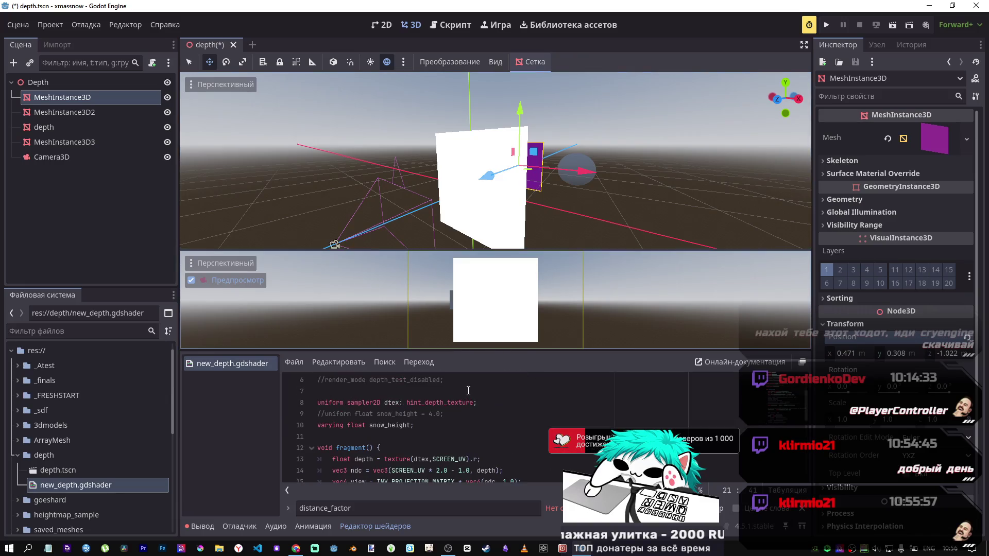
{"action": "scroll", "coordinate": [468, 390], "scroll_direction": "down", "scroll_amount": 3}
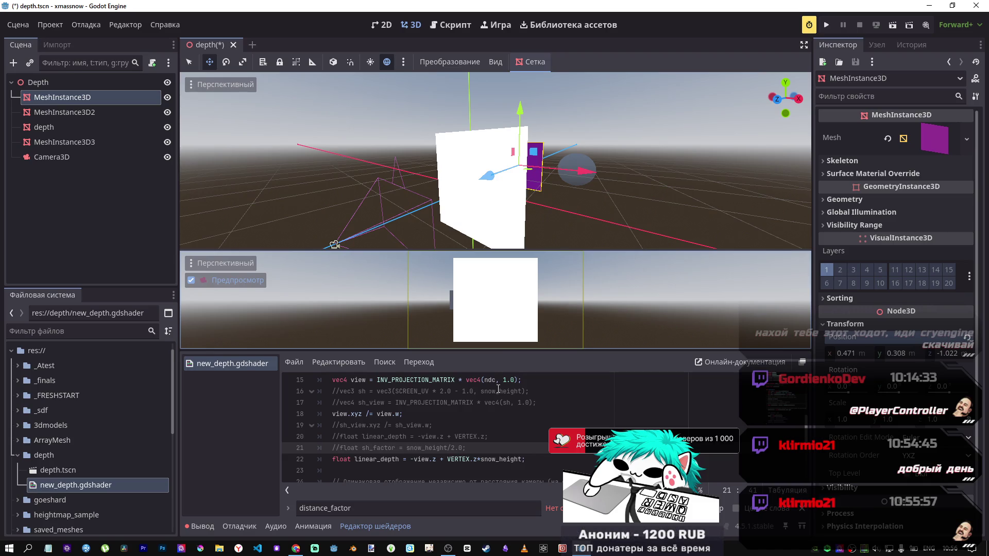
Replace snow_height on line 22 with a constant 2.0, save, and push the cube to Z -1.776
{"action": "double_click", "coordinate": [506, 459]}
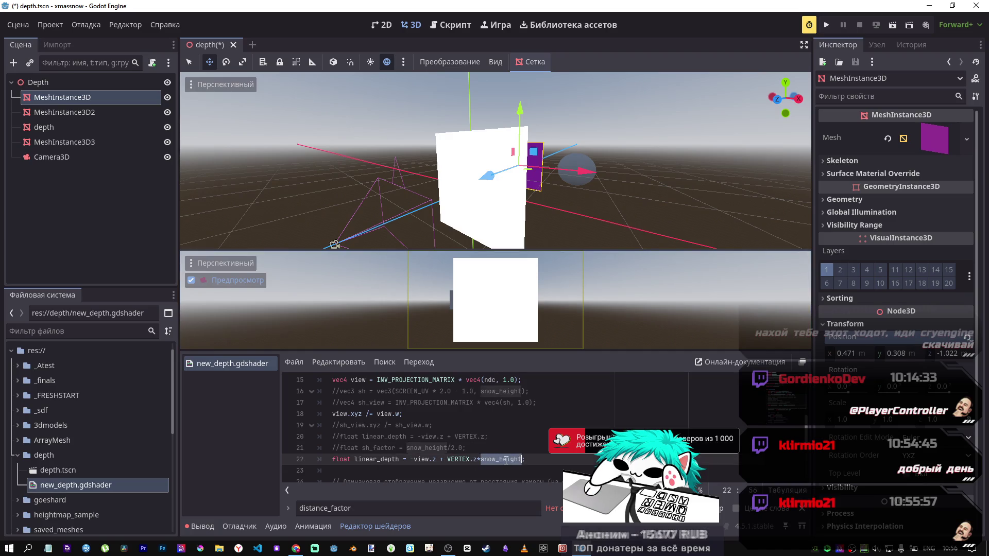
{"action": "type", "text": "2.0"}
{"action": "key", "text": "ctrl+s"}
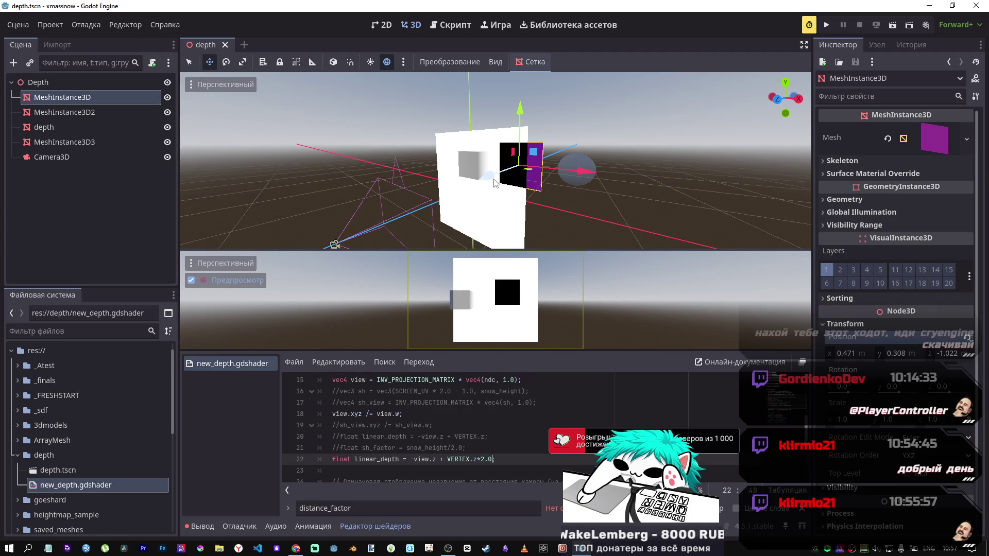
{"action": "mouse_move", "coordinate": [490, 179]}
{"action": "left_mouse_down"}
{"action": "mouse_move", "coordinate": [525, 162]}
{"action": "mouse_move", "coordinate": [517, 175]}
{"action": "left_mouse_up"}
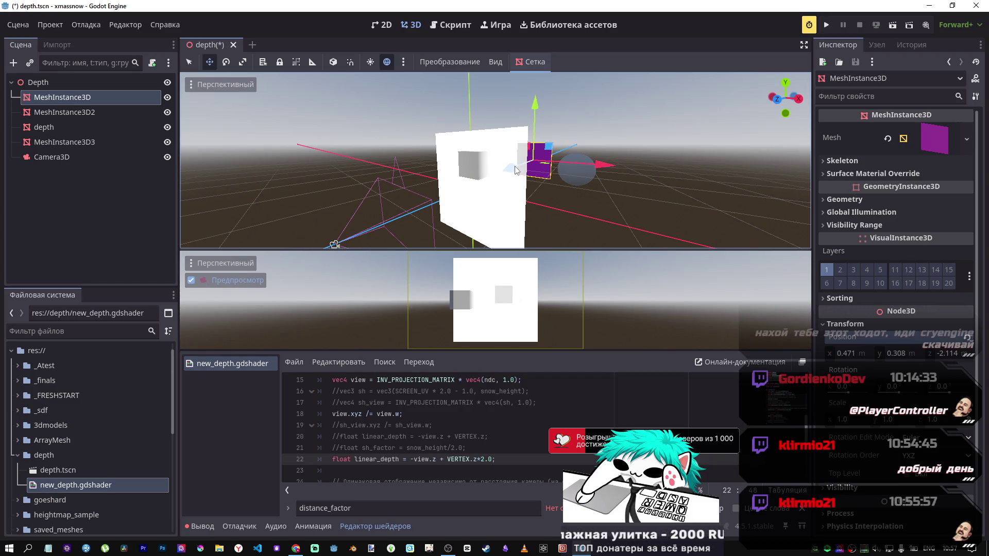
{"action": "mouse_move", "coordinate": [515, 167]}
{"action": "left_mouse_down"}
{"action": "mouse_move", "coordinate": [524, 168]}
{"action": "mouse_move", "coordinate": [460, 198]}
{"action": "mouse_move", "coordinate": [503, 178]}
{"action": "left_mouse_up"}
Change the line 22 offset from 2.0 to 1.0 and save
{"action": "left_click", "coordinate": [484, 469]}
{"action": "left_click", "coordinate": [484, 459]}
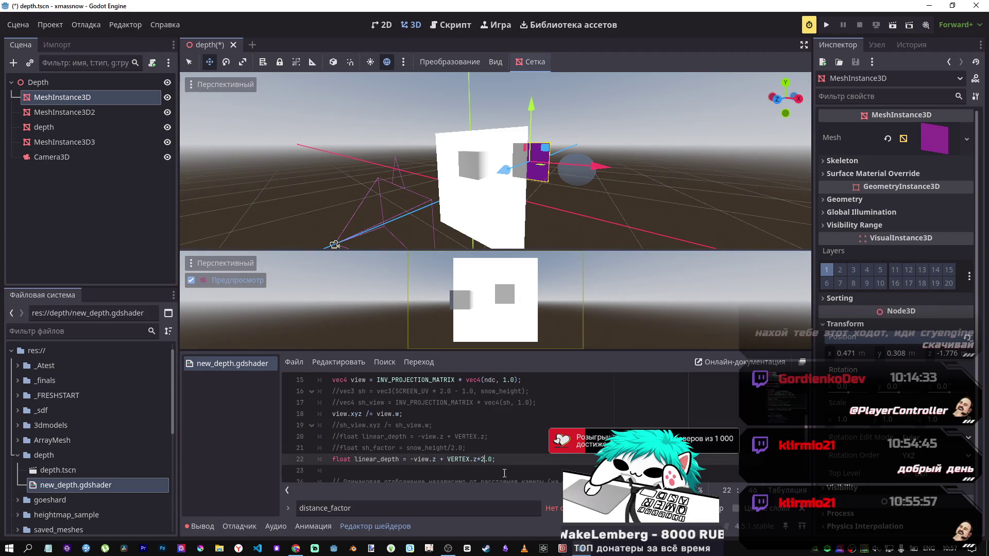
{"action": "key", "text": "BackSpace"}
{"action": "type", "text": "1"}
{"action": "key", "text": "ctrl+s"}
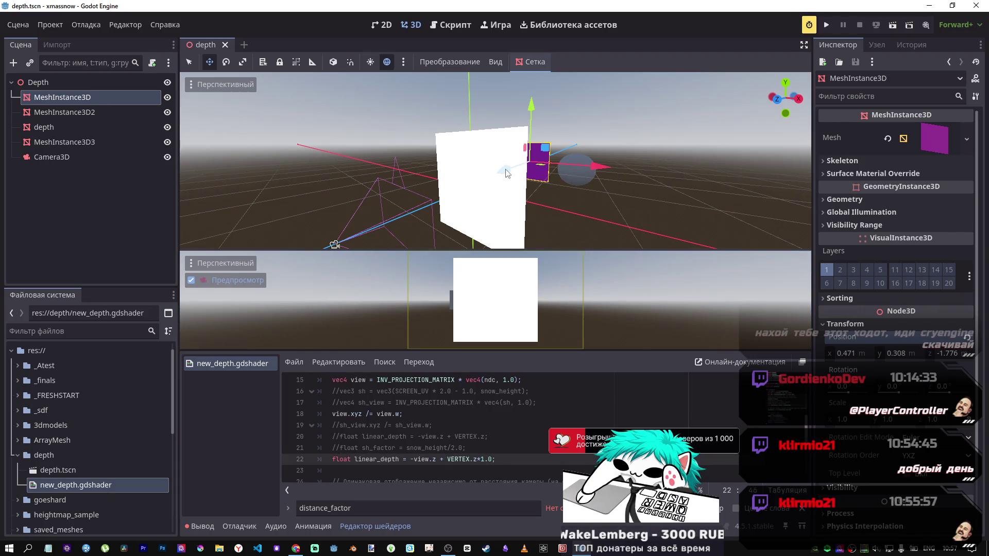
Slide the purple cube along Z, past -0.397, to -0.699 while watching for the cutout
{"action": "left_click_drag", "start_coordinate": [505, 171], "coordinate": [380, 214]}
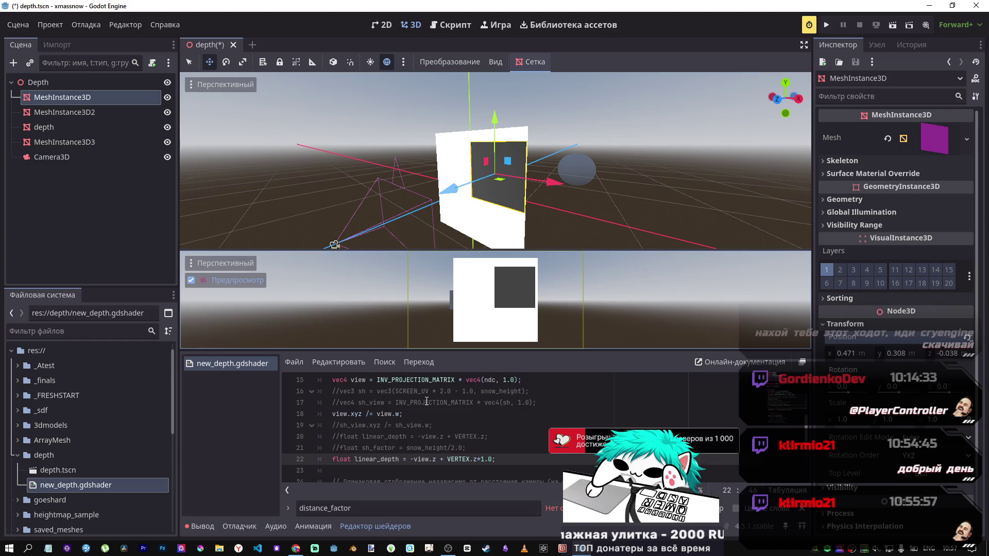
{"action": "scroll", "coordinate": [427, 407], "scroll_direction": "down", "scroll_amount": 1}
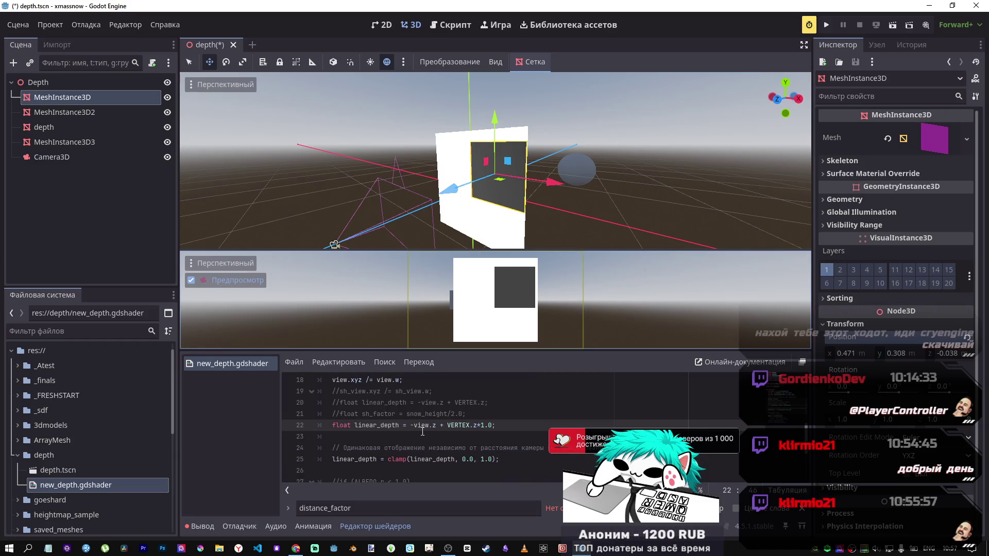
{"action": "left_click", "coordinate": [373, 459]}
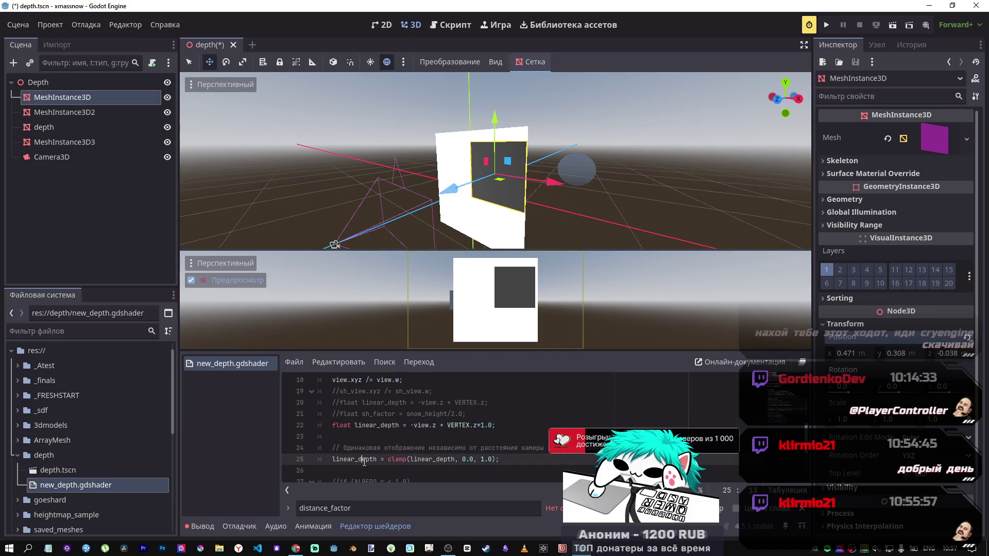
{"action": "left_click_drag", "start_coordinate": [340, 459], "coordinate": [370, 462]}
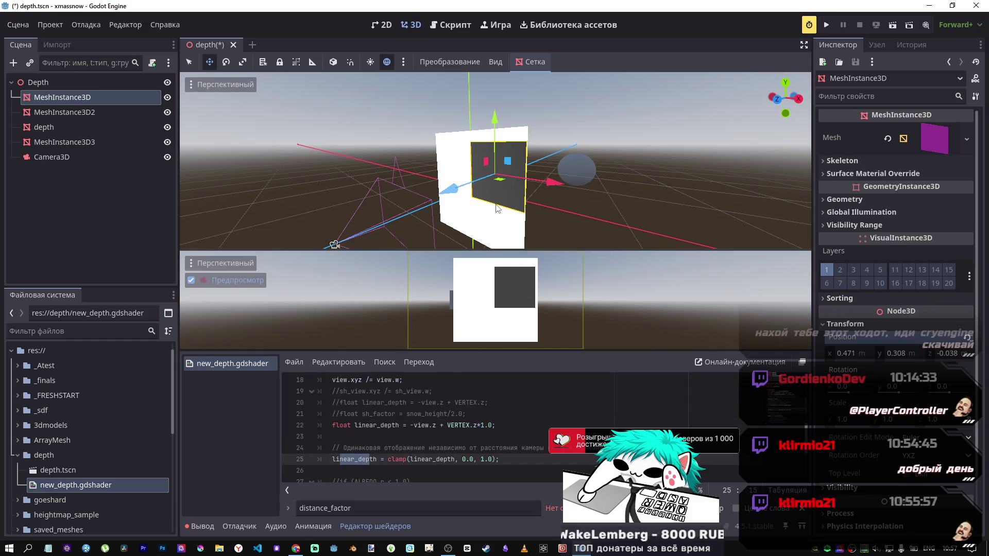
{"action": "left_click_drag", "start_coordinate": [452, 189], "coordinate": [514, 184]}
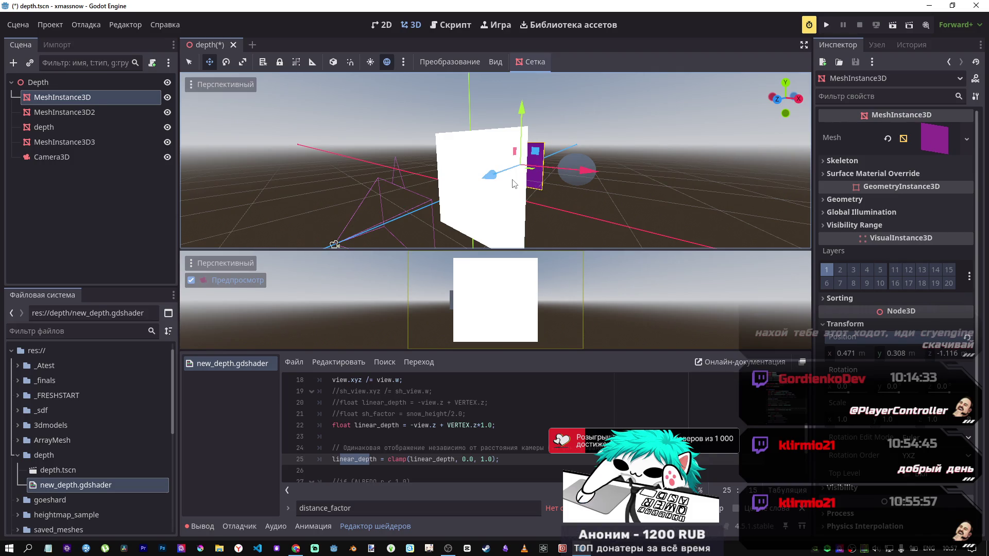
{"action": "left_click_drag", "start_coordinate": [489, 176], "coordinate": [475, 181]}
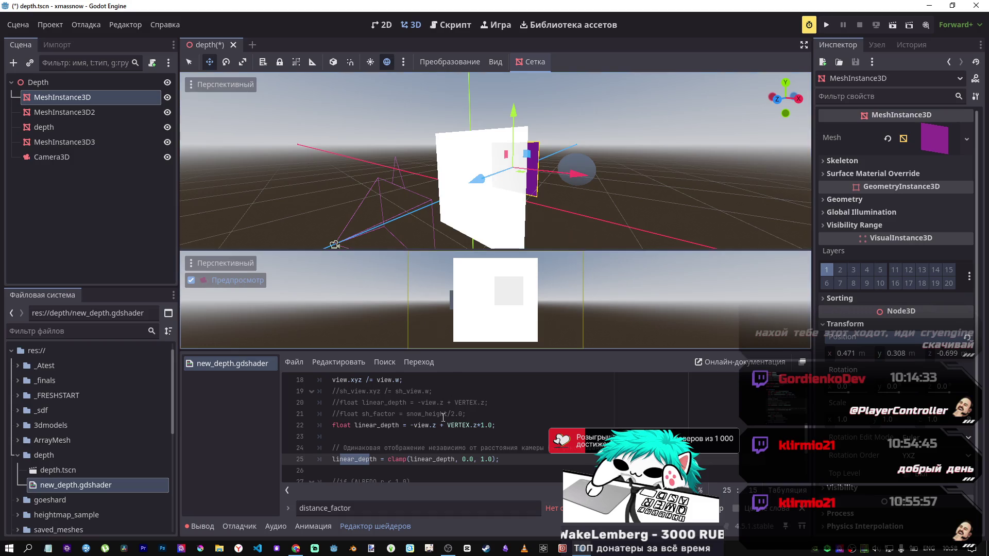
Leave line 22 unchanged, orbit slightly, and nudge the cube to about Z -0.79
{"action": "left_click", "coordinate": [492, 425]}
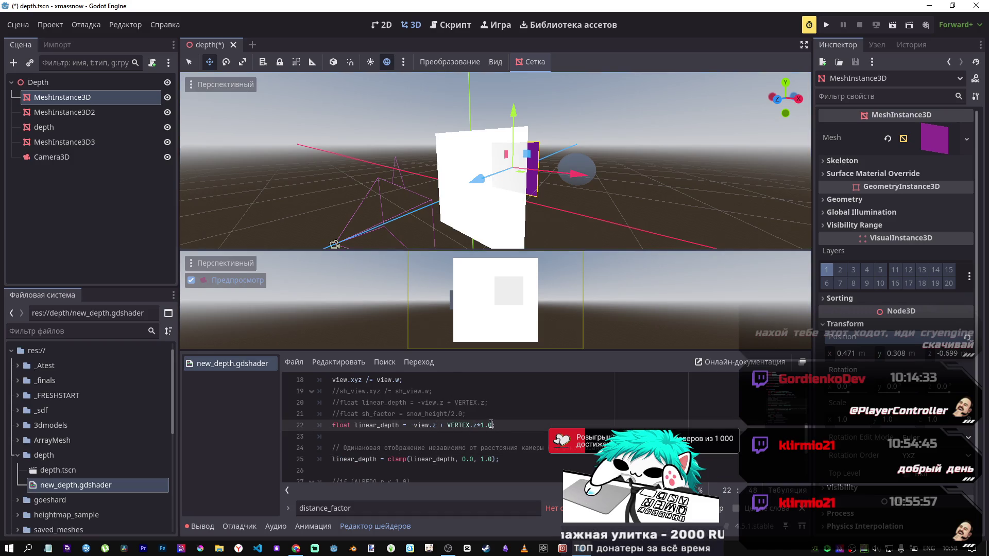
{"action": "type", "text": ";"}
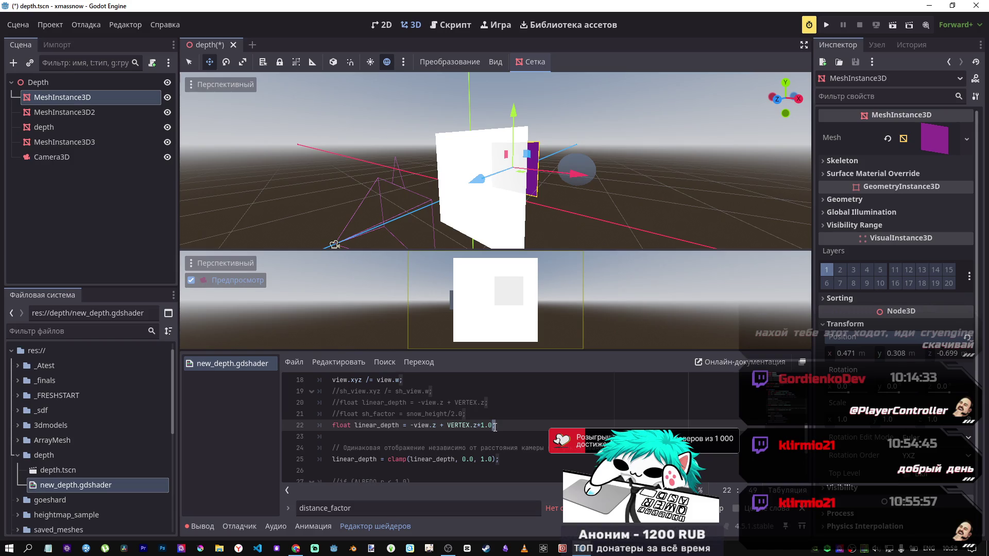
{"action": "key", "text": "BackSpace"}
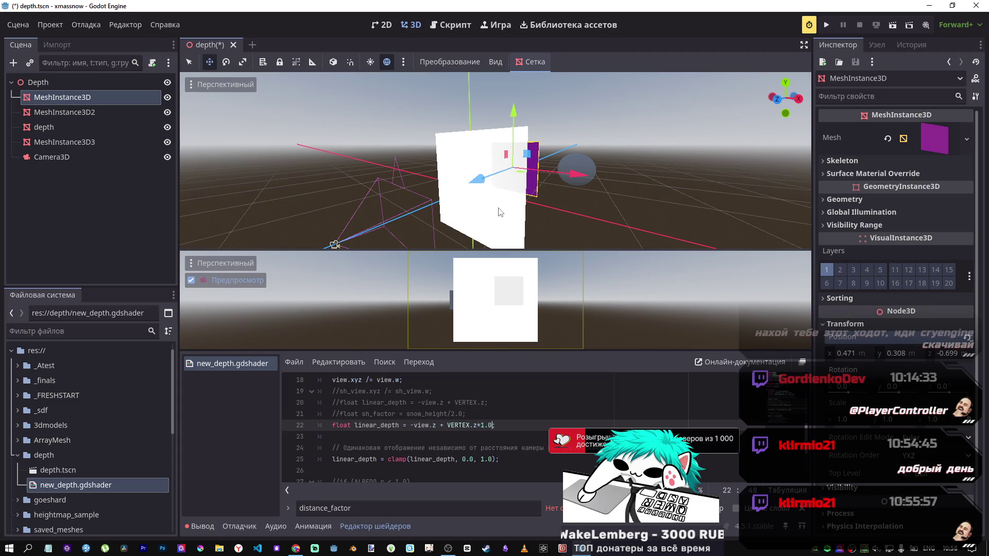
{"action": "mouse_move", "coordinate": [554, 178]}
{"action": "left_mouse_down"}
{"action": "mouse_move", "coordinate": [521, 199]}
{"action": "mouse_move", "coordinate": [438, 186]}
{"action": "left_mouse_up"}
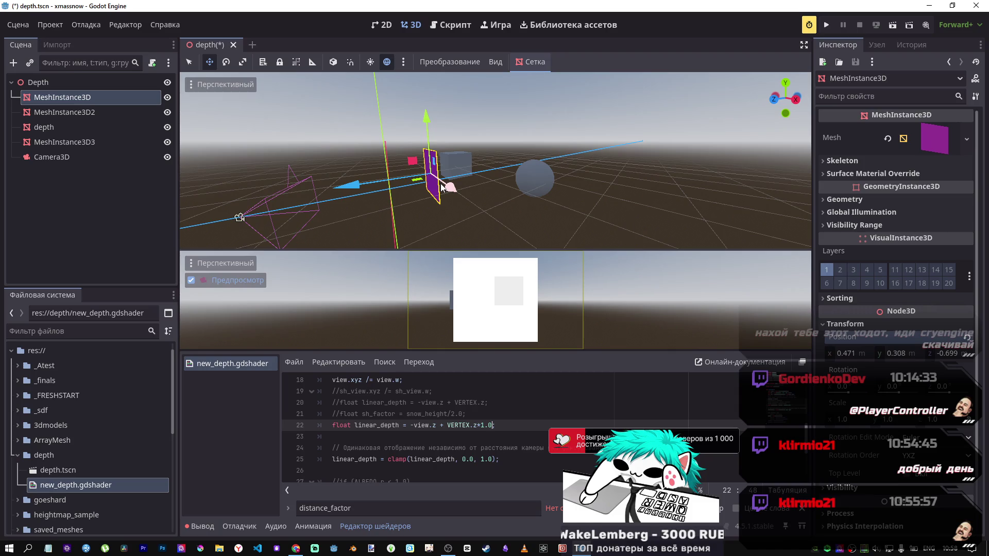
{"action": "mouse_move", "coordinate": [348, 185]}
{"action": "left_mouse_down"}
{"action": "mouse_move", "coordinate": [333, 183]}
{"action": "mouse_move", "coordinate": [372, 181]}
{"action": "mouse_move", "coordinate": [337, 183]}
{"action": "mouse_move", "coordinate": [351, 182]}
{"action": "left_mouse_up"}
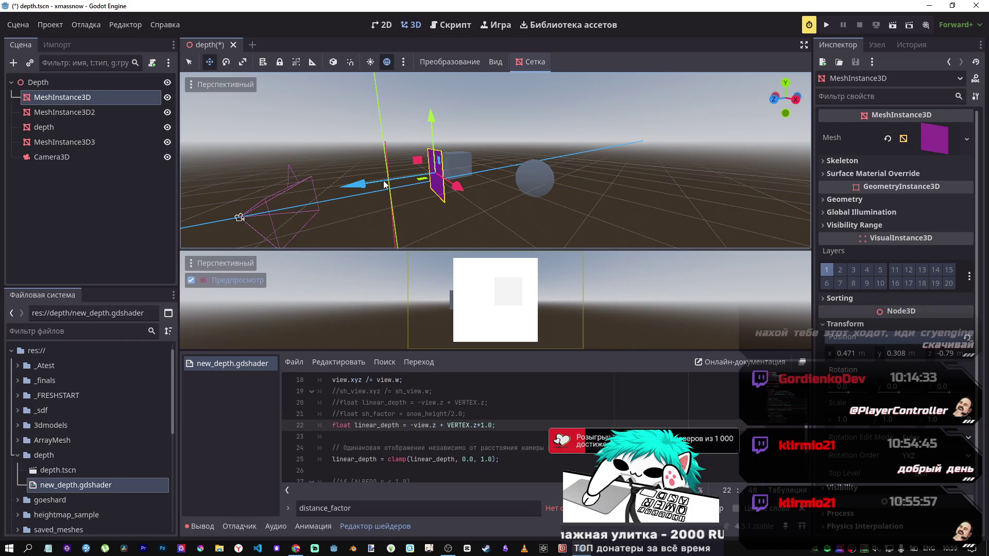
{"action": "key", "text": "f"}
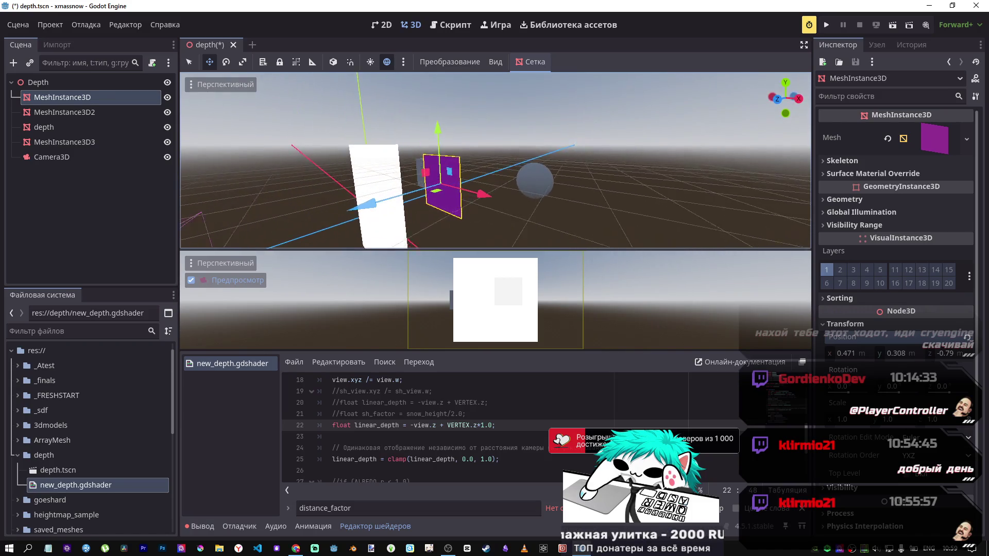
{"action": "left_click_drag", "start_coordinate": [375, 211], "coordinate": [376, 212]}
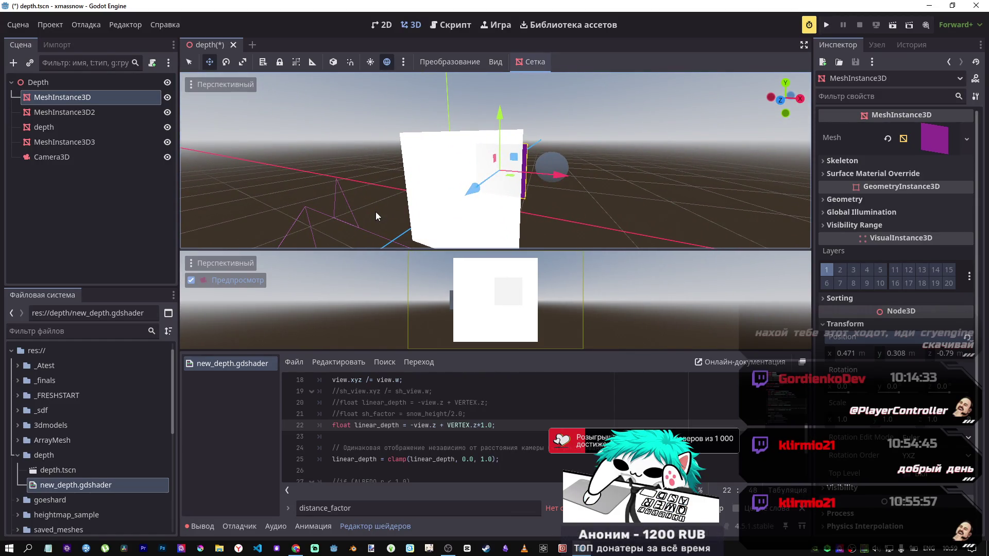
{"action": "left_click_drag", "start_coordinate": [375, 212], "coordinate": [376, 211]}
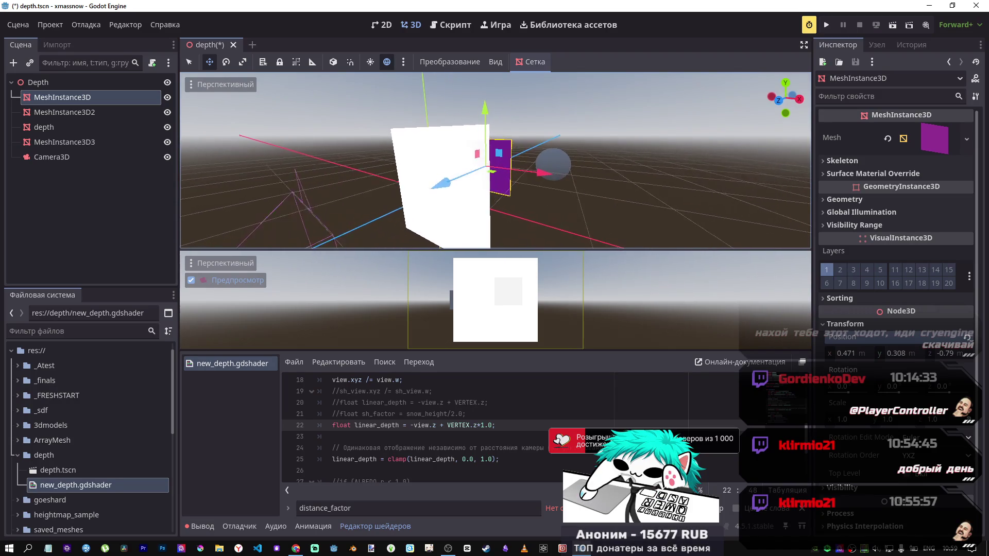
{"action": "left_click_drag", "start_coordinate": [496, 425], "coordinate": [397, 419]}
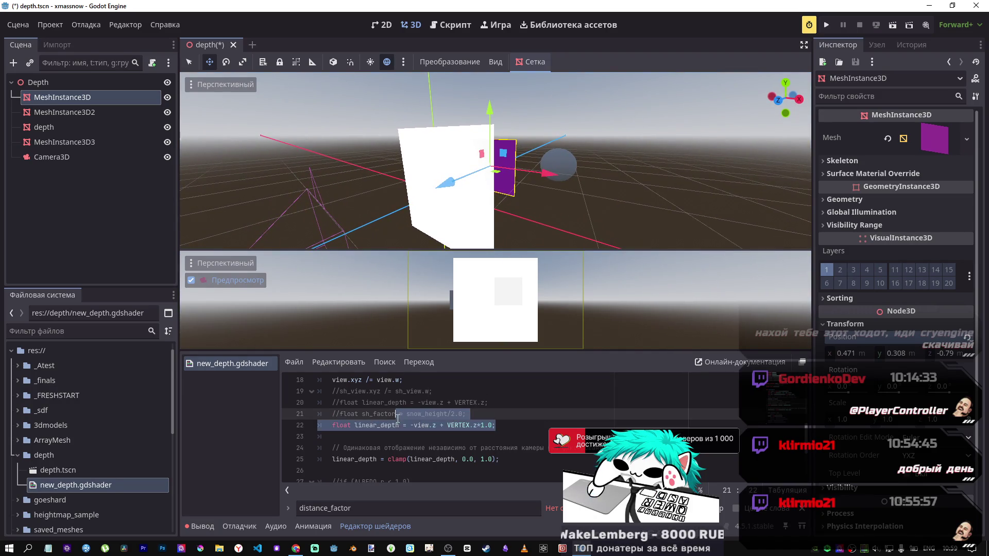
{"action": "left_click", "coordinate": [398, 419]}
{"action": "double_click", "coordinate": [394, 414]}
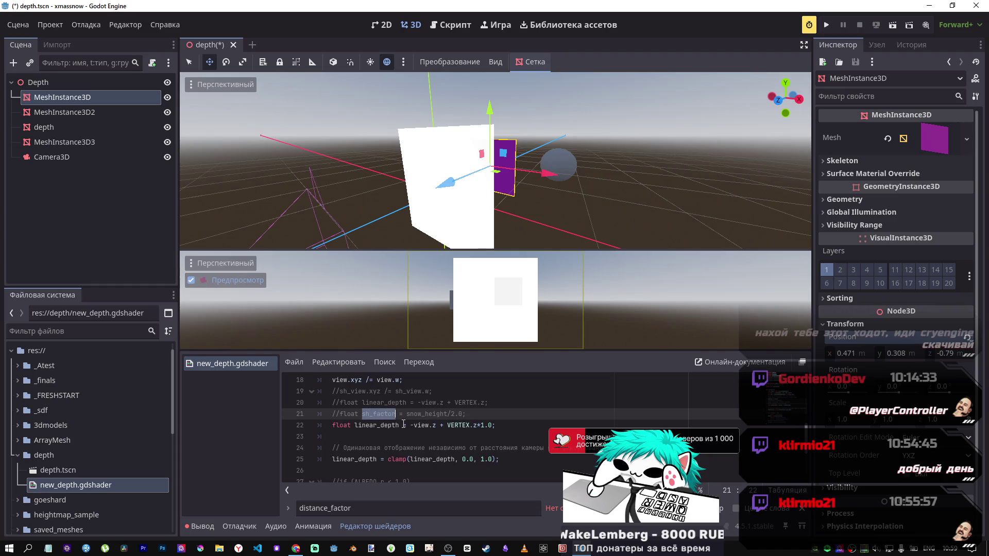
{"action": "key", "text": "ctrl+c"}
{"action": "left_click", "coordinate": [495, 426]}
{"action": "key", "text": "Left"}
{"action": "key", "text": "BackSpace"}
{"action": "key", "text": "BackSpace"}
{"action": "key", "text": "BackSpace"}
{"action": "key", "text": "ctrl+v"}
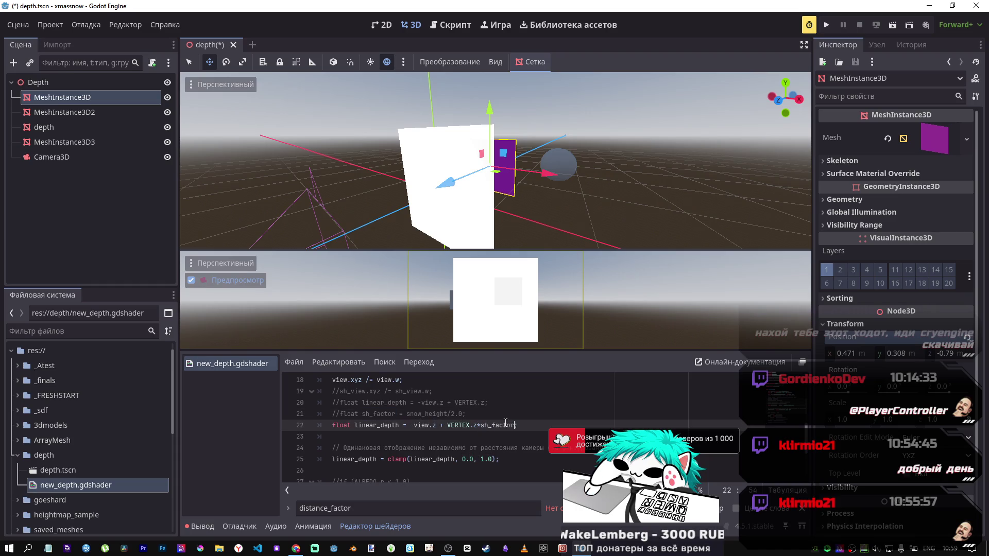
{"action": "key", "text": "Up"}
{"action": "key", "text": "Left"}
{"action": "key", "text": "Left"}
{"action": "key", "text": "Left"}
{"action": "key", "text": "ctrl+s"}
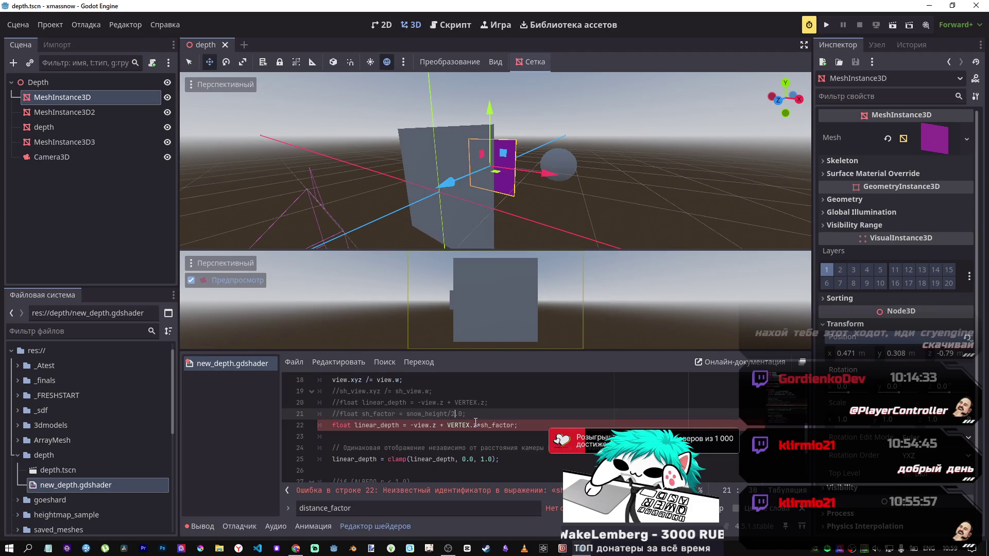
{"action": "key", "text": "ctrl+k"}
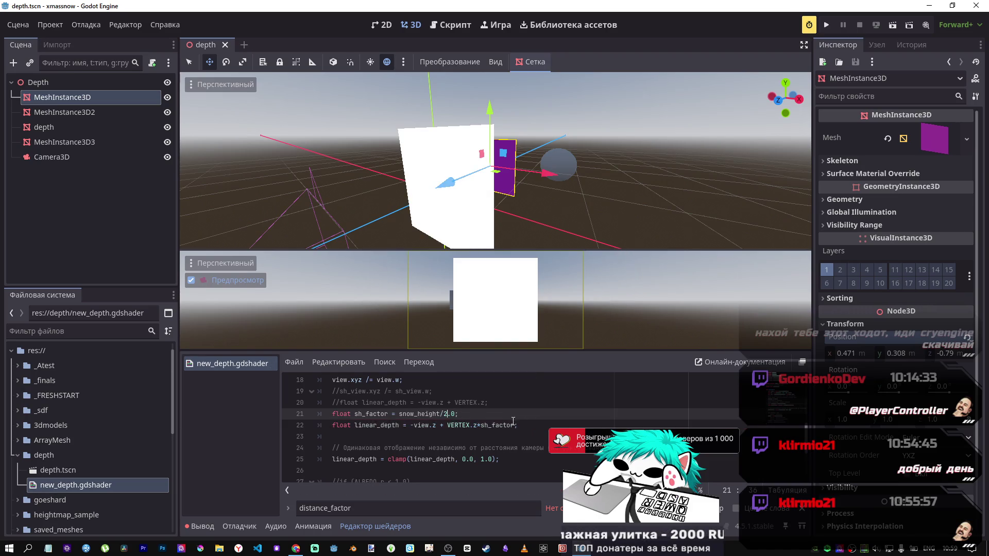
{"action": "scroll", "coordinate": [493, 420], "scroll_direction": "down", "scroll_amount": 3}
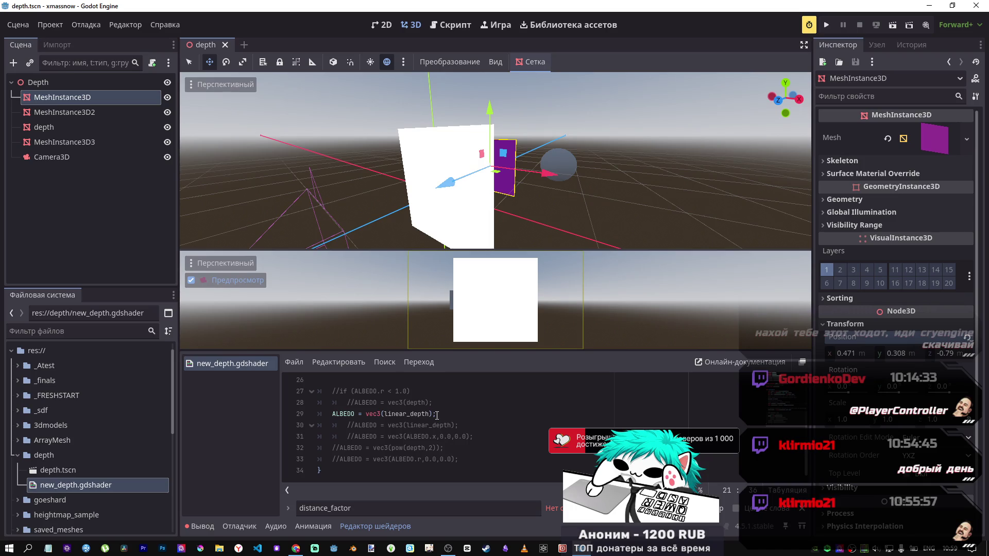
{"action": "scroll", "coordinate": [430, 426], "scroll_direction": "up", "scroll_amount": 3}
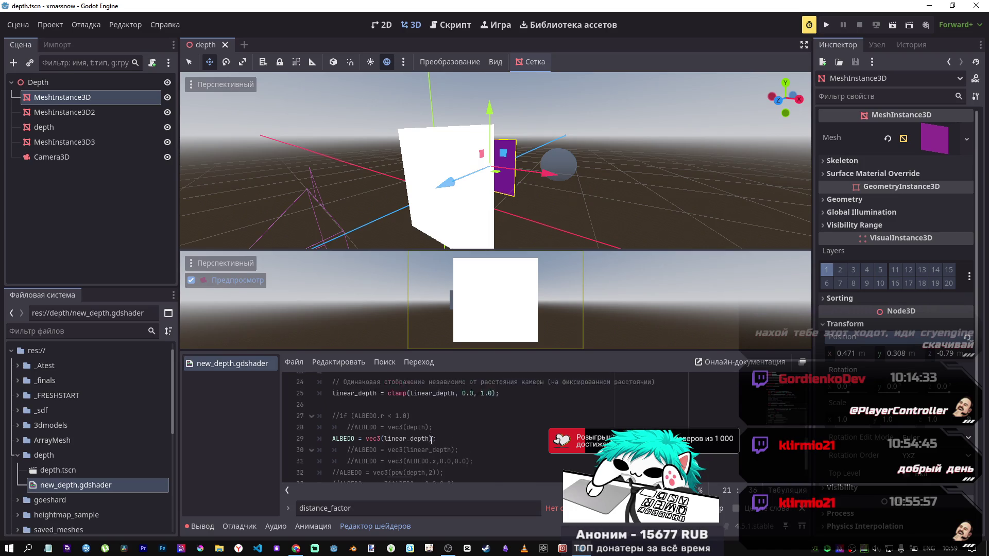
{"action": "scroll", "coordinate": [365, 442], "scroll_direction": "down", "scroll_amount": 2}
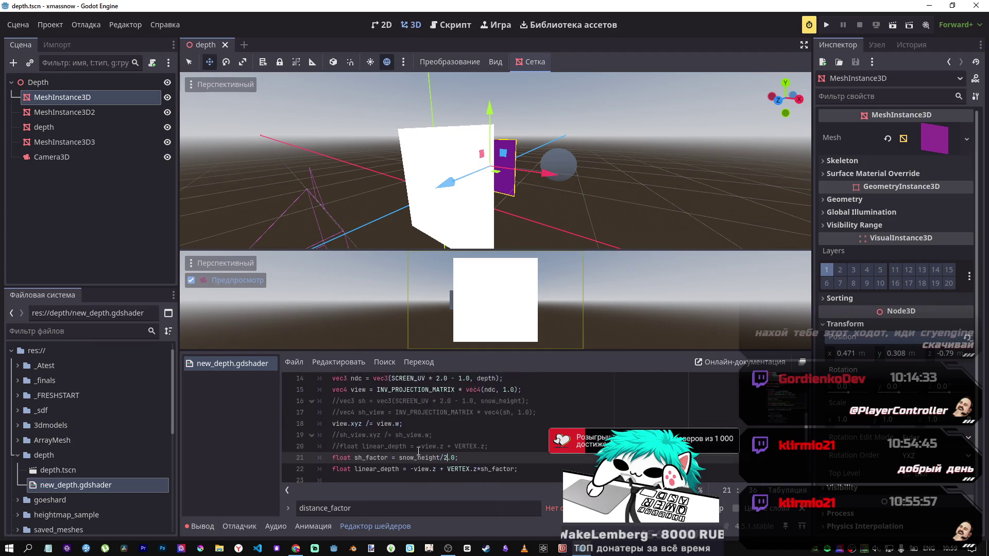
{"action": "scroll", "coordinate": [418, 426], "scroll_direction": "up", "scroll_amount": 2}
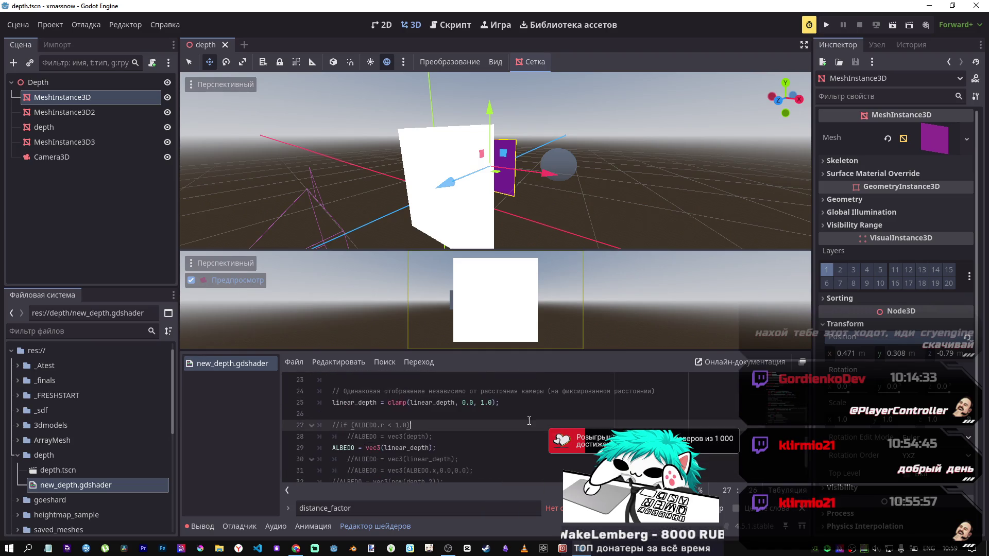
{"action": "scroll", "coordinate": [525, 424], "scroll_direction": "down", "scroll_amount": 2}
Delete the existing shader chat in DeepSeek
{"action": "key", "text": "alt+Tab"}
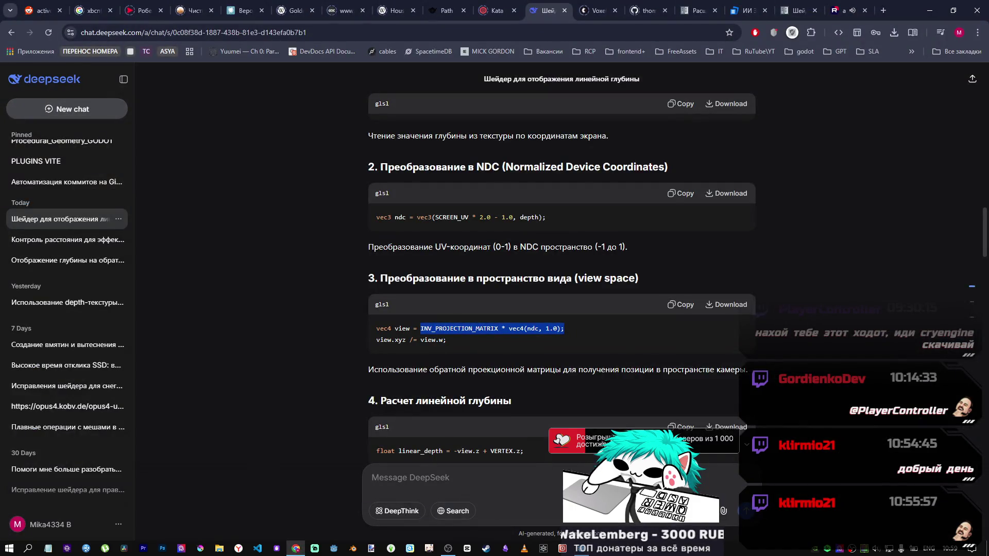
{"action": "left_click", "coordinate": [119, 219]}
{"action": "left_click", "coordinate": [140, 302]}
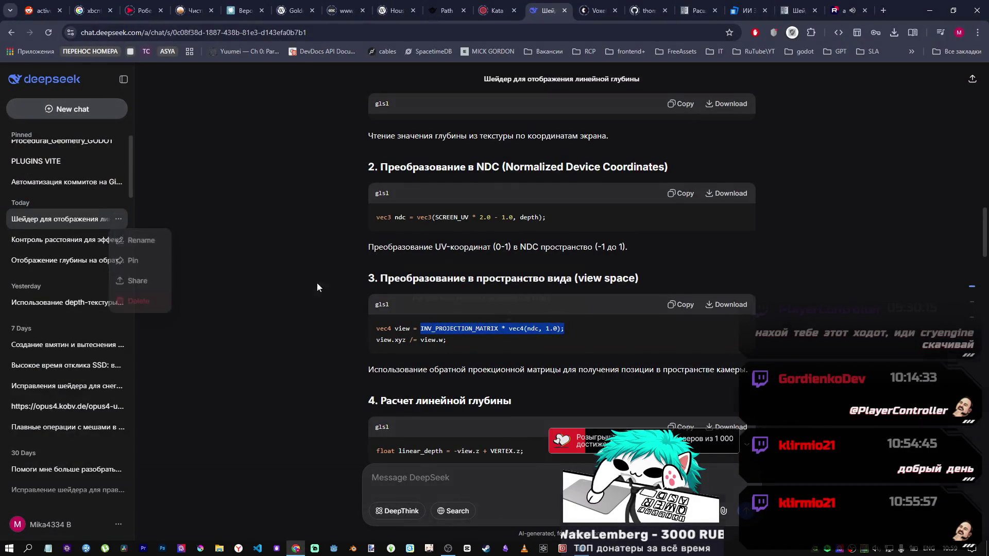
{"action": "left_click", "coordinate": [562, 322]}
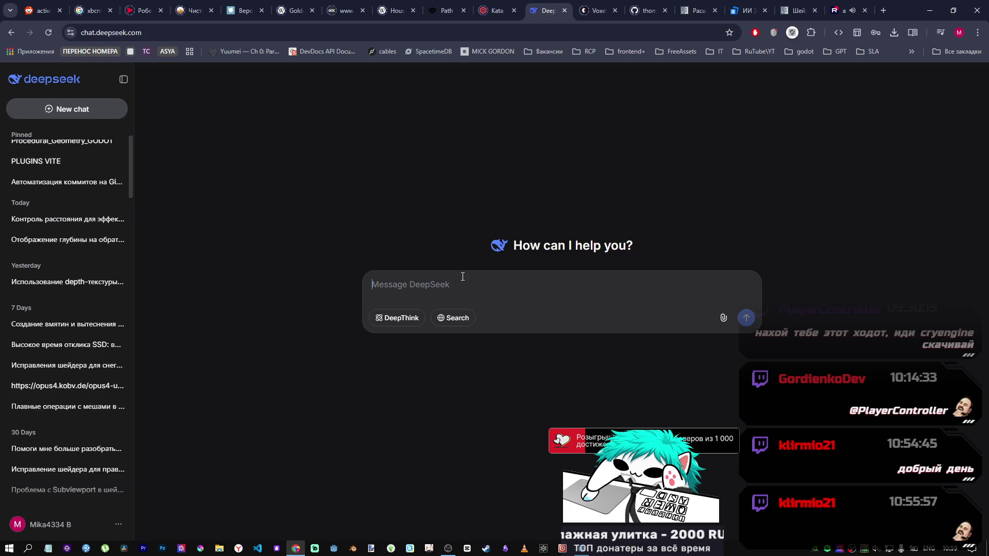
Paste the shader code into a new message and start a question line above it
{"action": "key", "text": "ctrl+v"}
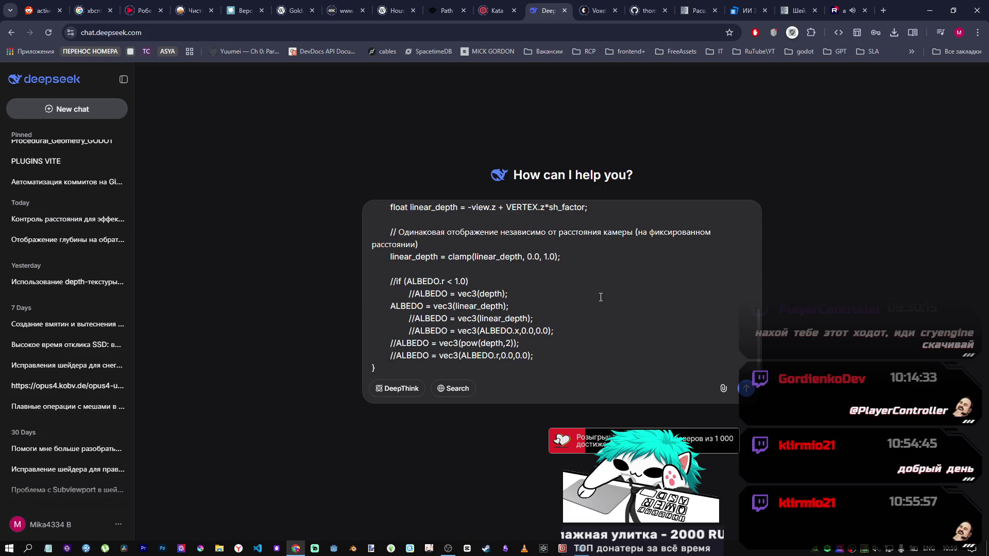
{"action": "key", "text": "ctrl+Home"}
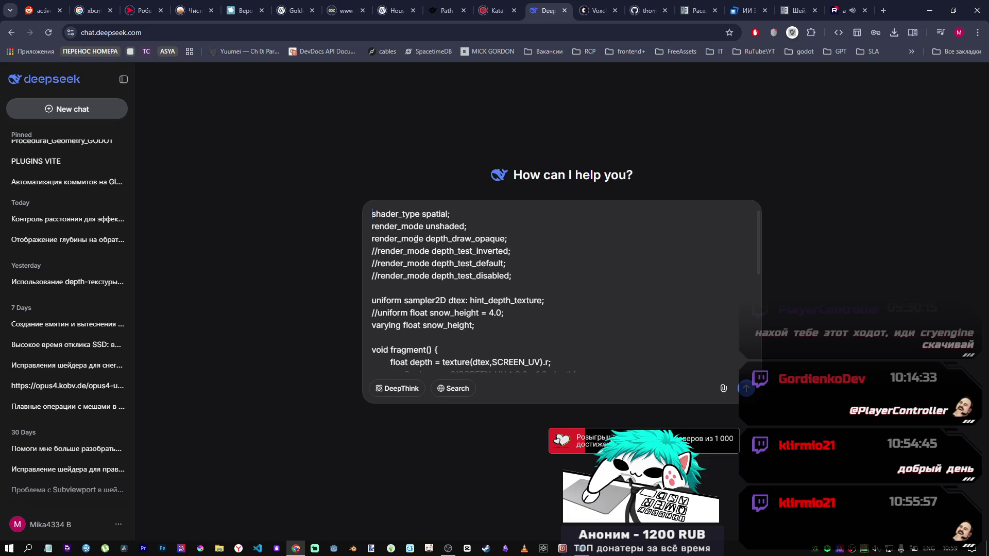
{"action": "key", "text": "shift+Return"}
{"action": "key", "text": "shift+Return"}
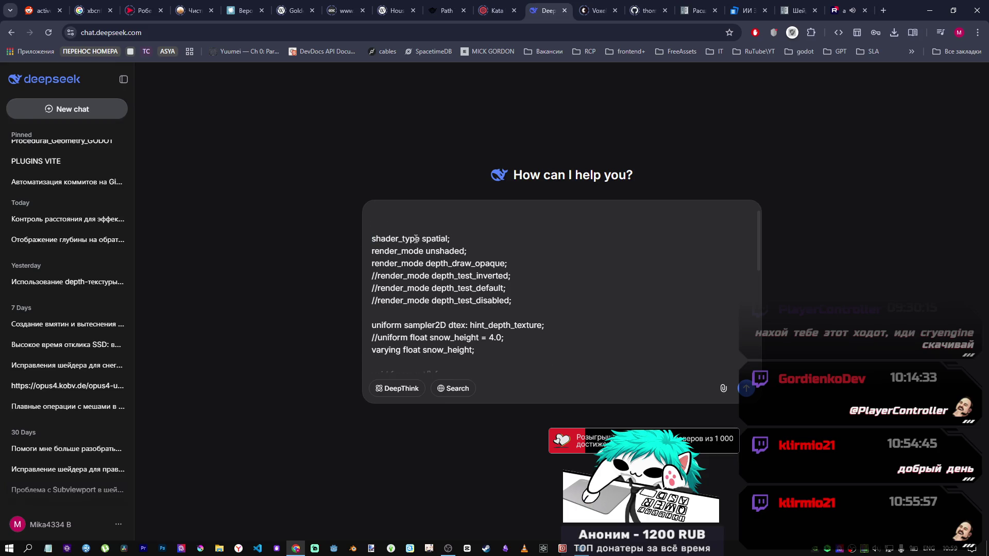
{"action": "type", "text": "giчему"}
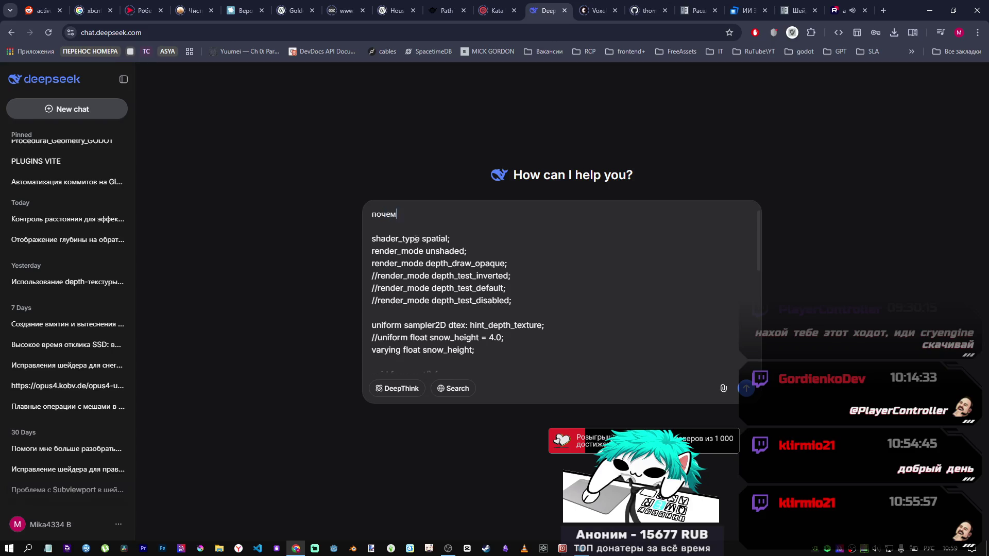
{"action": "scroll", "coordinate": [427, 267], "scroll_direction": "down", "scroll_amount": 10}
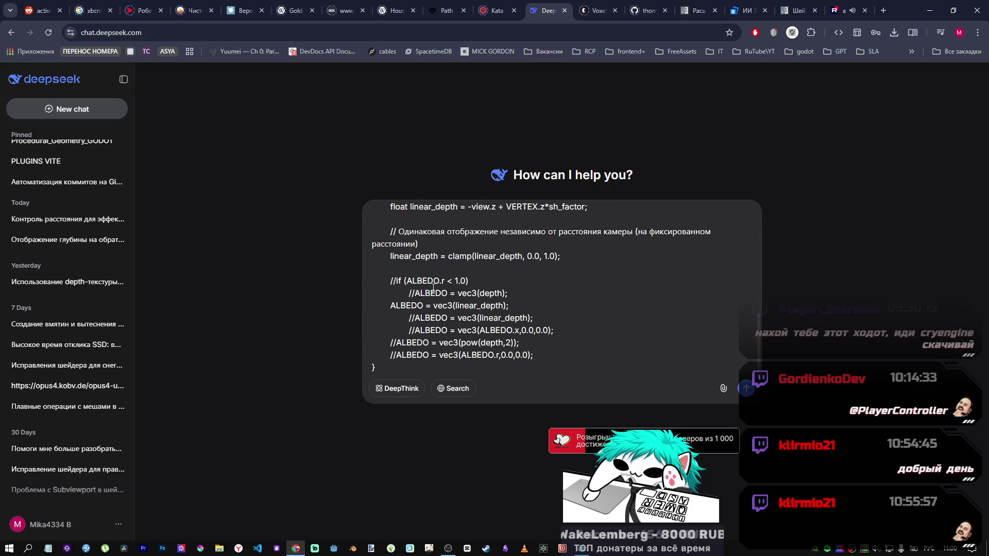
{"action": "scroll", "coordinate": [438, 288], "scroll_direction": "up", "scroll_amount": 3}
{"action": "scroll", "coordinate": [493, 294], "scroll_direction": "down", "scroll_amount": 2}
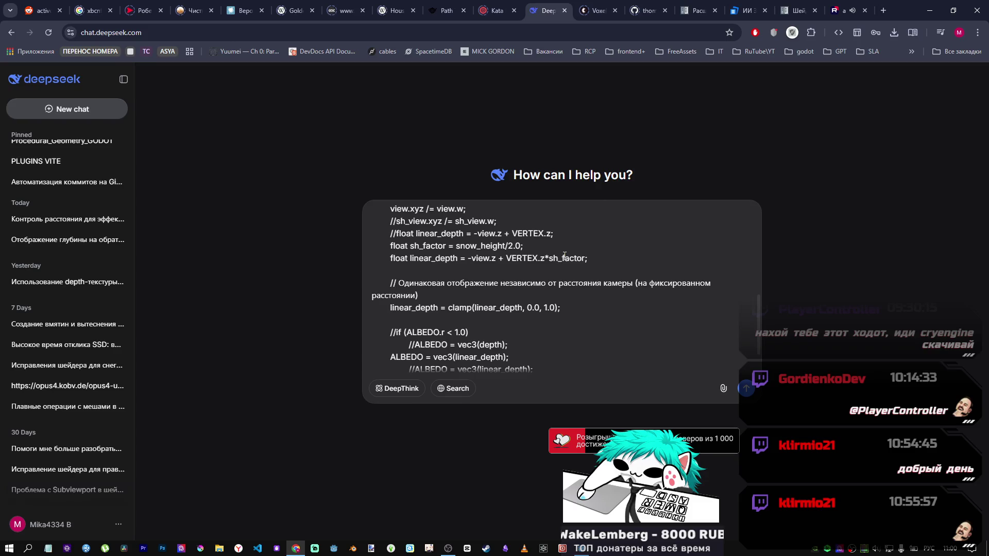
Ask why substituting sh_factor fails while a number like 2.0 works, and send it
{"action": "double_click", "coordinate": [567, 258]}
{"action": "scroll", "coordinate": [464, 258], "scroll_direction": "up", "scroll_amount": 10}
{"action": "type", "text": "почему"}
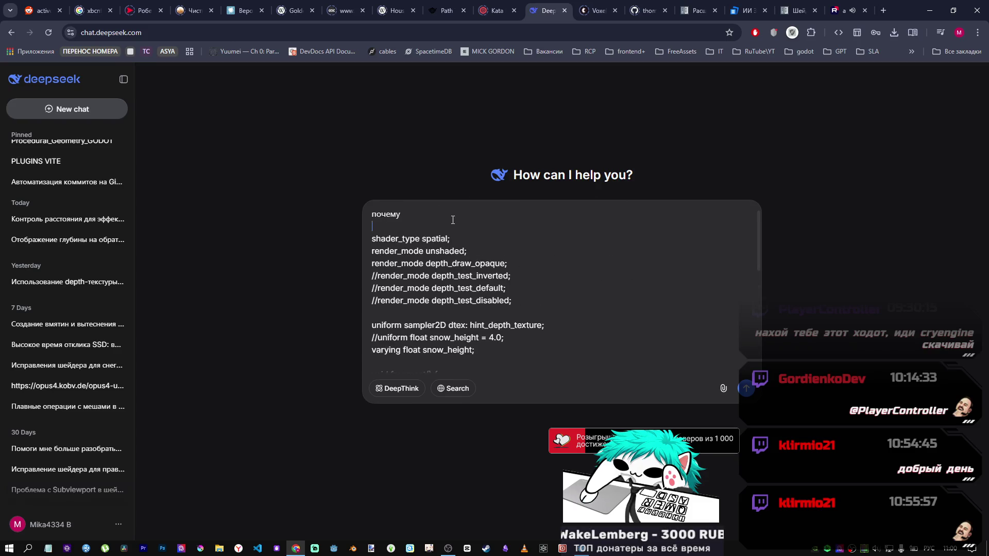
{"action": "left_click", "coordinate": [453, 216]}
{"action": "key", "text": "ctrl+v"}
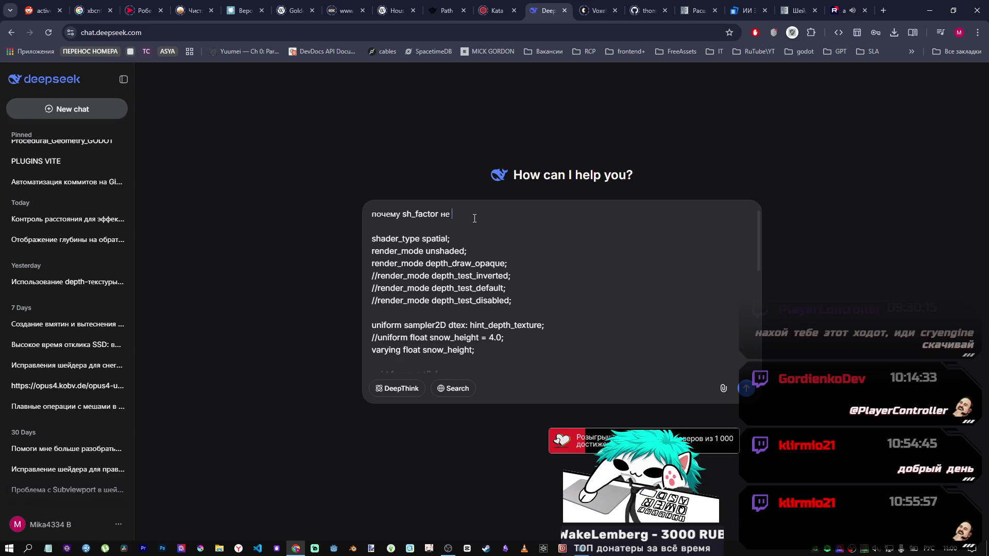
{"action": "type", "text": "перемножается, а ког"}
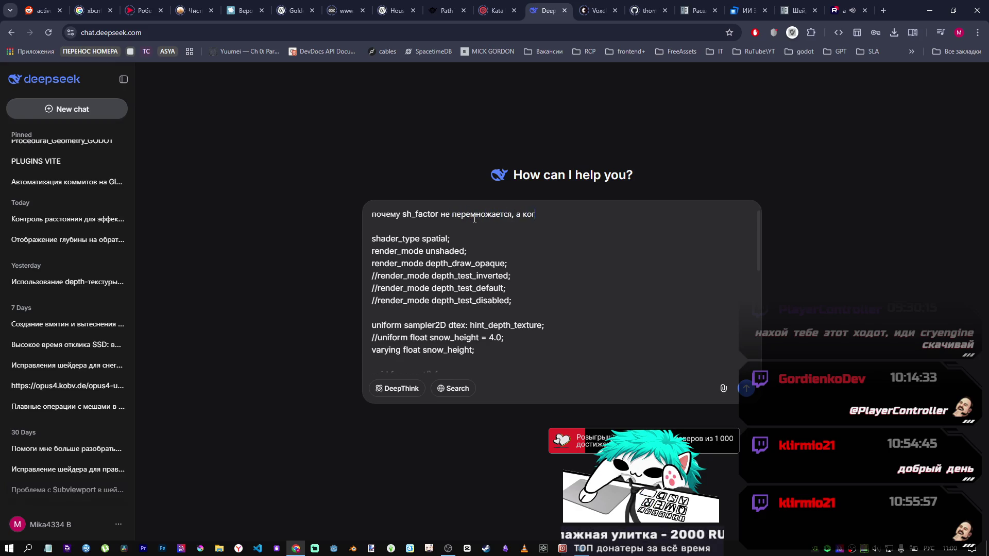
{"action": "type", "text": "да я подсатвля"}
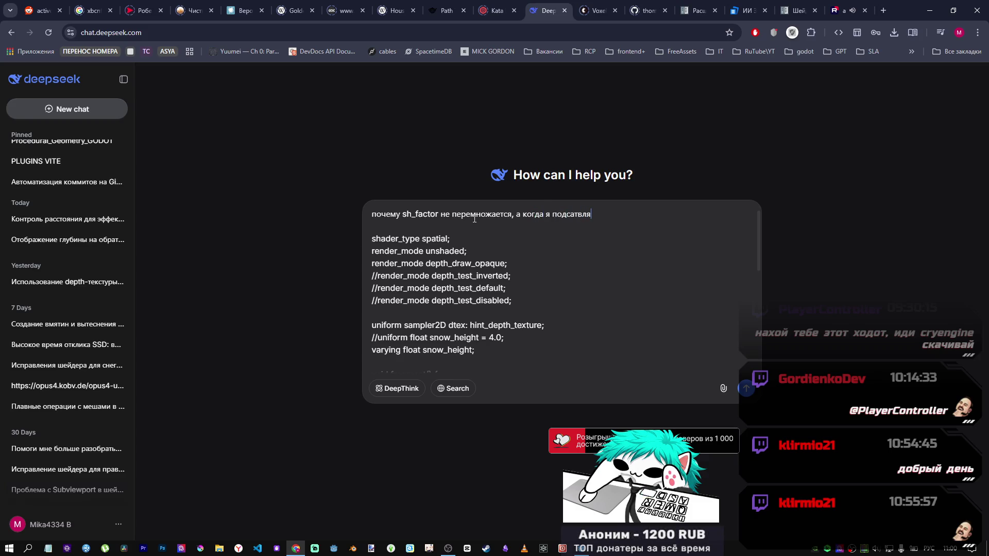
{"action": "type", "text": "ю число"}
{"action": "type", "text": " перемноженеи происходит"}
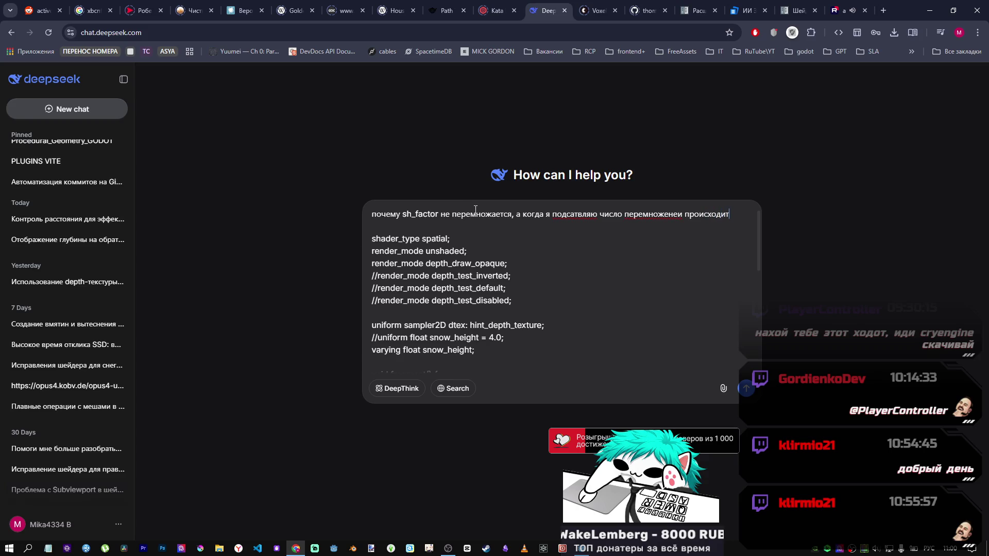
{"action": "left_click", "coordinate": [569, 214]}
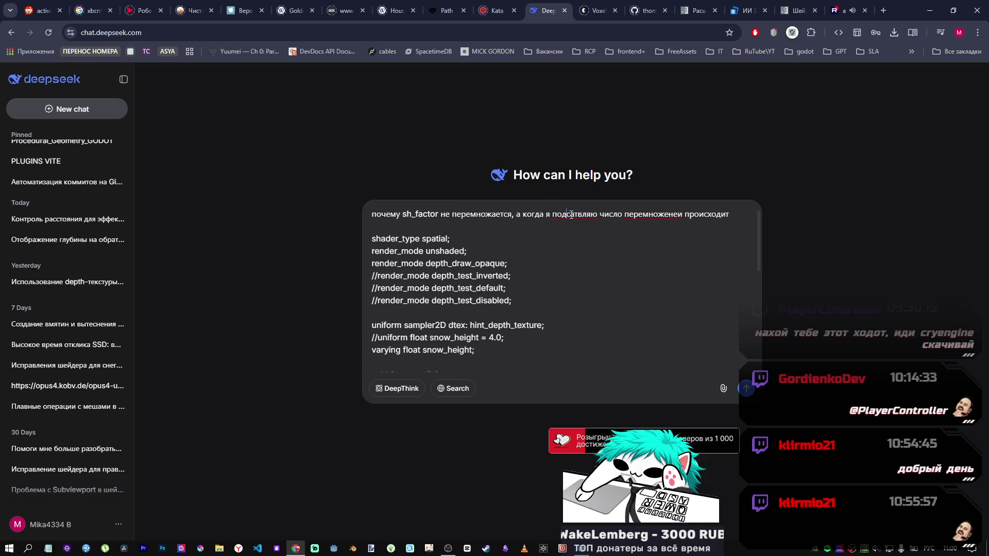
{"action": "key", "text": "BackSpace"}
{"action": "key", "text": "BackSpace"}
{"action": "type", "text": "та"}
{"action": "left_click", "coordinate": [622, 214]}
{"action": "type", "text": "например 2ю.0"}
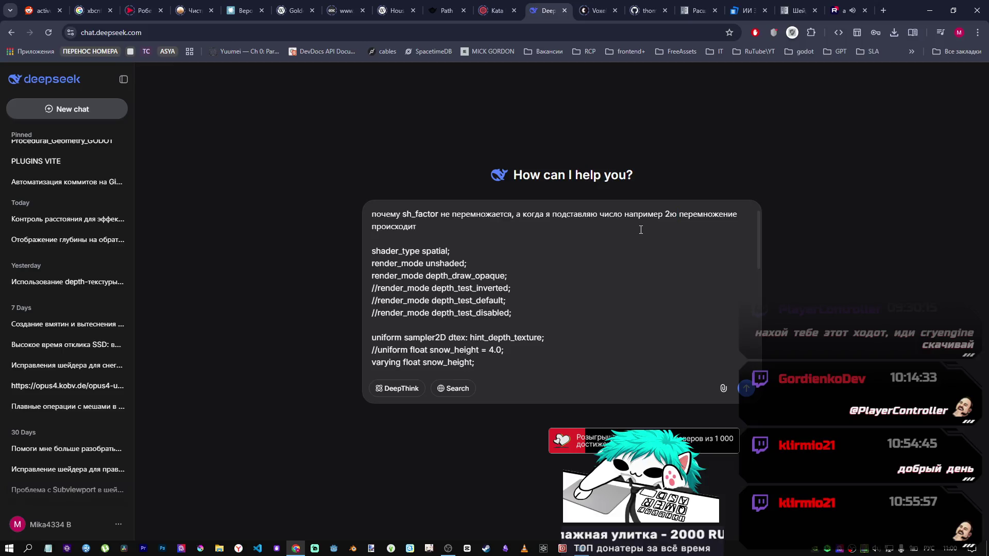
{"action": "key", "text": "BackSpace"}
{"action": "key", "text": "BackSpace"}
{"action": "key", "text": "BackSpace"}
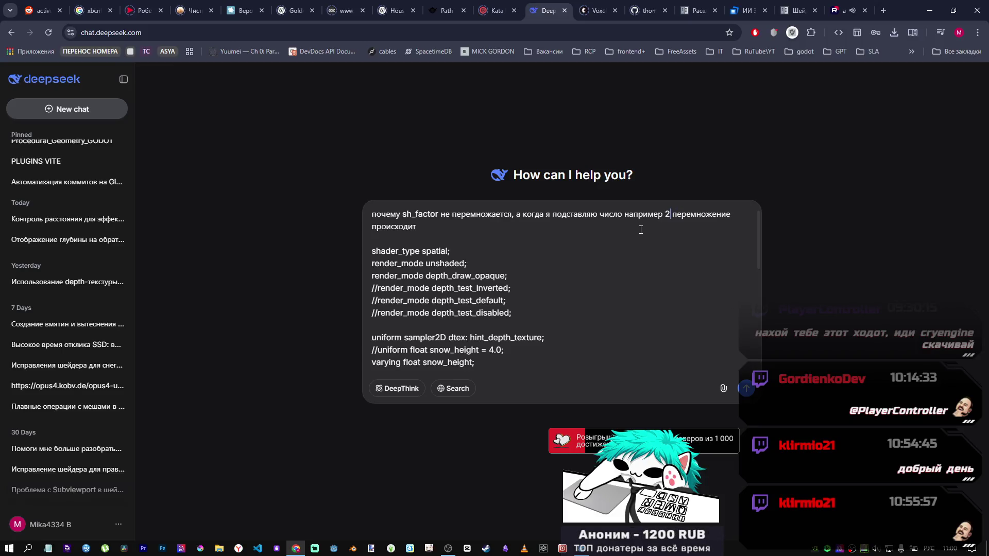
{"action": "type", "text": ".0"}
{"action": "left_click", "coordinate": [746, 388]}
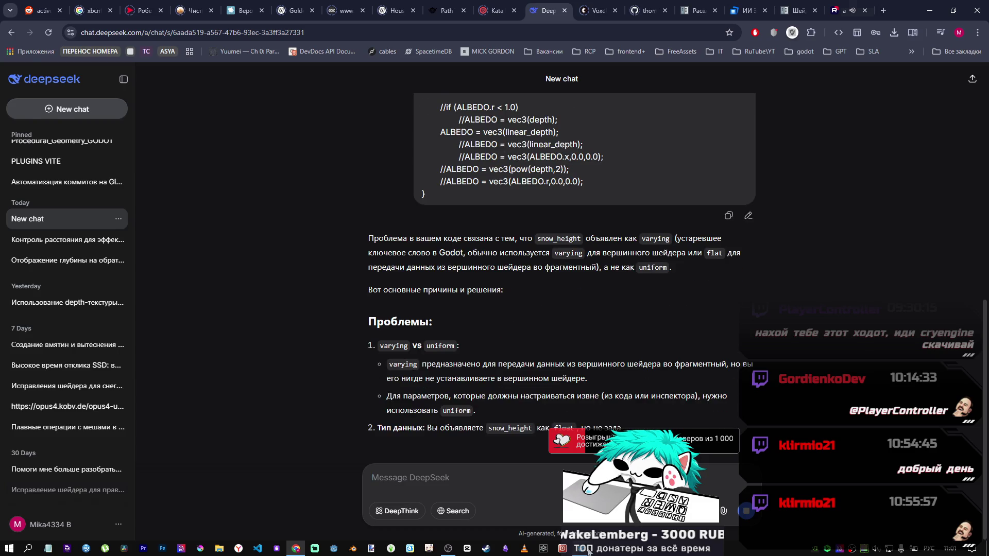
{"action": "key", "text": "alt+Tab"}
Uncomment 'uniform float snow_height = 4.0;' and comment out 'varying float snow_height;'
{"action": "scroll", "coordinate": [450, 421], "scroll_direction": "up", "scroll_amount": 5}
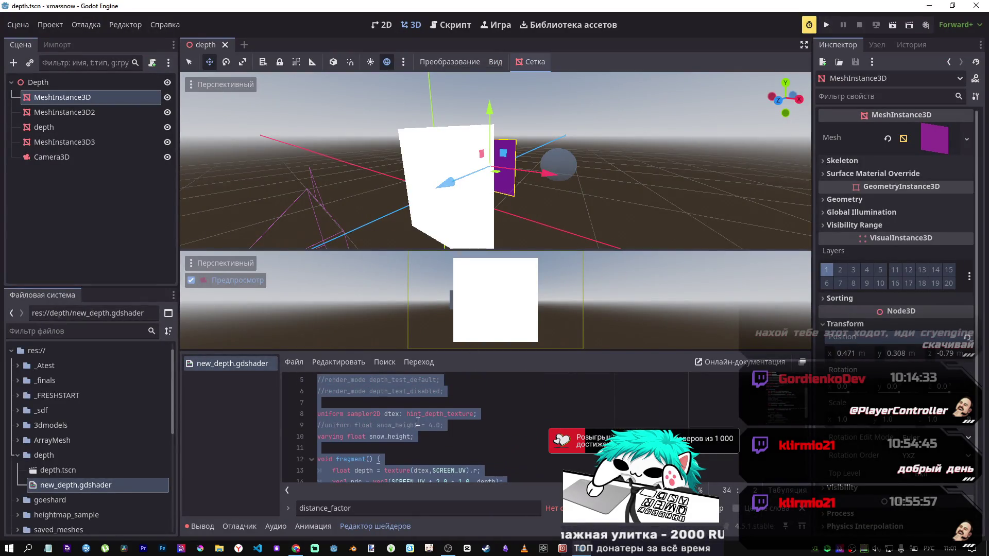
{"action": "left_click", "coordinate": [415, 436]}
{"action": "key", "text": "Up"}
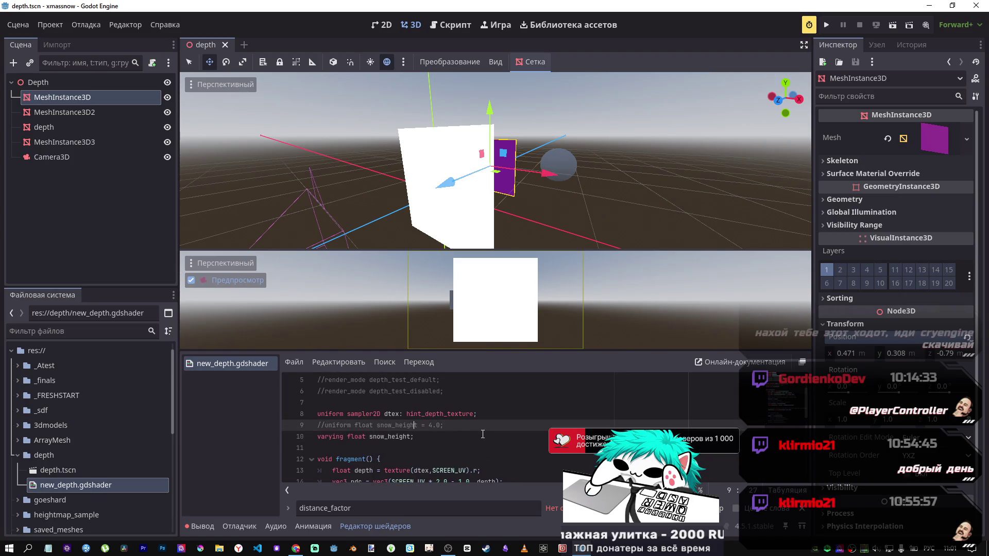
{"action": "key", "text": "alt+shift"}
{"action": "key", "text": "Down"}
{"action": "key", "text": "ctrl+k"}
{"action": "key", "text": "Up"}
{"action": "key", "text": "ctrl+k"}
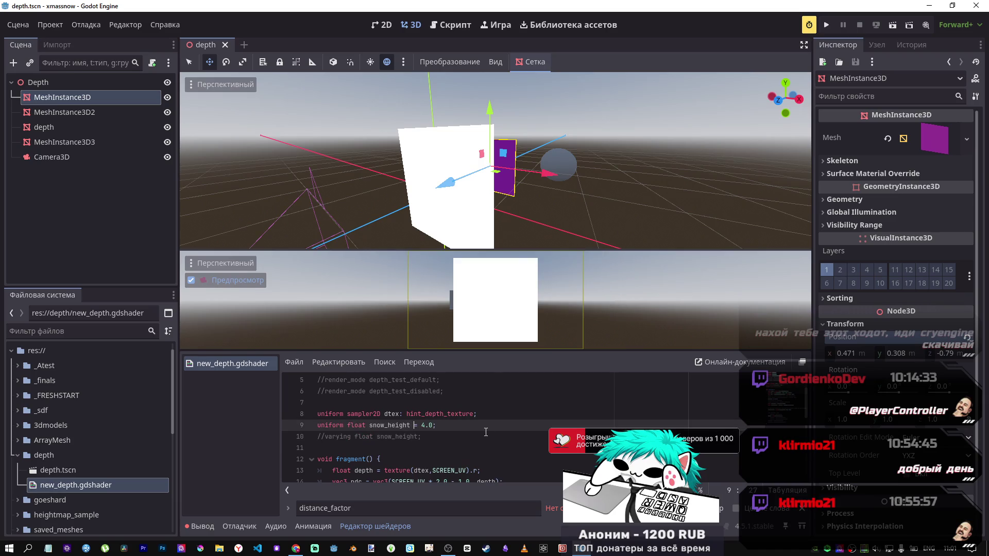
Highlight sh_factor to trace where it multiplies VERTEX.z in the shader
{"action": "scroll", "coordinate": [474, 430], "scroll_direction": "down", "scroll_amount": 2}
{"action": "scroll", "coordinate": [454, 423], "scroll_direction": "down", "scroll_amount": 4}
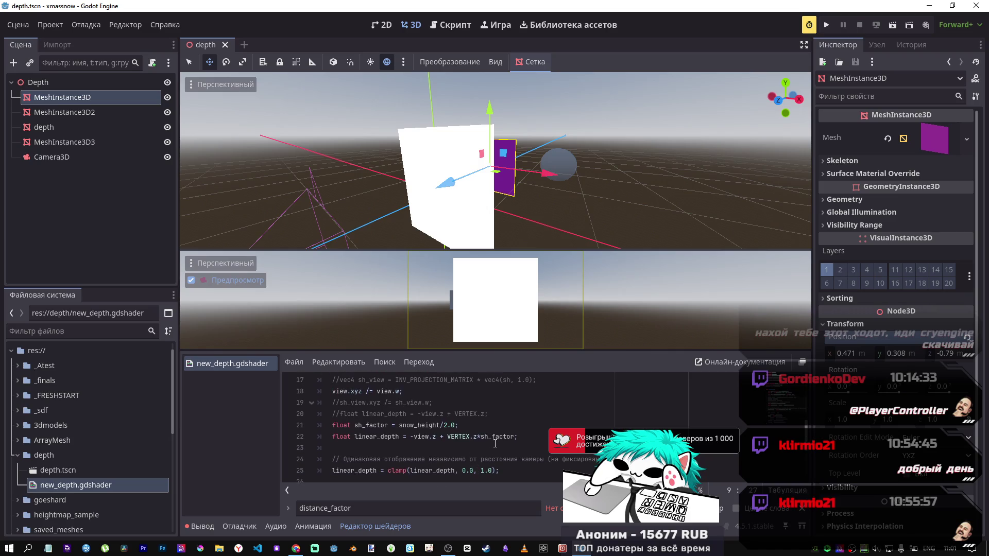
{"action": "scroll", "coordinate": [498, 443], "scroll_direction": "up", "scroll_amount": 2}
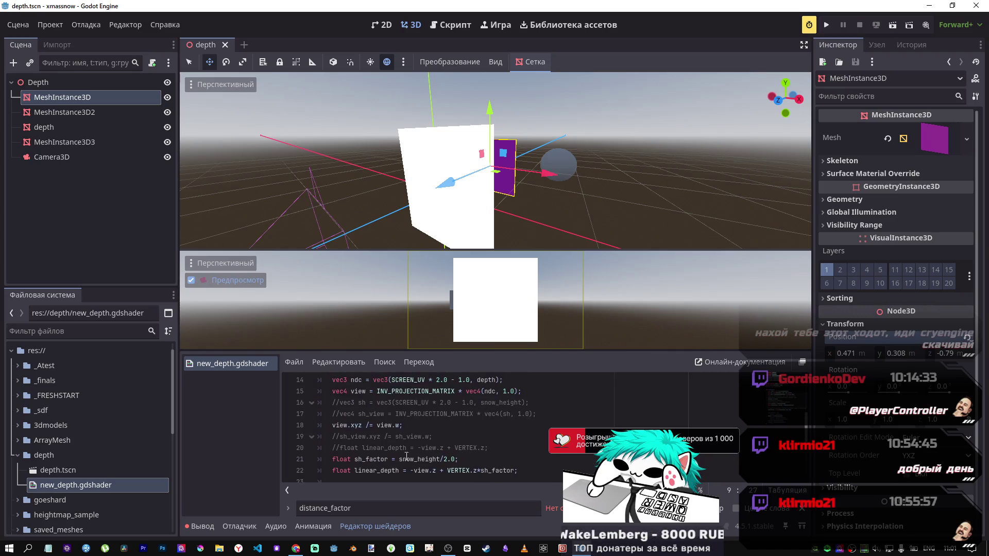
{"action": "double_click", "coordinate": [371, 459]}
{"action": "scroll", "coordinate": [533, 429], "scroll_direction": "down", "scroll_amount": 3}
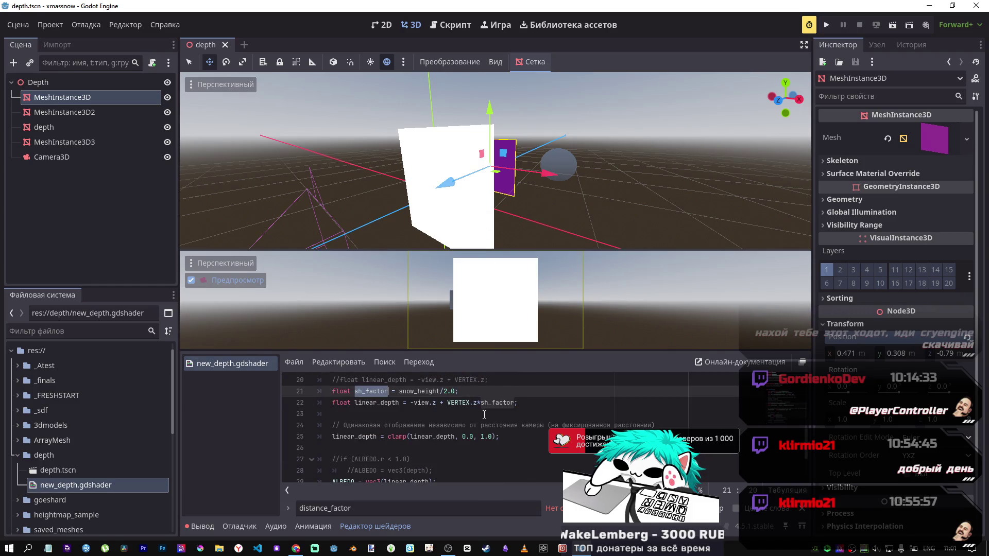
{"action": "scroll", "coordinate": [485, 412], "scroll_direction": "up", "scroll_amount": 6}
{"action": "scroll", "coordinate": [474, 402], "scroll_direction": "down", "scroll_amount": 6}
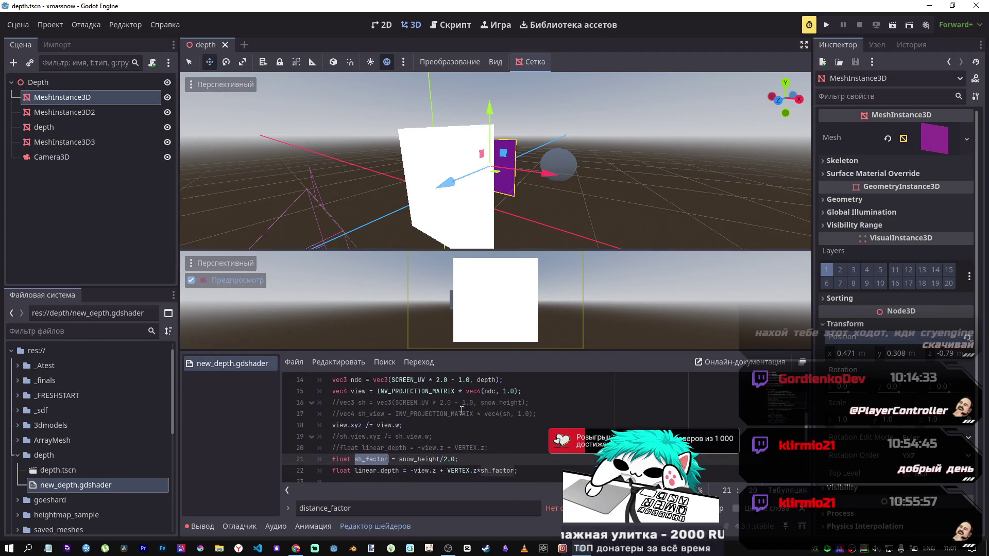
Try moving the mesh along Z, undo it, and orbit to an angled front view
{"action": "mouse_move", "coordinate": [447, 183]}
{"action": "left_mouse_down"}
{"action": "mouse_move", "coordinate": [361, 214]}
{"action": "mouse_move", "coordinate": [490, 175]}
{"action": "mouse_move", "coordinate": [455, 220]}
{"action": "left_mouse_up"}
{"action": "key", "text": "ctrl+z"}
{"action": "key", "text": "KP_1"}
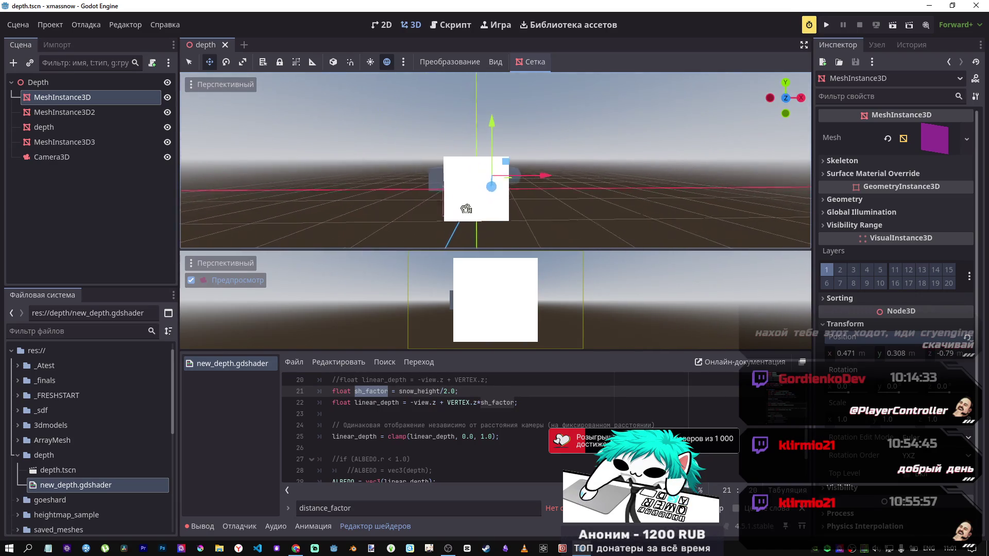
{"action": "key", "text": "KP_6"}
{"action": "key", "text": "KP_6"}
{"action": "key", "text": "KP_8"}
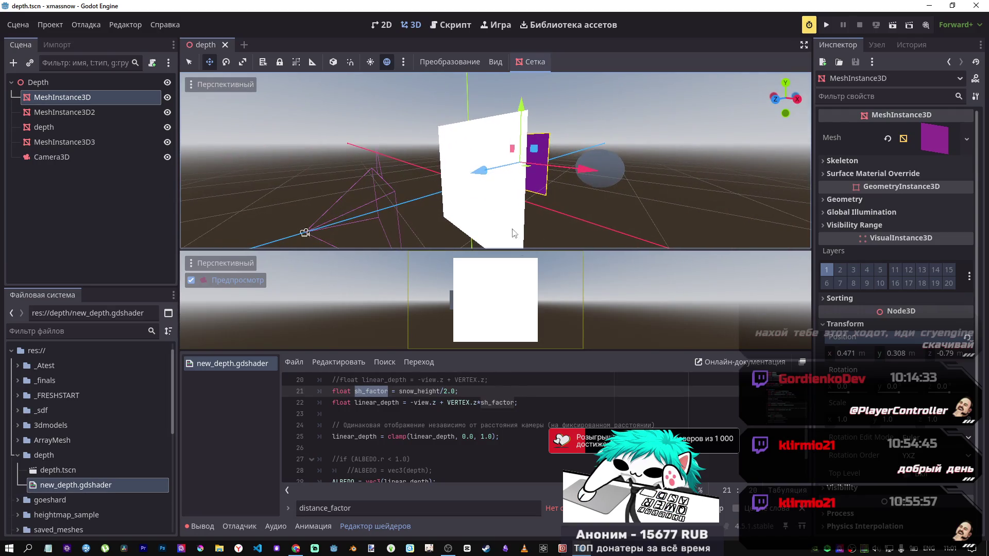
{"action": "left_click", "coordinate": [496, 391]}
{"action": "scroll", "coordinate": [407, 405], "scroll_direction": "up", "scroll_amount": 1}
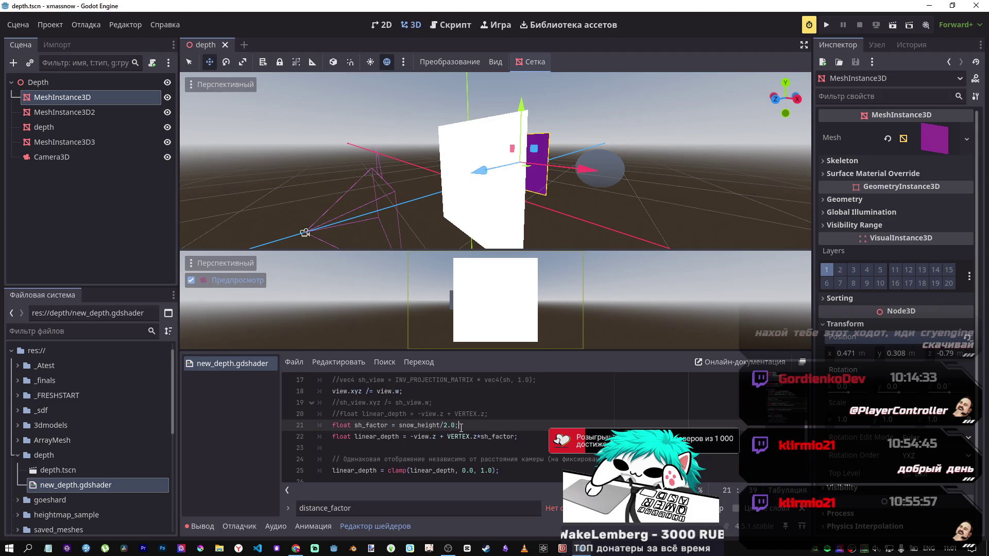
Inline snow_height/2.0 in place of sh_factor on the depth line, save, and move the mesh back
{"action": "left_click_drag", "start_coordinate": [455, 425], "coordinate": [275, 431]}
{"action": "key", "text": "BackSpace"}
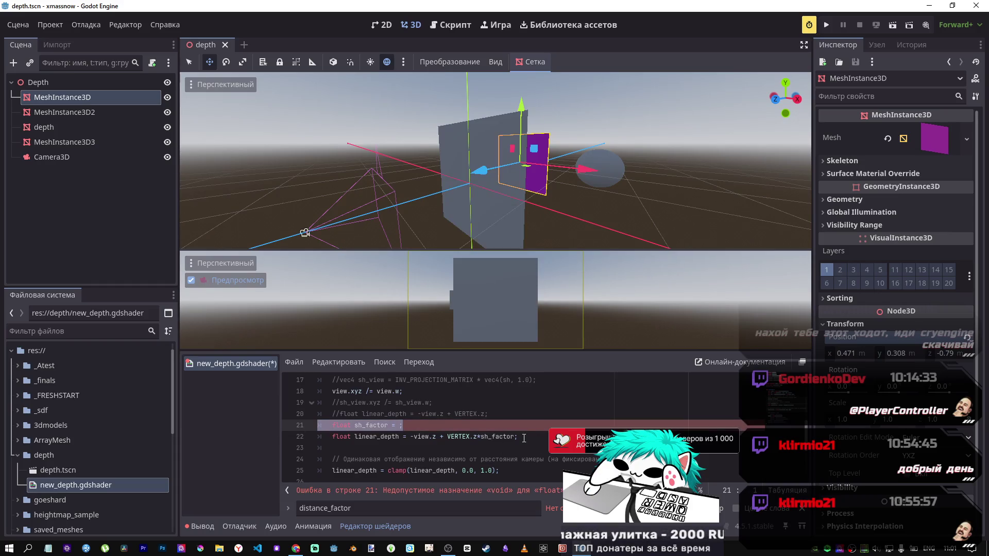
{"action": "key", "text": "ctrl+k"}
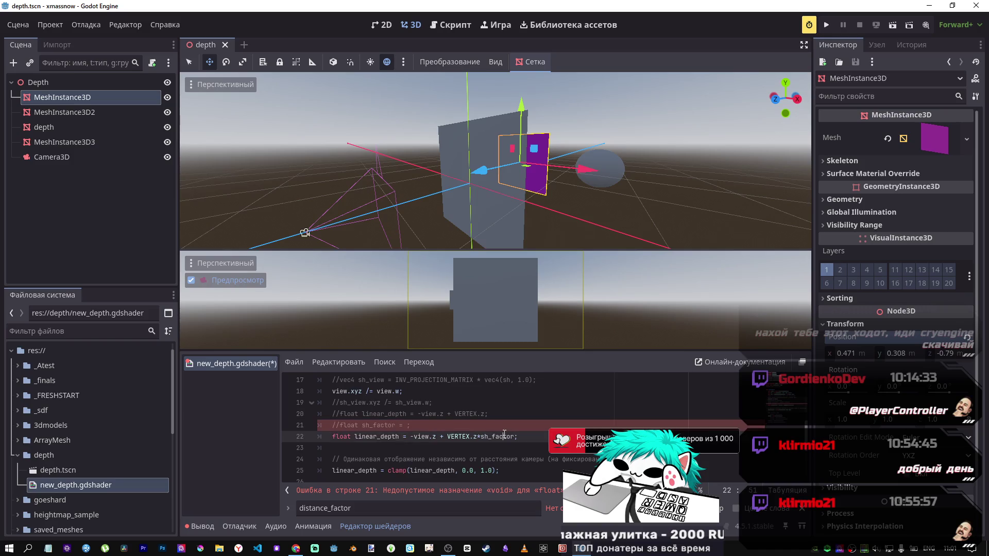
{"action": "double_click", "coordinate": [499, 437]}
{"action": "type", "text": "snow_height/2.0"}
{"action": "key", "text": "ctrl+s"}
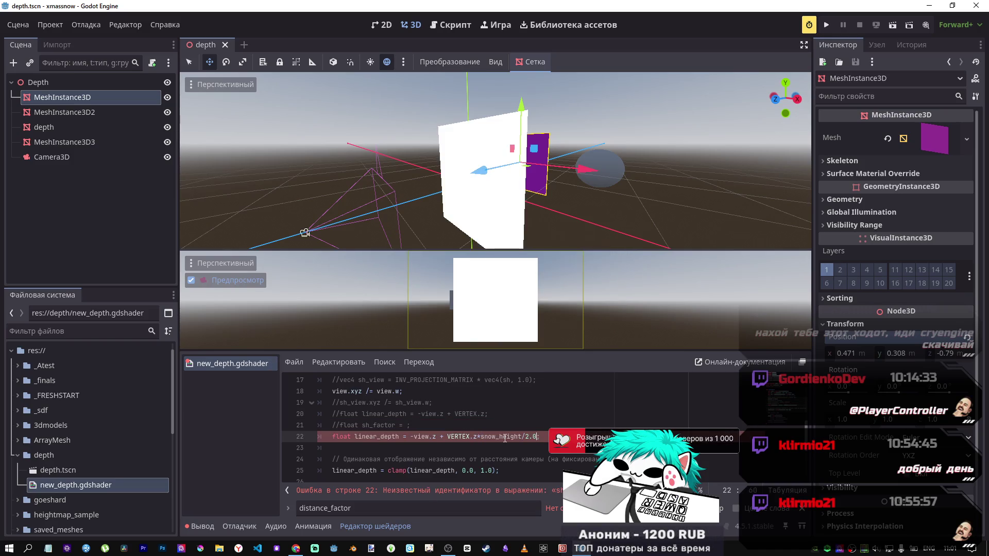
{"action": "mouse_move", "coordinate": [481, 171]}
{"action": "left_mouse_down"}
{"action": "mouse_move", "coordinate": [426, 177]}
{"action": "mouse_move", "coordinate": [516, 165]}
{"action": "mouse_move", "coordinate": [420, 194]}
{"action": "mouse_move", "coordinate": [448, 183]}
{"action": "left_mouse_up"}
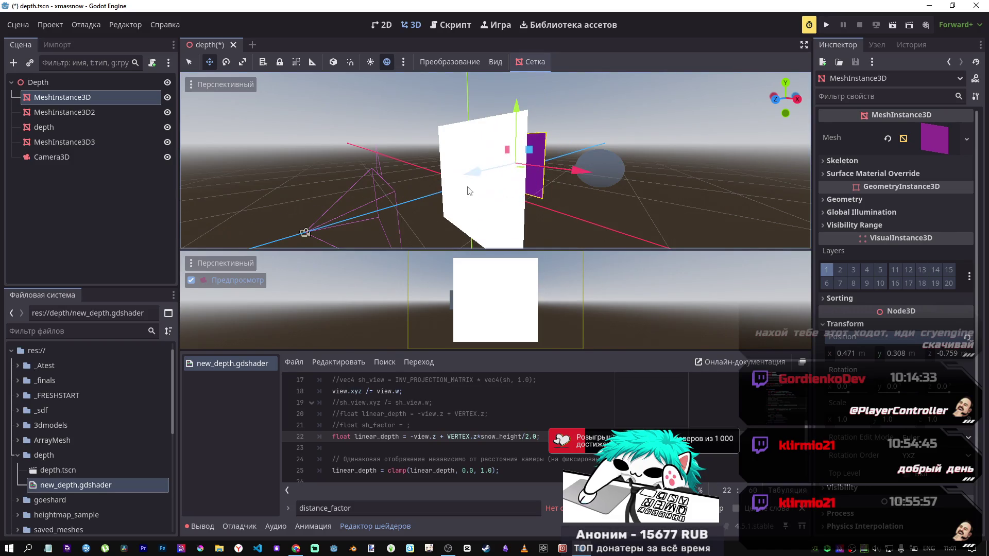
Undo the substitution to restore 'float sh_factor = snow_height/2.0;' and save
{"action": "left_click", "coordinate": [484, 437]}
{"action": "key", "text": "ctrl+z"}
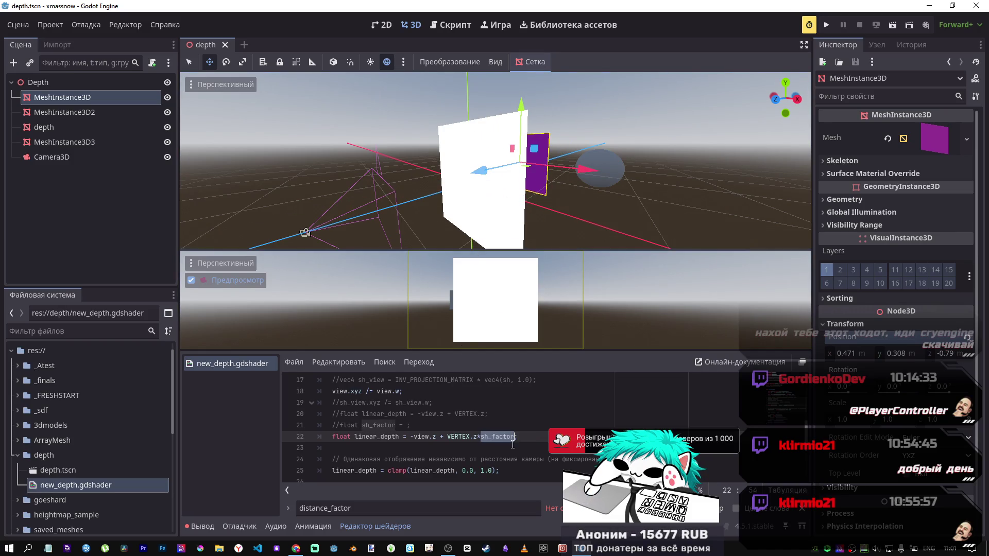
{"action": "key", "text": "ctrl+z"}
{"action": "key", "text": "ctrl+s"}
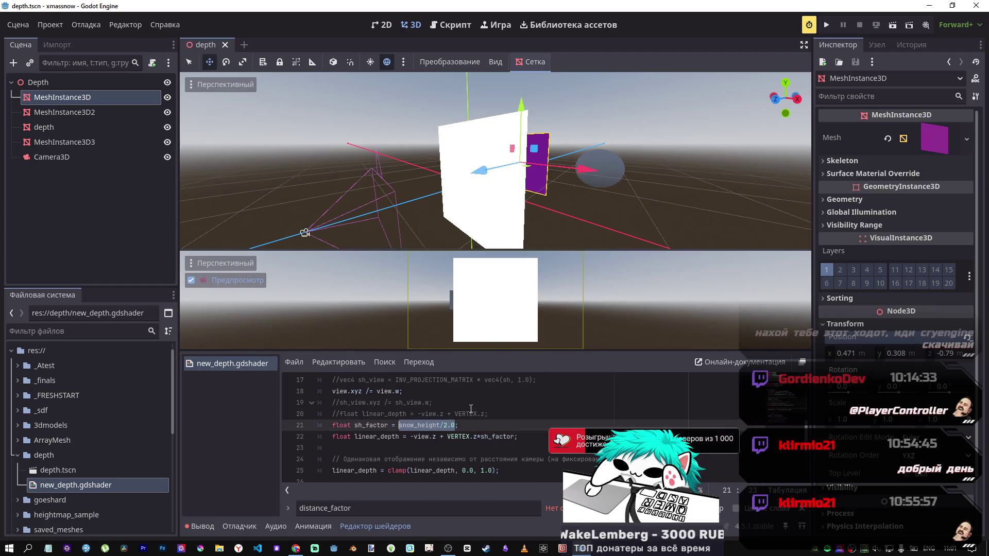
Replace sh_factor with a constant 2.0 and drag the purple mesh back to Z ≈ -2.488
{"action": "left_click_drag", "start_coordinate": [515, 437], "coordinate": [482, 439]}
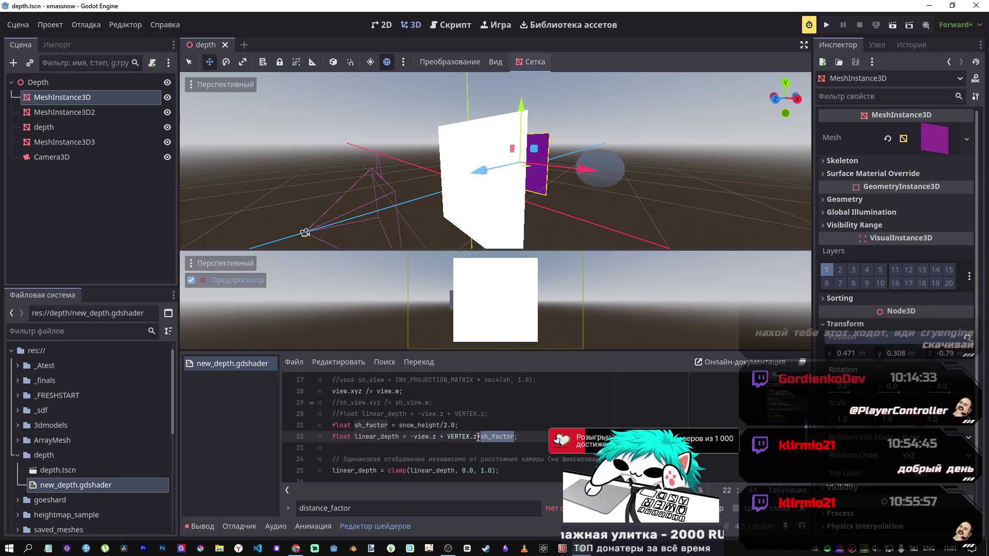
{"action": "type", "text": "2.0"}
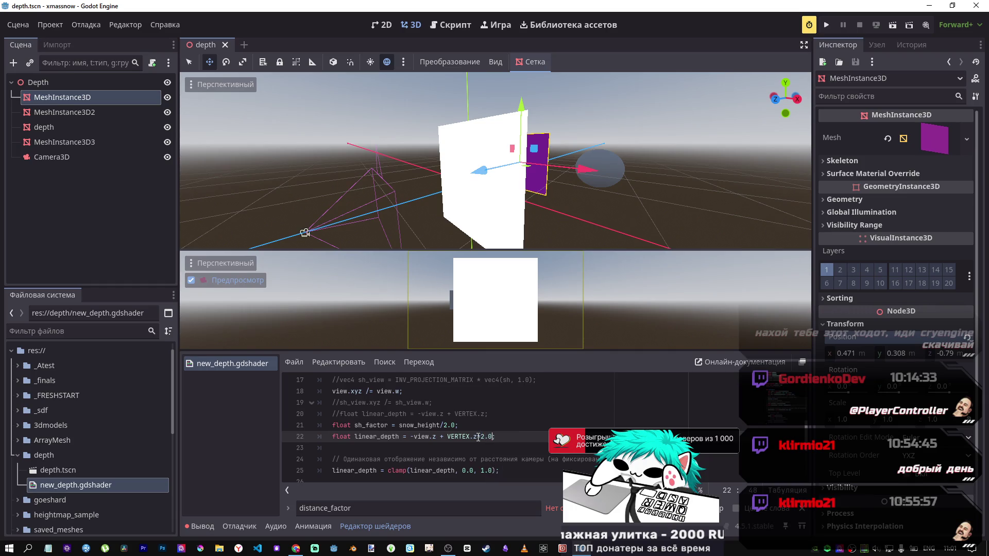
{"action": "left_click_drag", "start_coordinate": [520, 159], "coordinate": [496, 291]}
{"action": "mouse_move", "coordinate": [528, 161]}
{"action": "left_mouse_down"}
{"action": "mouse_move", "coordinate": [494, 172]}
{"action": "mouse_move", "coordinate": [552, 166]}
{"action": "left_mouse_up"}
{"action": "left_click_drag", "start_coordinate": [948, 354], "coordinate": [953, 354]}
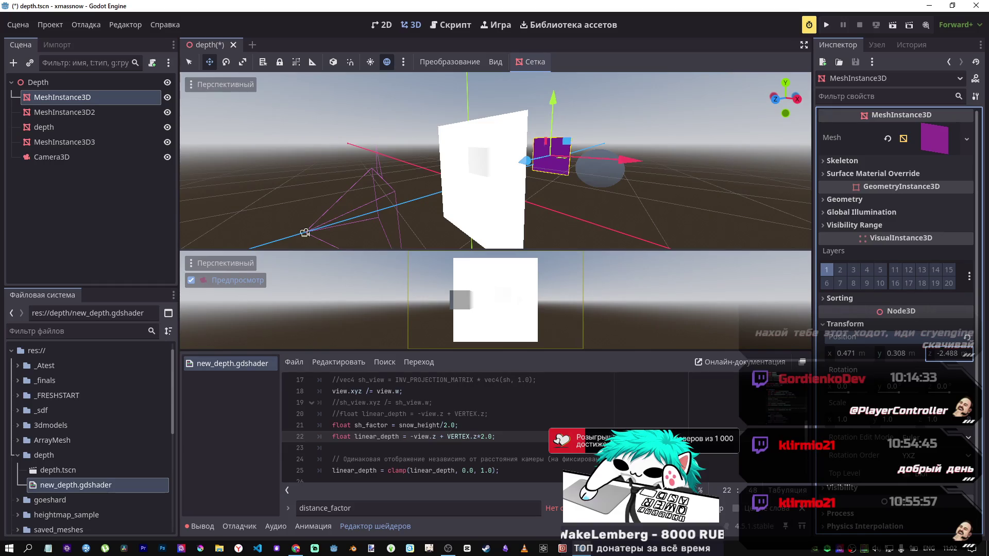
Change the VERTEX.z multiplier to 1.0, save, and move the purple mesh toward and away from the quad
{"action": "left_click", "coordinate": [485, 437]}
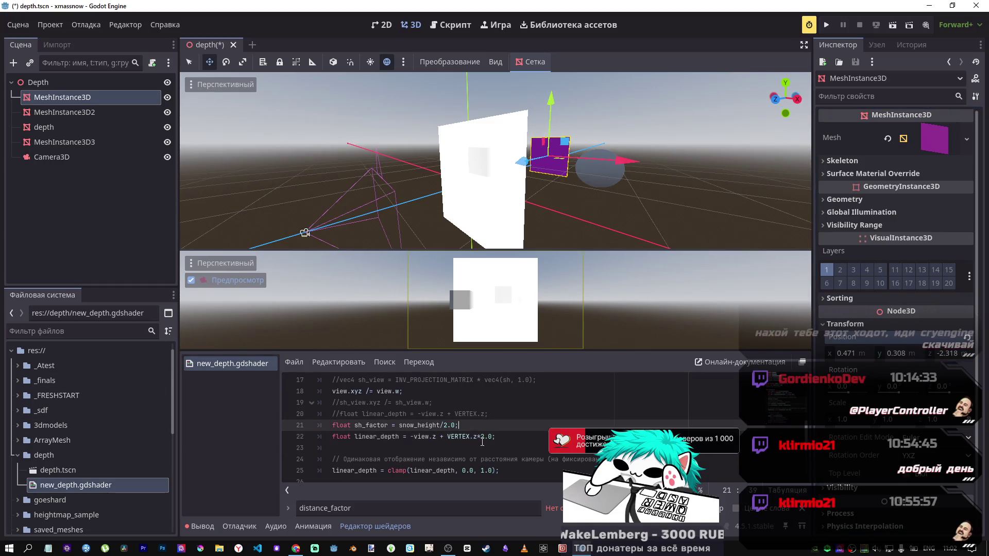
{"action": "key", "text": "BackSpace"}
{"action": "type", "text": "1"}
{"action": "key", "text": "ctrl+s"}
{"action": "left_click_drag", "start_coordinate": [927, 355], "coordinate": [937, 355]}
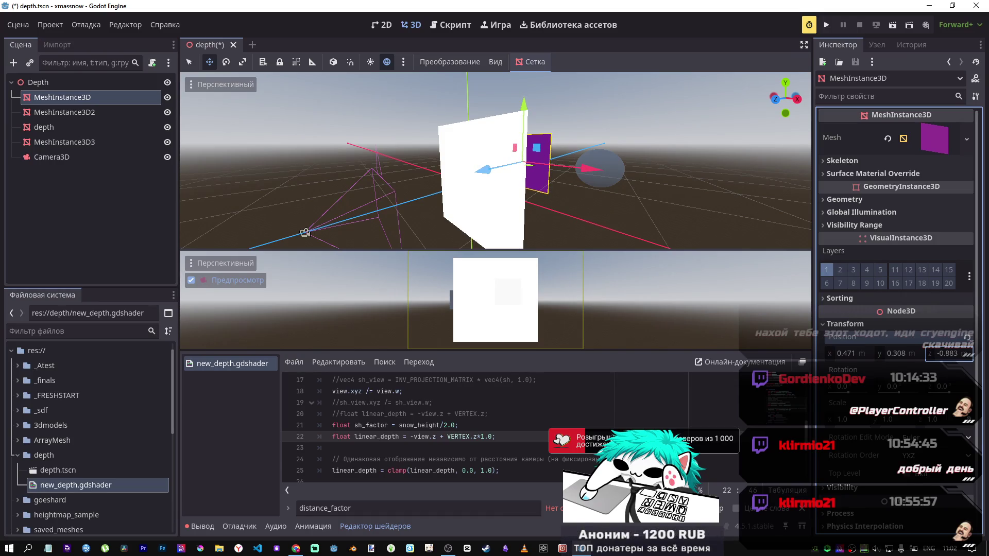
{"action": "left_click_drag", "start_coordinate": [937, 355], "coordinate": [919, 356]}
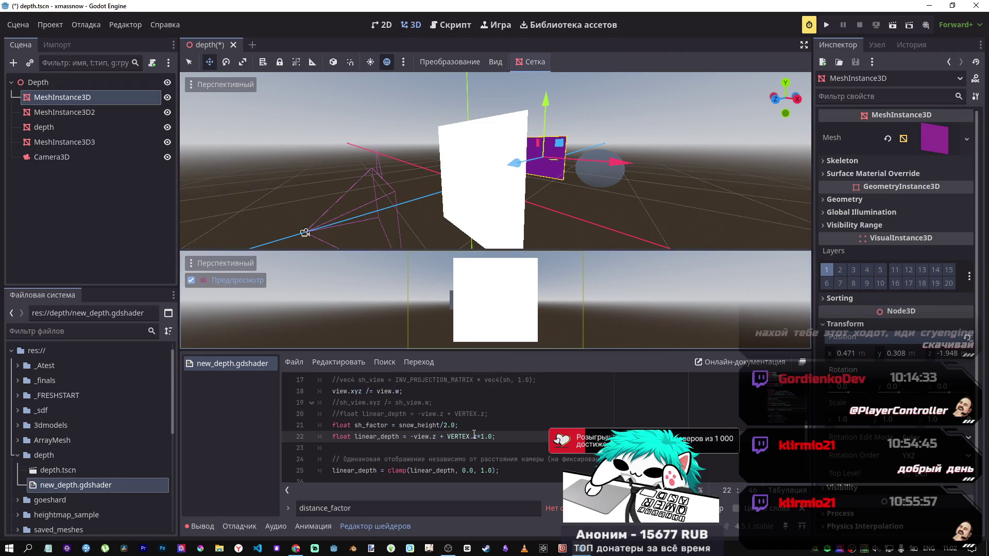
Set the multiplier back to 2.0, save, and nudge the purple mesh's Z position
{"action": "key", "text": "BackSpace"}
{"action": "type", "text": "2"}
{"action": "key", "text": "ctrl+s"}
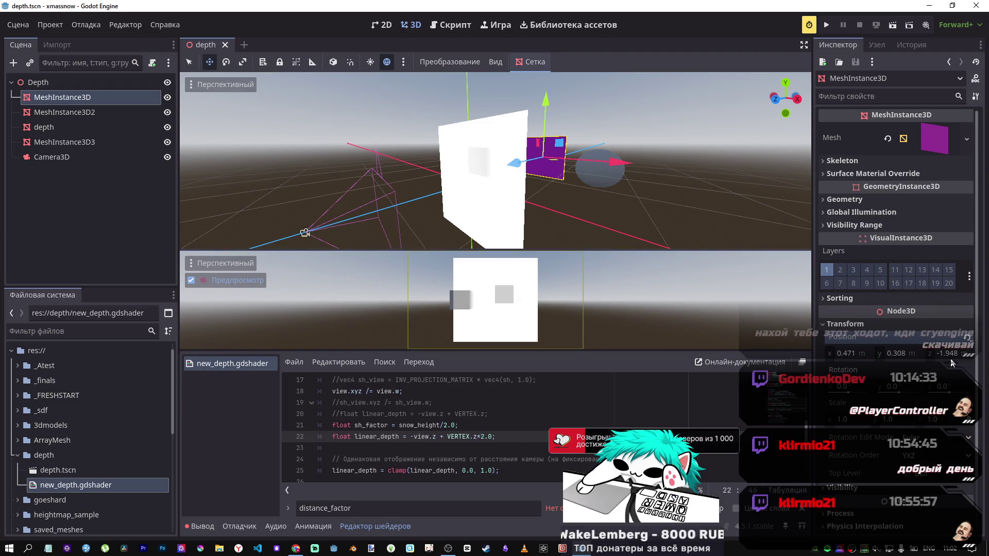
{"action": "left_click_drag", "start_coordinate": [944, 355], "coordinate": [940, 356]}
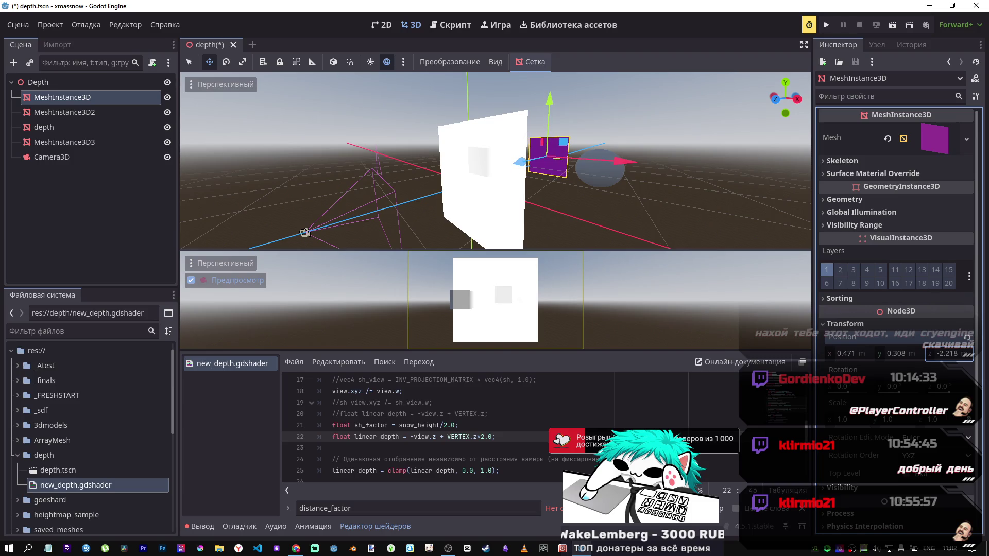
{"action": "left_click_drag", "start_coordinate": [948, 353], "coordinate": [942, 353]}
Raise the multiplier to 4.0, save, and push the purple mesh back to about -5.7
{"action": "type", "text": "4"}
{"action": "key", "text": "ctrl+s"}
{"action": "left_click_drag", "start_coordinate": [954, 361], "coordinate": [942, 361]}
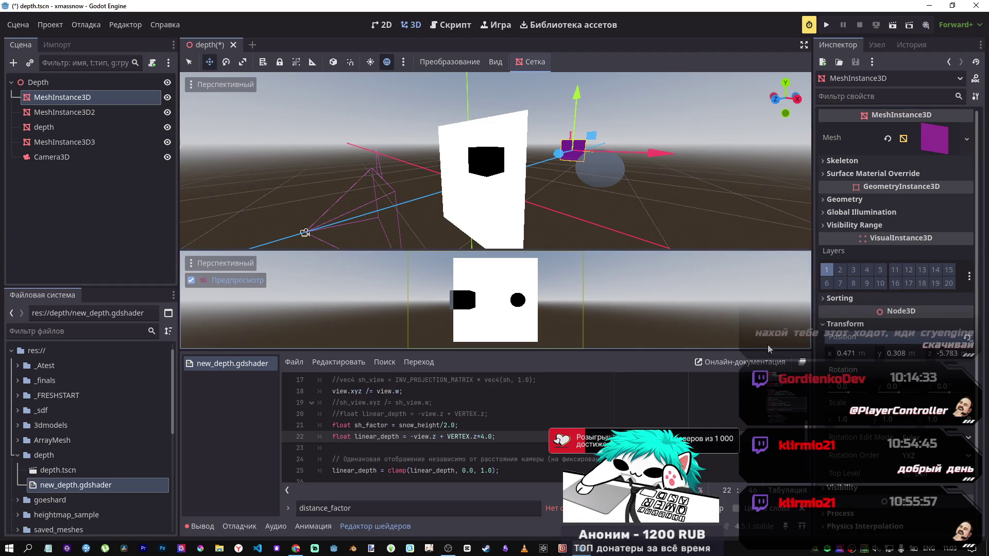
Set the purple mesh's Z position to -5.5, then -5.4, and select VERTEX.z on the depth line
{"action": "left_click", "coordinate": [951, 354]}
{"action": "type", "text": "-5.5"}
{"action": "key", "text": "Return"}
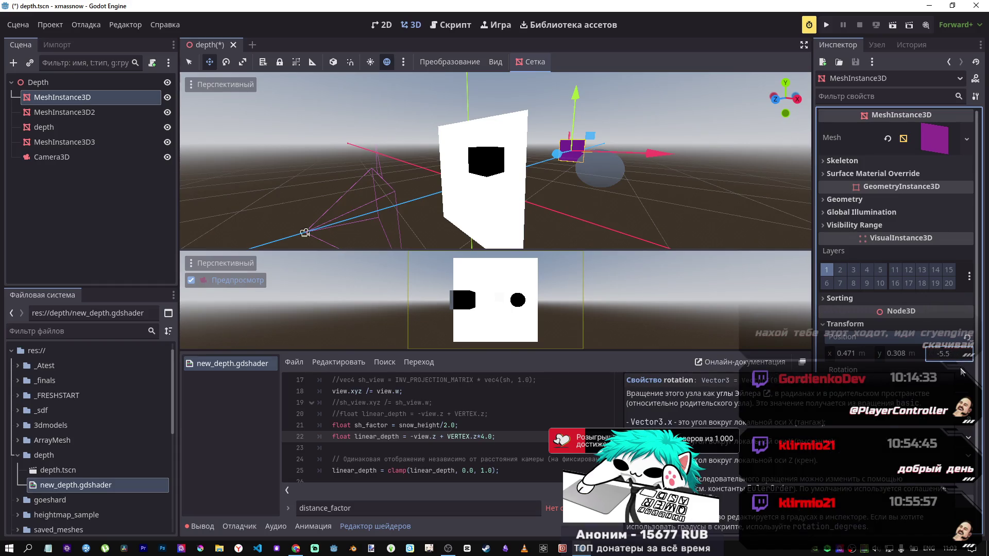
{"action": "key", "text": "BackSpace"}
{"action": "type", "text": "4"}
{"action": "key", "text": "Return"}
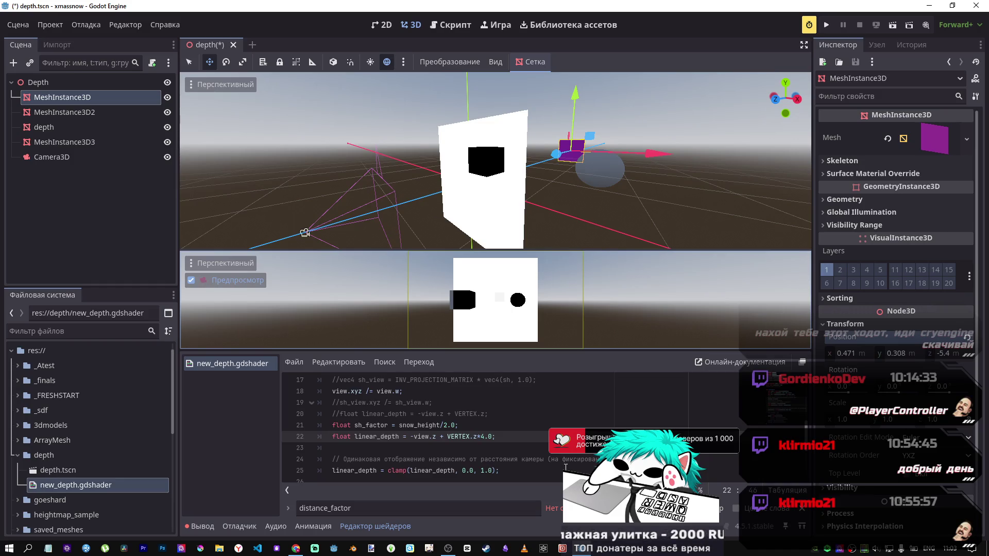
{"action": "left_click_drag", "start_coordinate": [477, 437], "coordinate": [448, 436]}
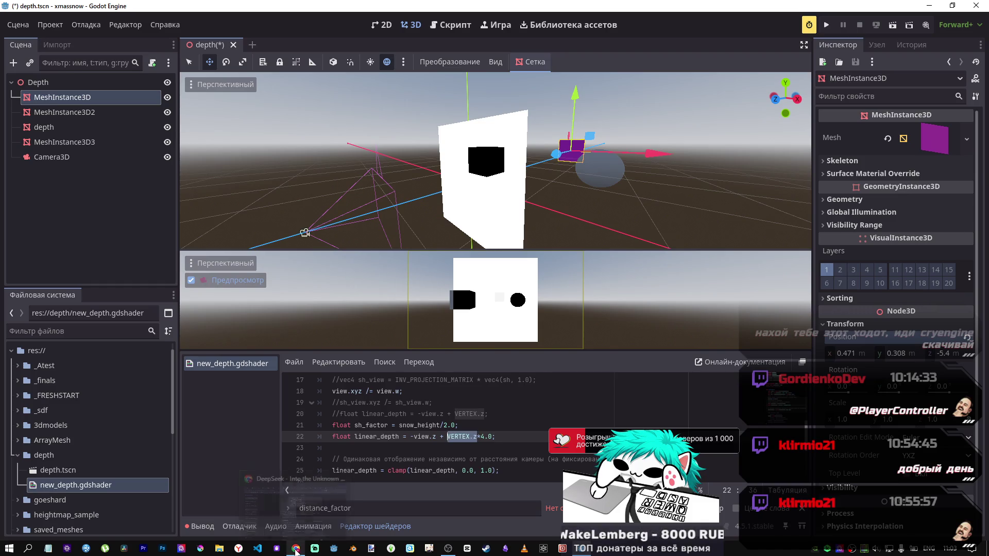
{"action": "left_click", "coordinate": [296, 551]}
Scroll through DeepSeek's reply and highlight its varying-to-uniform note
{"action": "scroll", "coordinate": [549, 320], "scroll_direction": "up", "scroll_amount": 10}
{"action": "scroll", "coordinate": [536, 333], "scroll_direction": "down", "scroll_amount": 2}
{"action": "scroll", "coordinate": [464, 324], "scroll_direction": "down", "scroll_amount": 2}
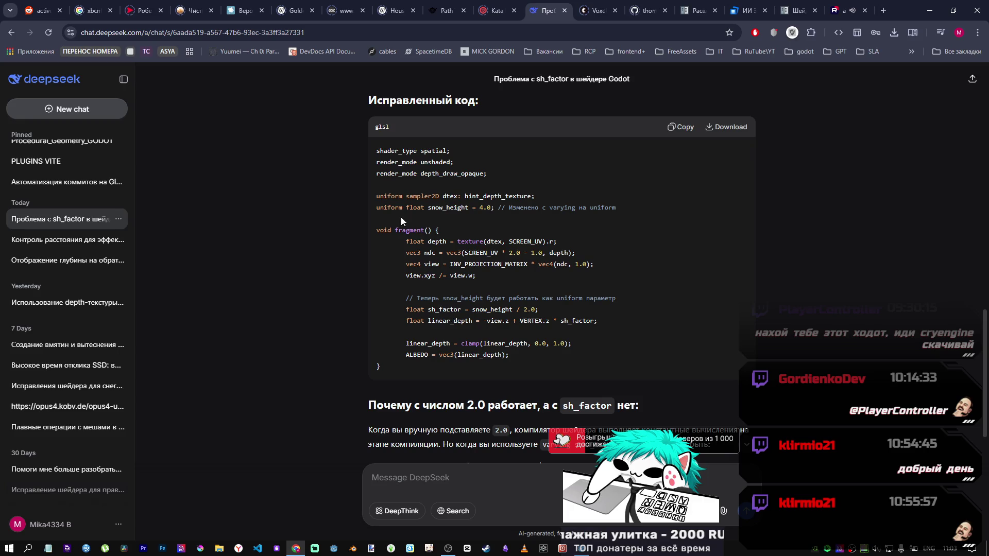
{"action": "left_click_drag", "start_coordinate": [595, 210], "coordinate": [613, 208]}
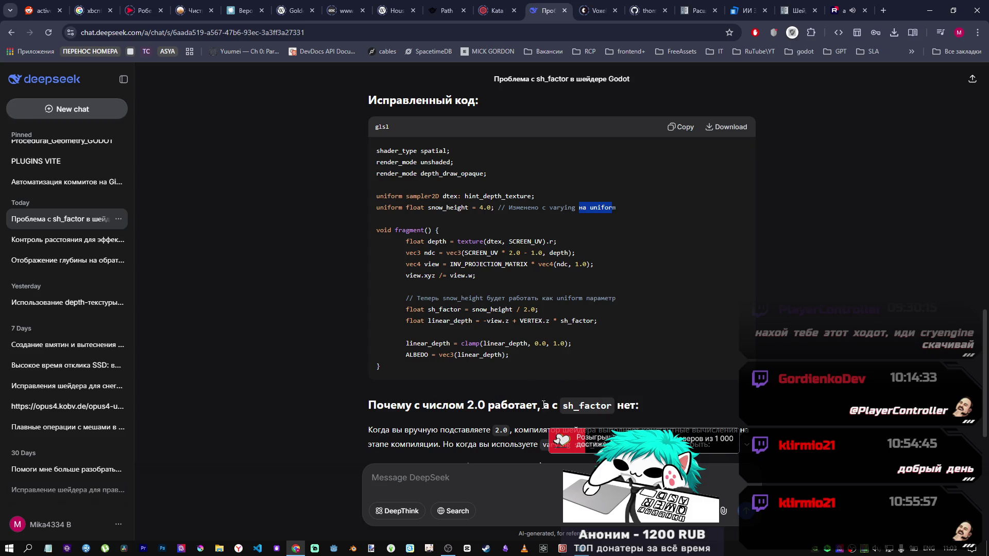
{"action": "scroll", "coordinate": [531, 397], "scroll_direction": "down", "scroll_amount": 4}
{"action": "scroll", "coordinate": [536, 382], "scroll_direction": "up", "scroll_amount": 10}
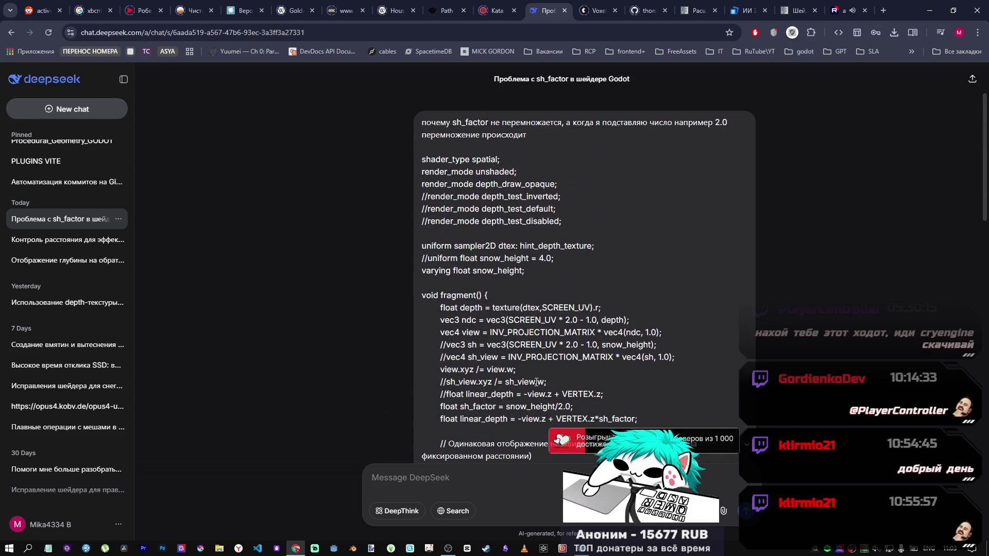
{"action": "scroll", "coordinate": [701, 330], "scroll_direction": "down", "scroll_amount": 6}
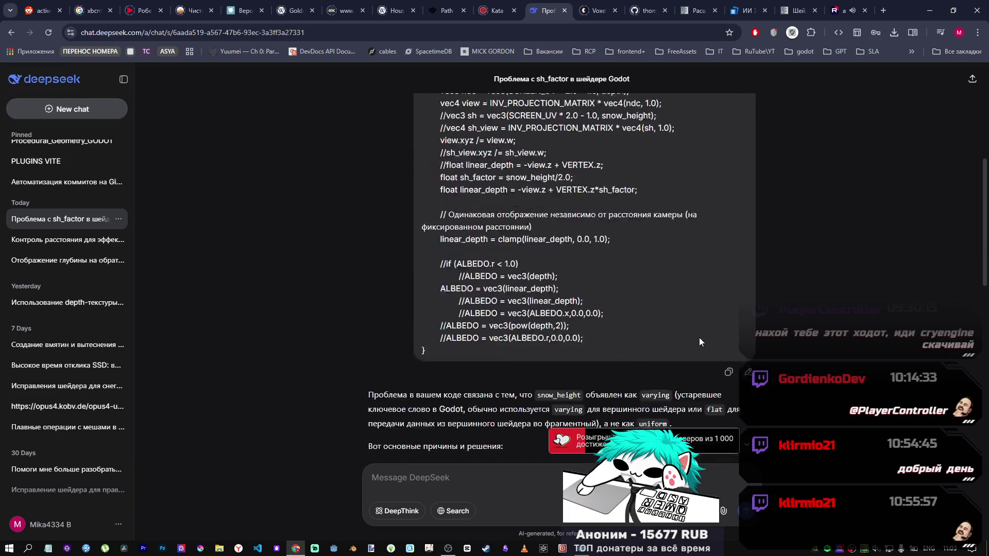
Edit the earlier question to uncomment uniform snow_height = 4.0, comment out the varying, and resend
{"action": "left_click", "coordinate": [746, 308]}
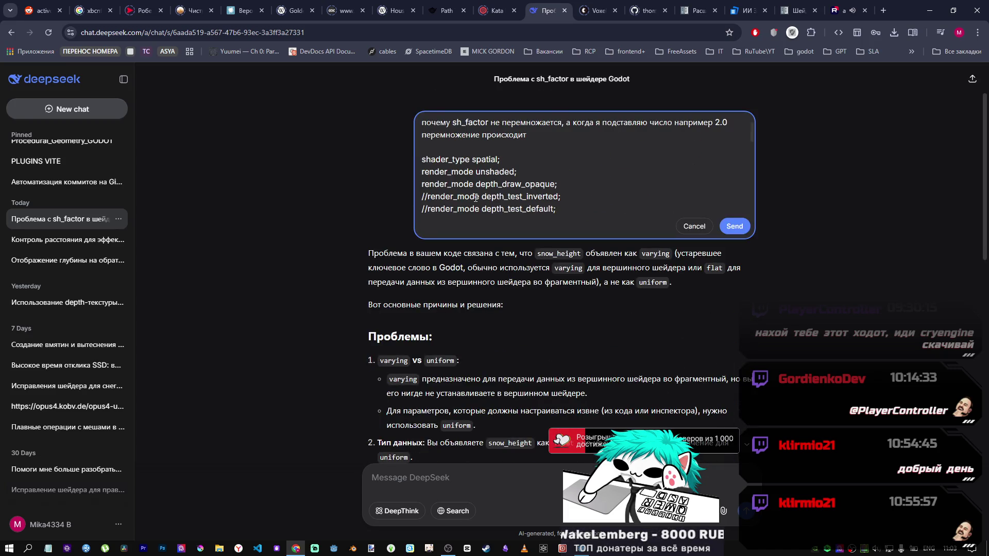
{"action": "scroll", "coordinate": [475, 197], "scroll_direction": "down", "scroll_amount": 2}
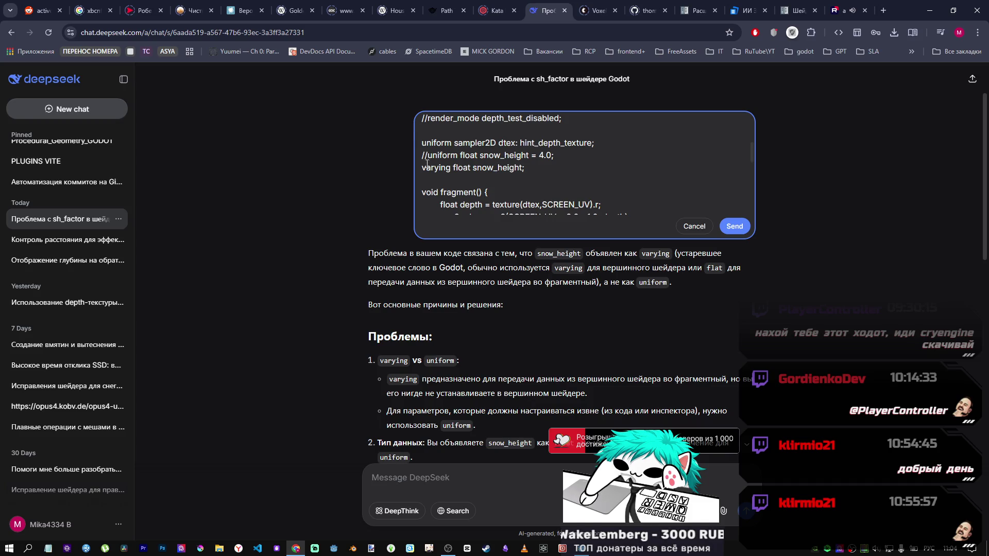
{"action": "key", "text": "BackSpace"}
{"action": "type", "text": "//"}
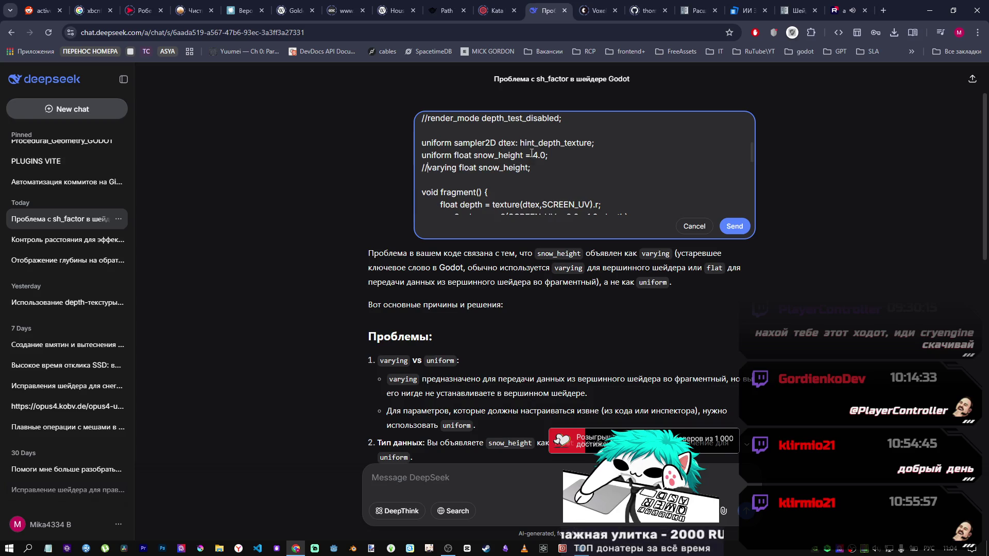
{"action": "scroll", "coordinate": [693, 179], "scroll_direction": "down", "scroll_amount": 5}
{"action": "scroll", "coordinate": [682, 180], "scroll_direction": "up", "scroll_amount": 3}
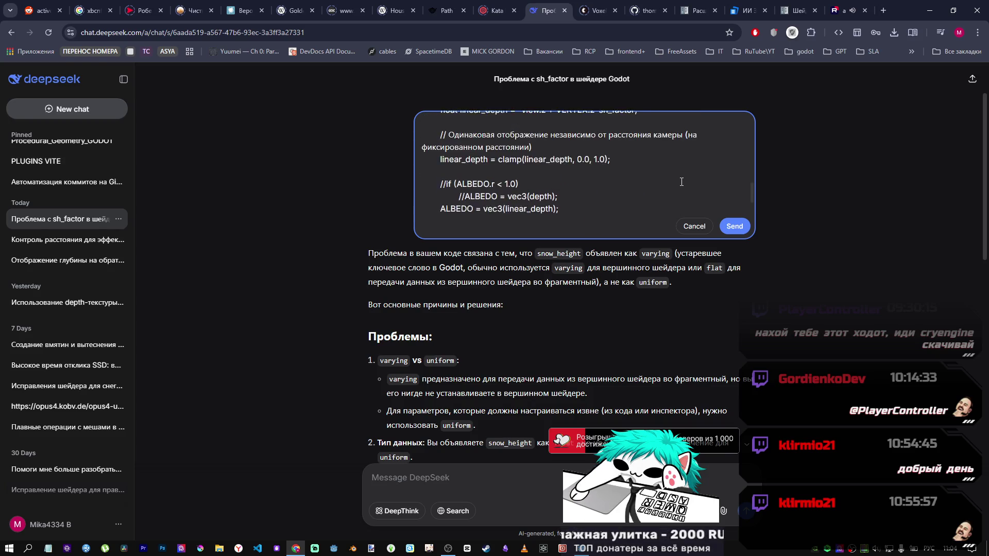
{"action": "scroll", "coordinate": [735, 232], "scroll_direction": "down", "scroll_amount": 3}
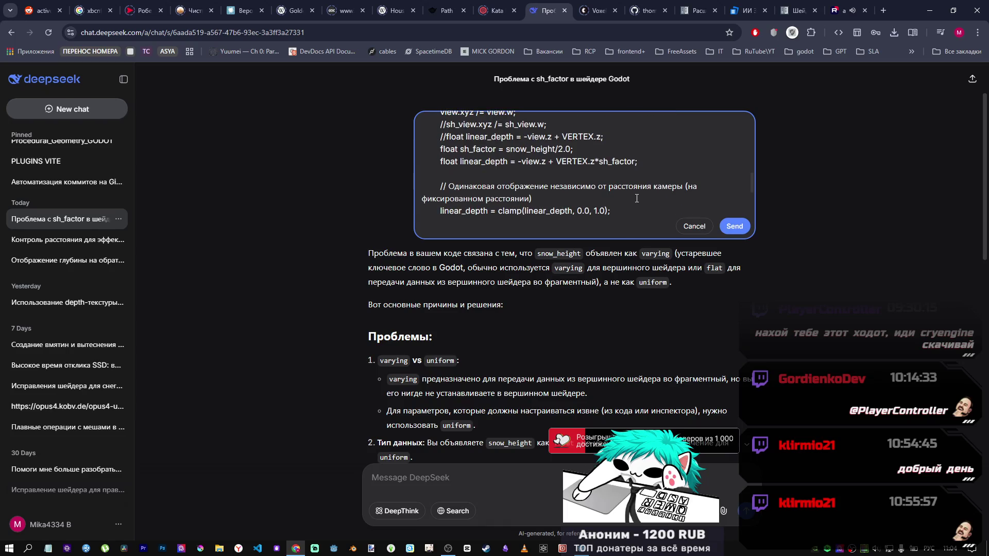
{"action": "left_click", "coordinate": [735, 226]}
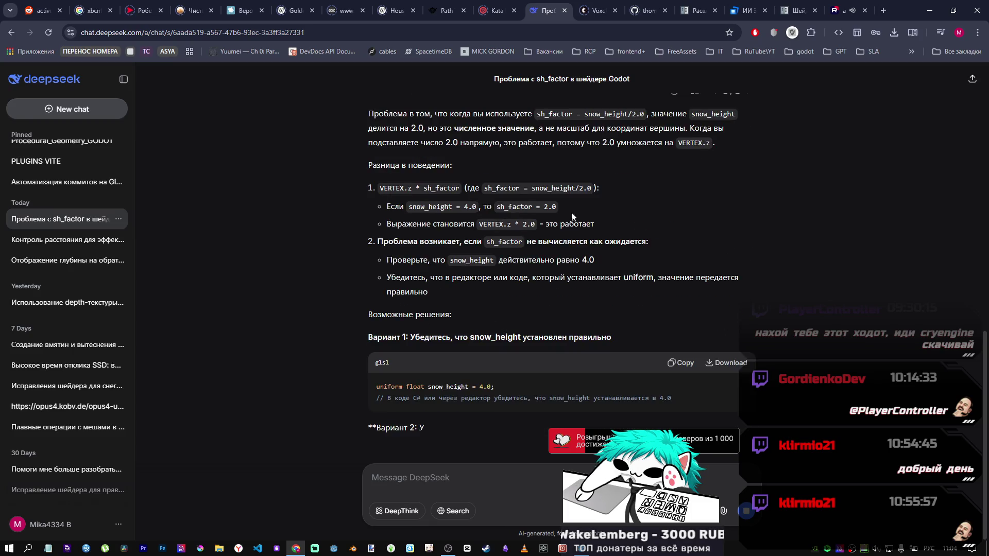
Scroll up through the regenerated reply explaining snow_height = 4.0 gives sh_factor = 2.0
{"action": "scroll", "coordinate": [572, 220], "scroll_direction": "up", "scroll_amount": 1}
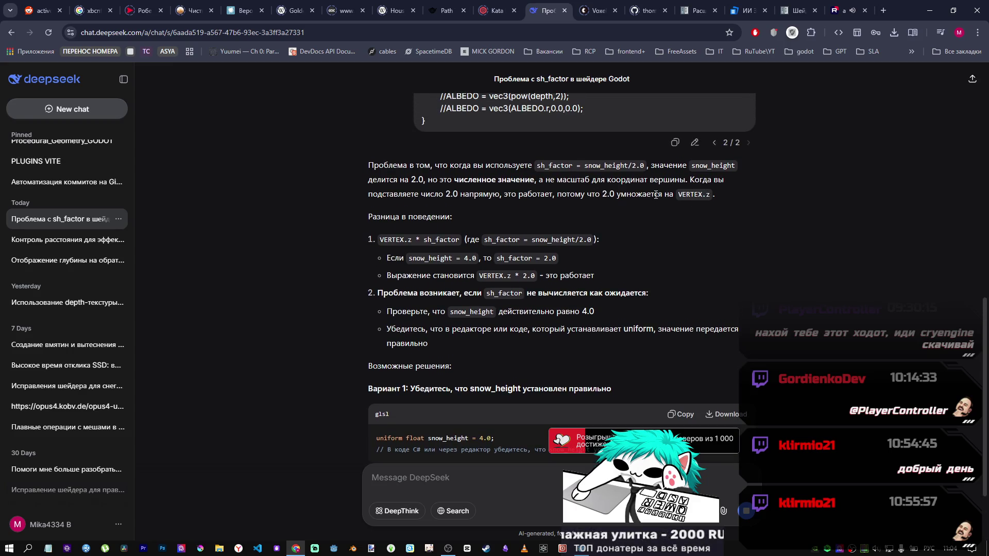
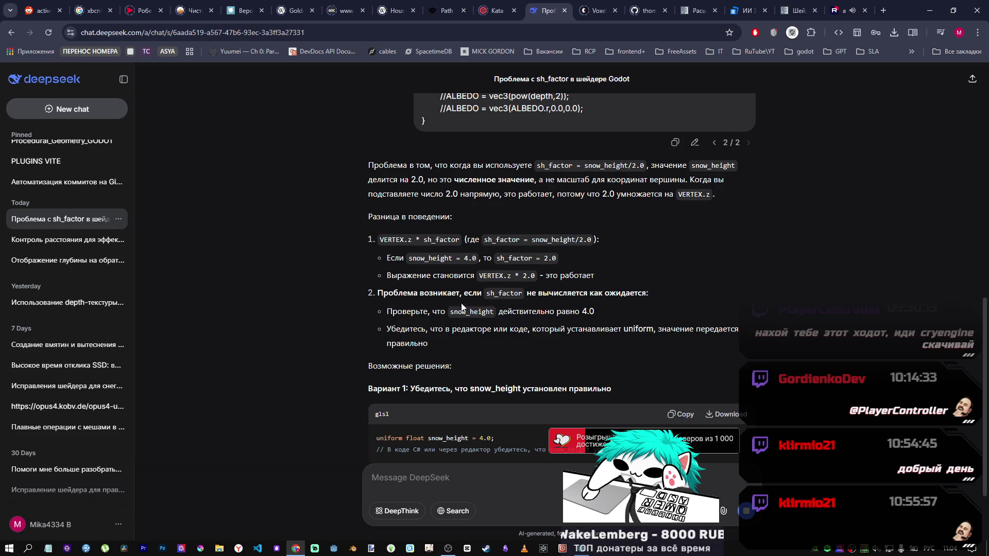
Highlight DeepSeek's lines on sh_factor not computing and setting snow_height to 4.0, then return to Godot
{"action": "left_click_drag", "start_coordinate": [594, 276], "coordinate": [565, 277]}
{"action": "scroll", "coordinate": [442, 256], "scroll_direction": "down", "scroll_amount": 1}
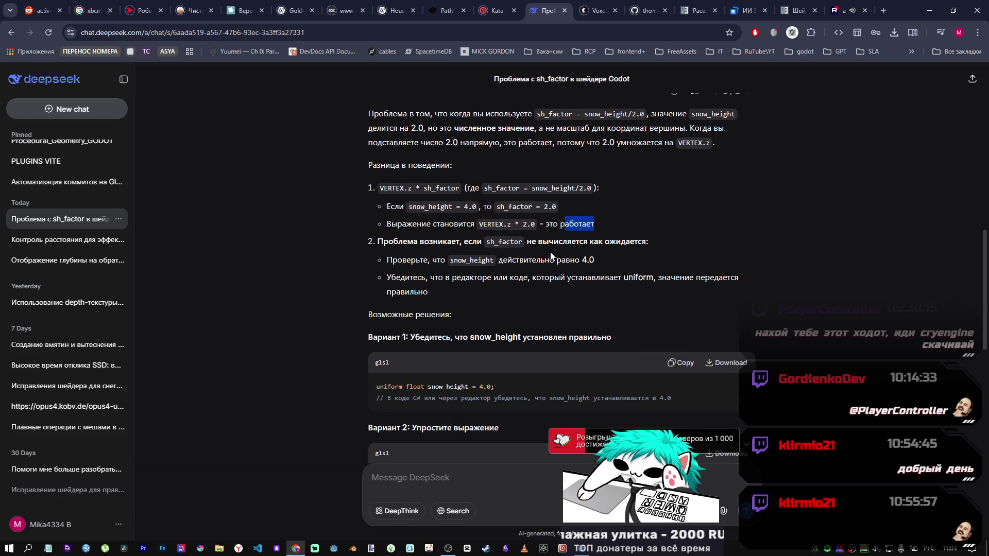
{"action": "left_click_drag", "start_coordinate": [590, 242], "coordinate": [621, 244]}
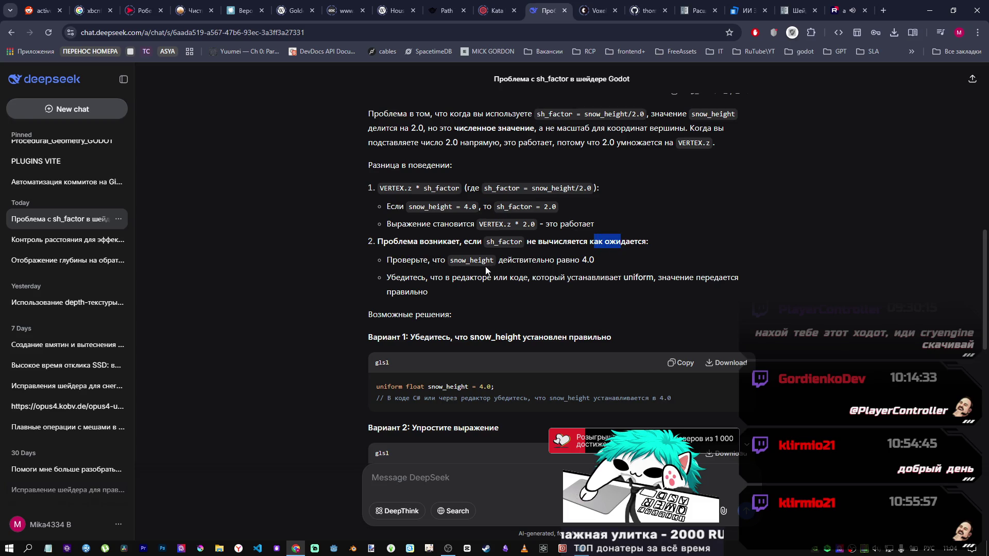
{"action": "scroll", "coordinate": [528, 283], "scroll_direction": "down", "scroll_amount": 1}
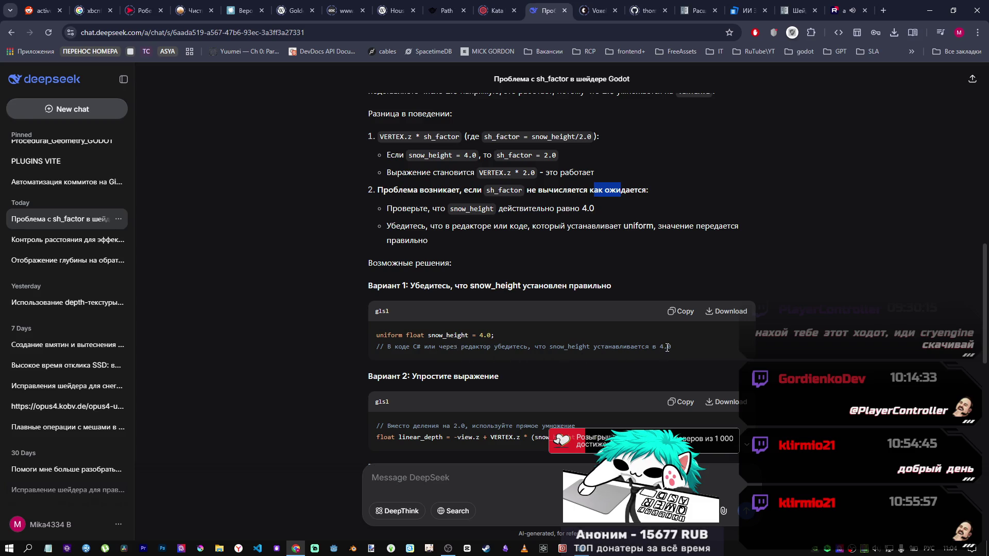
{"action": "left_click_drag", "start_coordinate": [417, 347], "coordinate": [443, 347]}
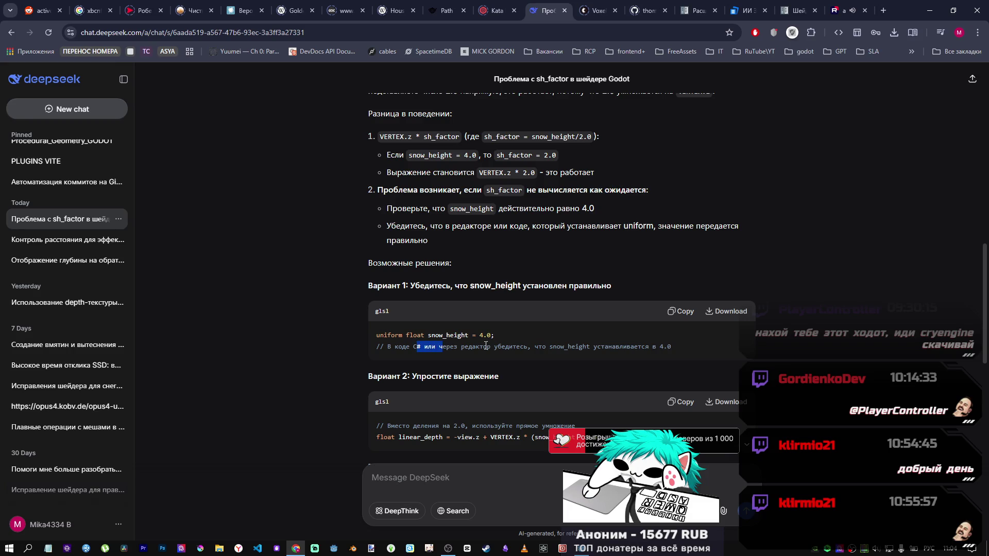
{"action": "left_click_drag", "start_coordinate": [509, 347], "coordinate": [556, 349]}
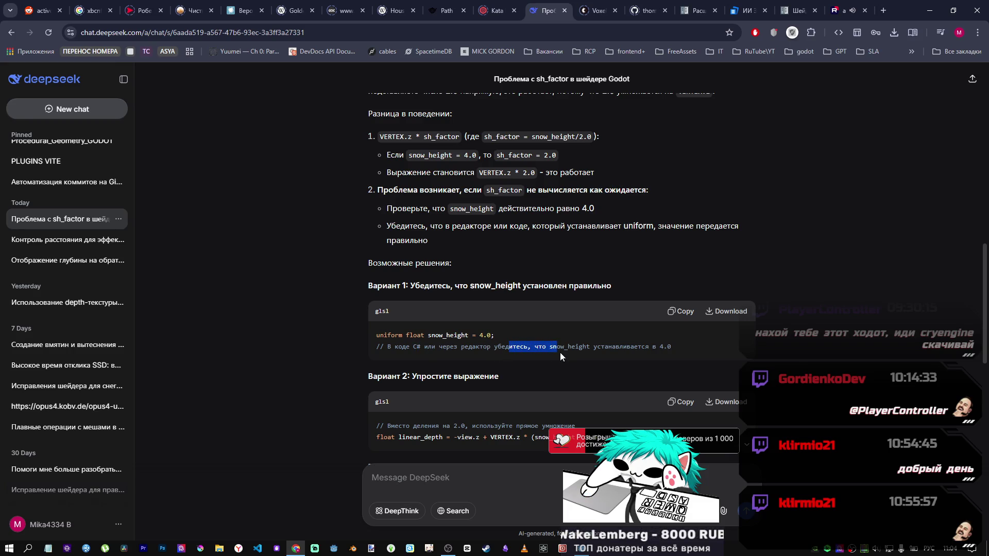
{"action": "left_click", "coordinate": [583, 547]}
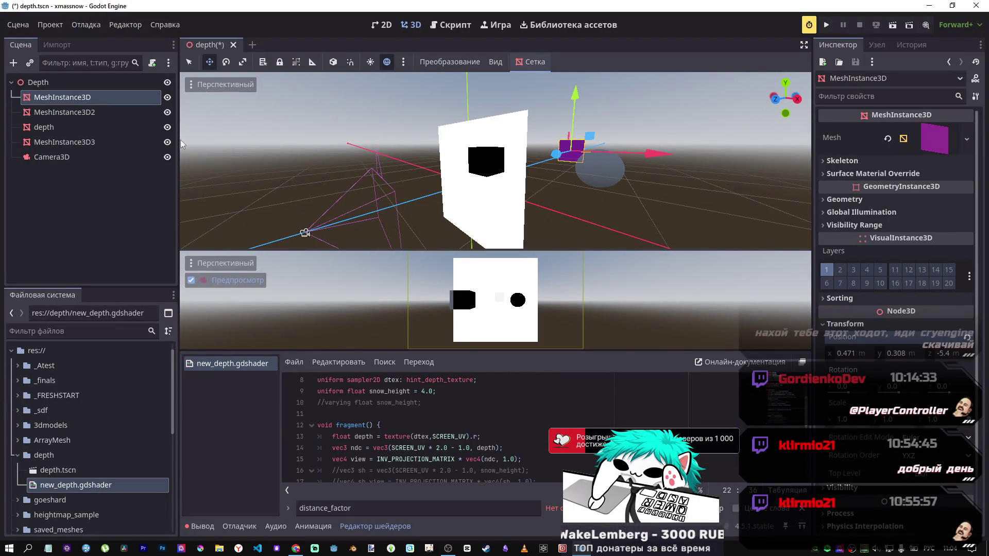
Revert the depth plane's Snow Height parameter to its 4.0 default and save the scene
{"action": "left_click", "coordinate": [88, 142]}
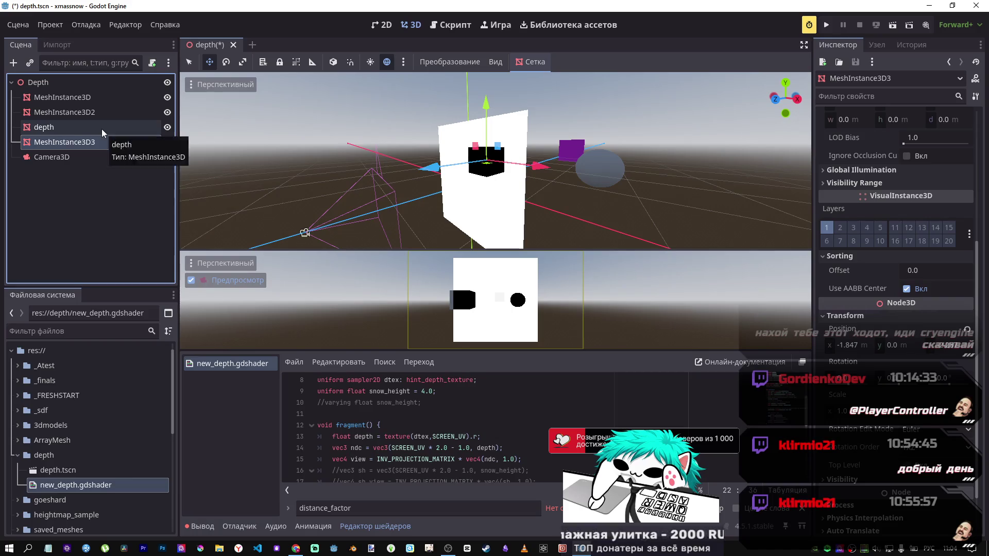
{"action": "left_click", "coordinate": [105, 132]}
{"action": "scroll", "coordinate": [851, 452], "scroll_direction": "down", "scroll_amount": 5}
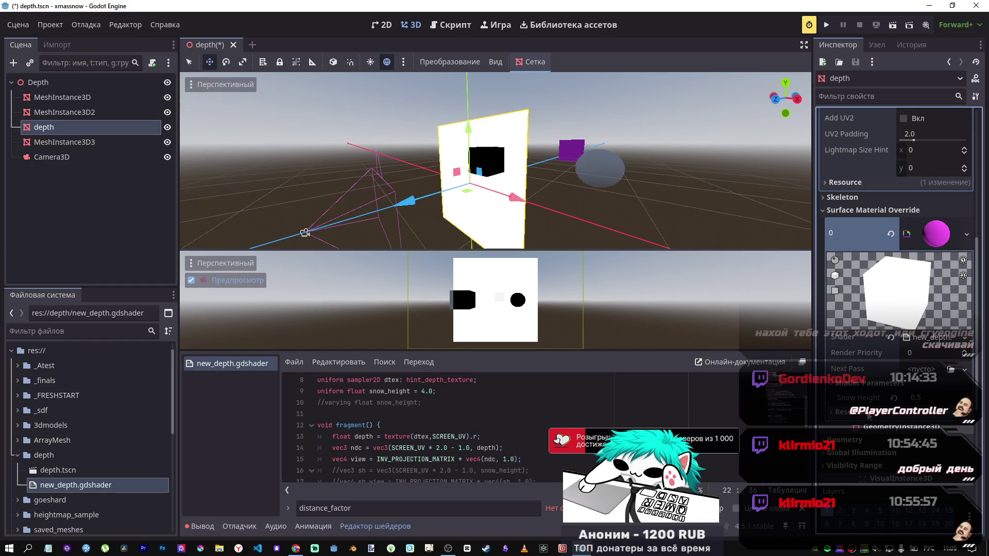
{"action": "left_click", "coordinate": [895, 398]}
{"action": "key", "text": "ctrl+s"}
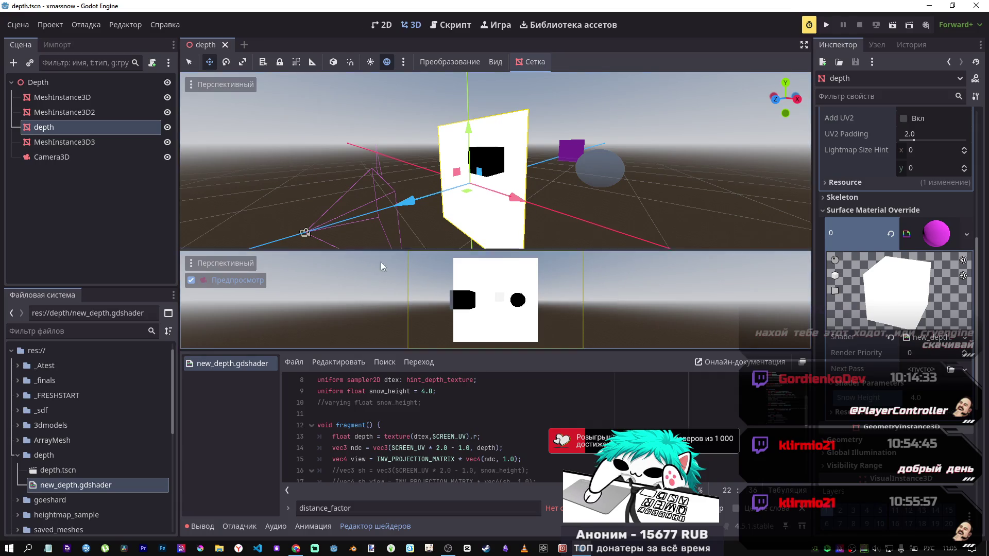
Scroll through new_depth.gdshader to the sh_factor definition line
{"action": "scroll", "coordinate": [485, 401], "scroll_direction": "down", "scroll_amount": 4}
{"action": "scroll", "coordinate": [485, 400], "scroll_direction": "up", "scroll_amount": 2}
{"action": "scroll", "coordinate": [493, 442], "scroll_direction": "down", "scroll_amount": 2}
{"action": "scroll", "coordinate": [486, 415], "scroll_direction": "up", "scroll_amount": 3}
{"action": "scroll", "coordinate": [487, 416], "scroll_direction": "up", "scroll_amount": 3}
{"action": "scroll", "coordinate": [485, 415], "scroll_direction": "down", "scroll_amount": 3}
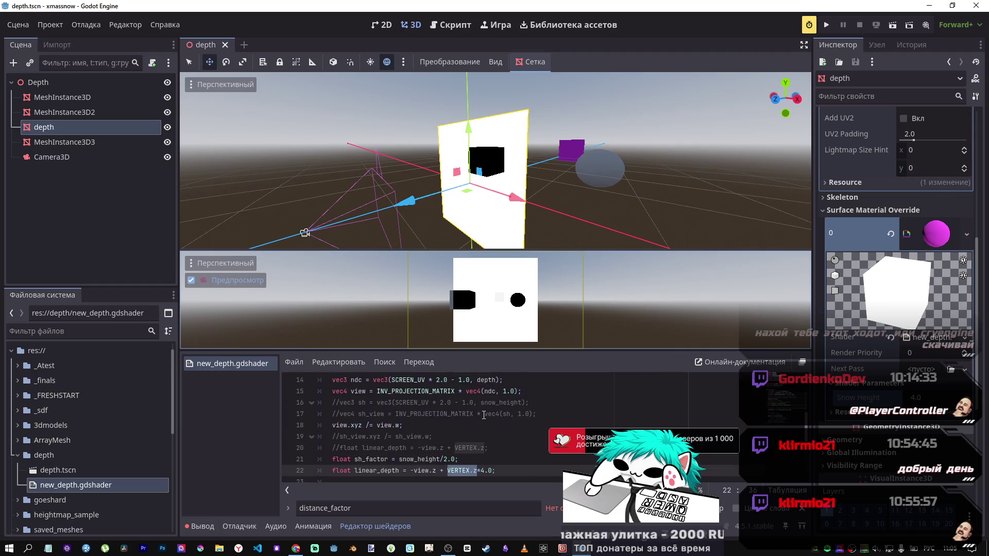
{"action": "scroll", "coordinate": [510, 465], "scroll_direction": "down", "scroll_amount": 3}
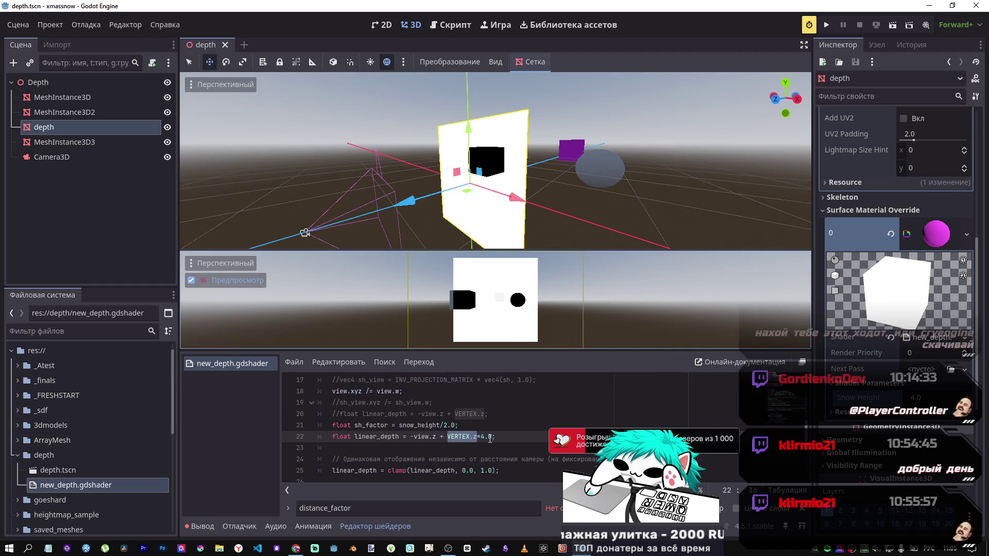
{"action": "key", "text": "Up"}
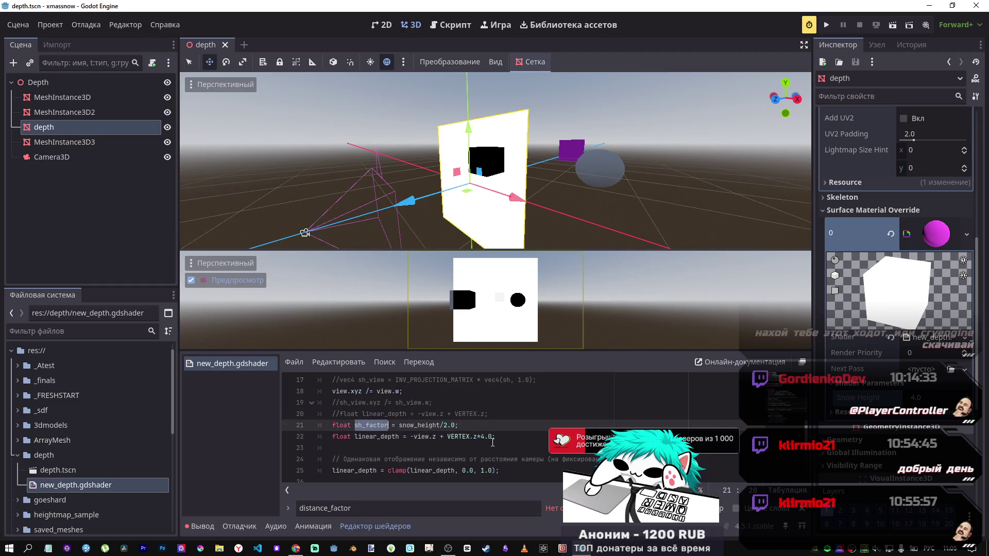
Replace the 4.0 multiplier on line 22 with sh_factor
{"action": "left_click", "coordinate": [493, 443]}
{"action": "left_click_drag", "start_coordinate": [493, 438], "coordinate": [483, 438]}
{"action": "type", "text": "sh_factor"}
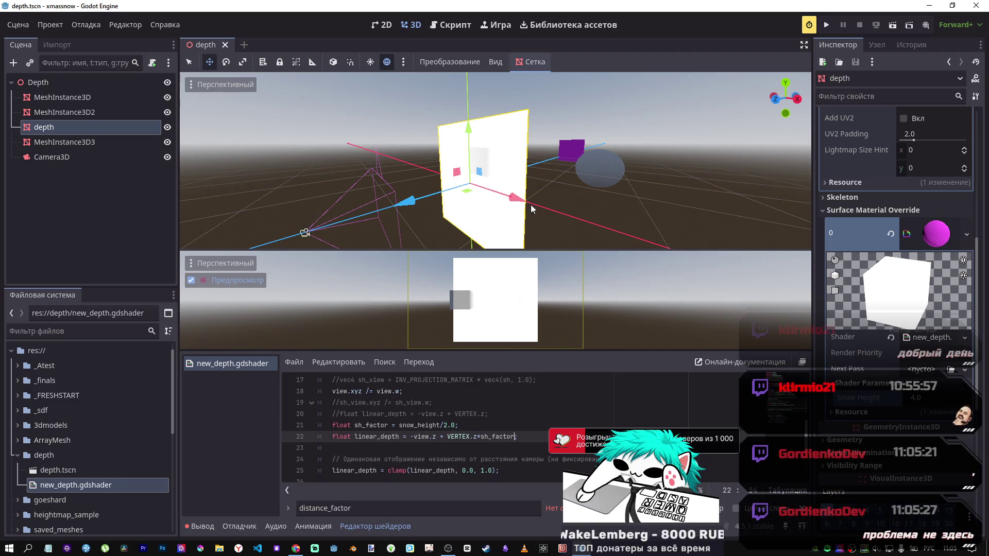
Move the purple cube along Z to about -1.968 so it shows in the depth preview
{"action": "left_click", "coordinate": [575, 154]}
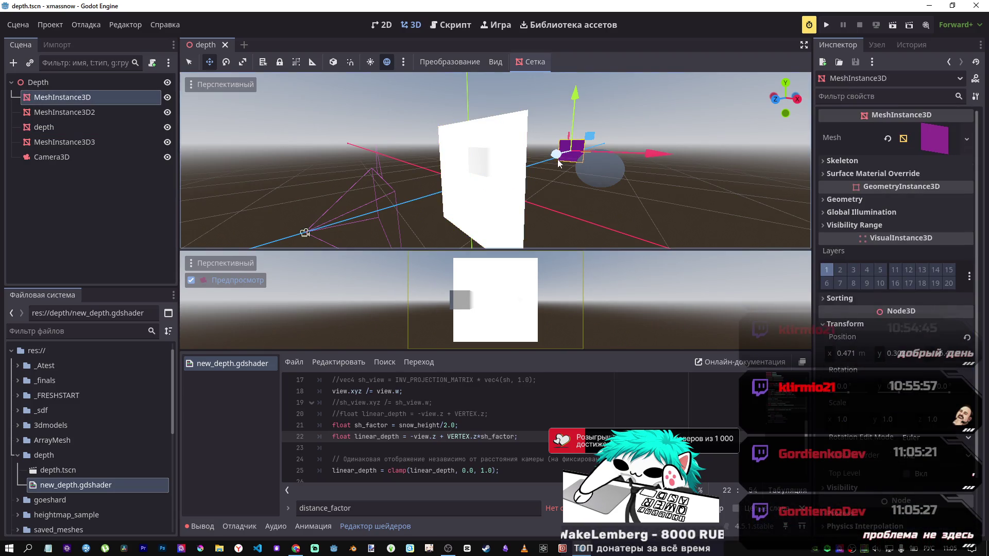
{"action": "mouse_move", "coordinate": [560, 162]}
{"action": "left_mouse_down"}
{"action": "mouse_move", "coordinate": [460, 179]}
{"action": "mouse_move", "coordinate": [483, 182]}
{"action": "left_mouse_up"}
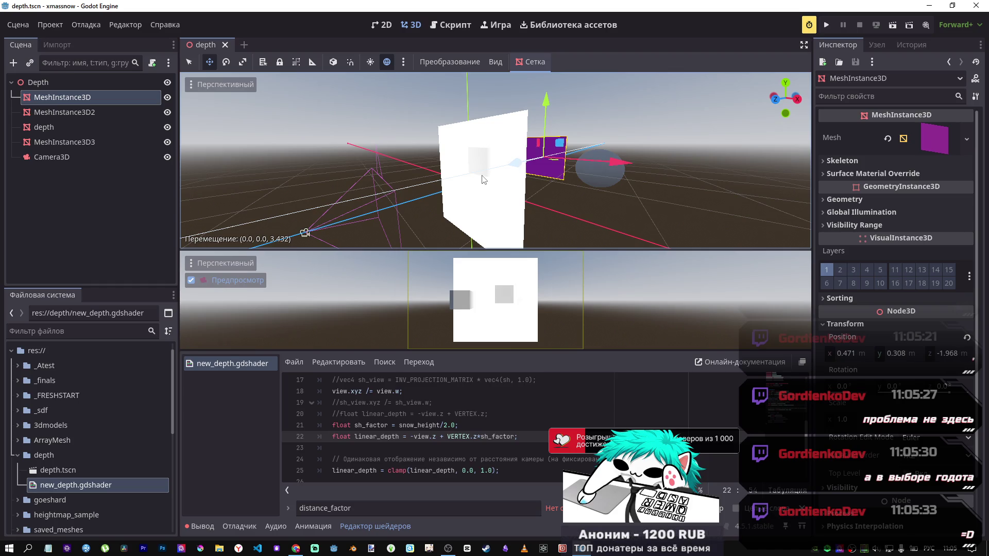
{"action": "left_click_drag", "start_coordinate": [483, 179], "coordinate": [483, 180]}
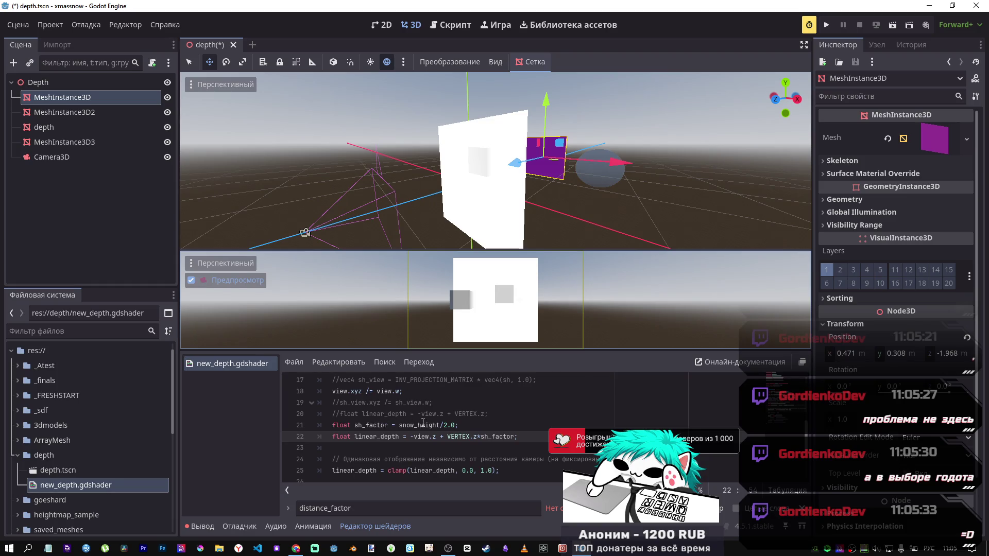
Drag the purple cube along Z to about -2.03
{"action": "scroll", "coordinate": [441, 426], "scroll_direction": "up", "scroll_amount": 5}
{"action": "scroll", "coordinate": [429, 405], "scroll_direction": "down", "scroll_amount": 4}
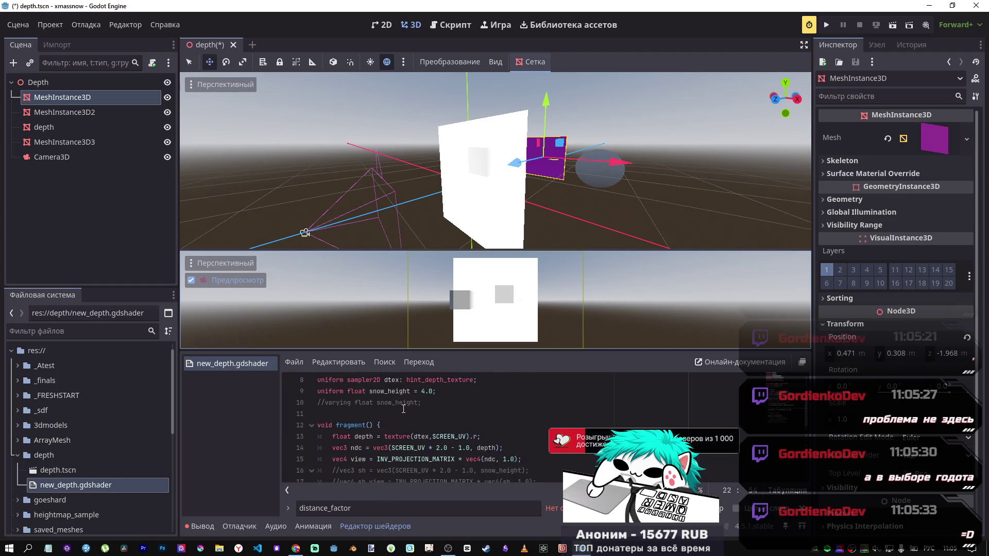
{"action": "scroll", "coordinate": [430, 404], "scroll_direction": "up", "scroll_amount": 3}
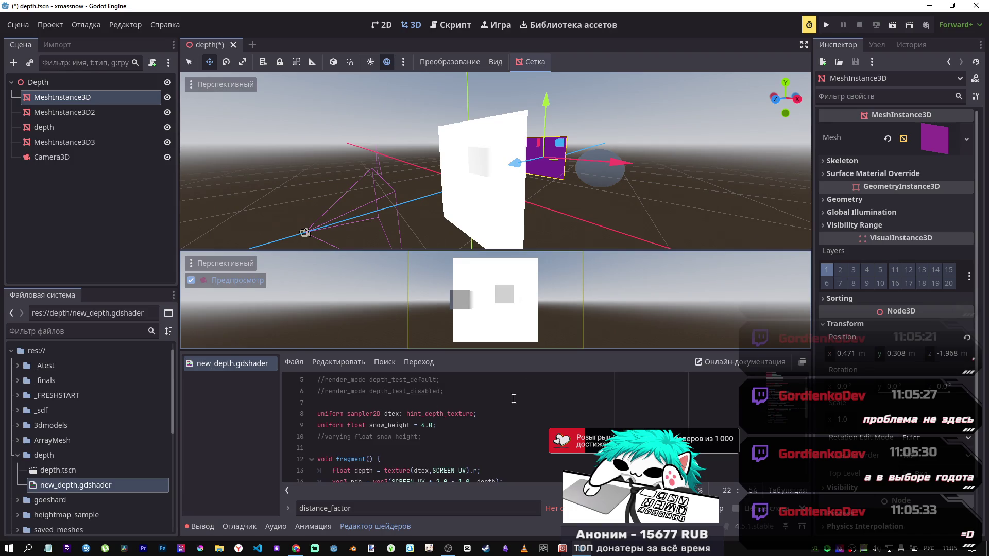
{"action": "mouse_move", "coordinate": [520, 165]}
{"action": "left_mouse_down"}
{"action": "mouse_move", "coordinate": [500, 171]}
{"action": "mouse_move", "coordinate": [523, 162]}
{"action": "left_mouse_up"}
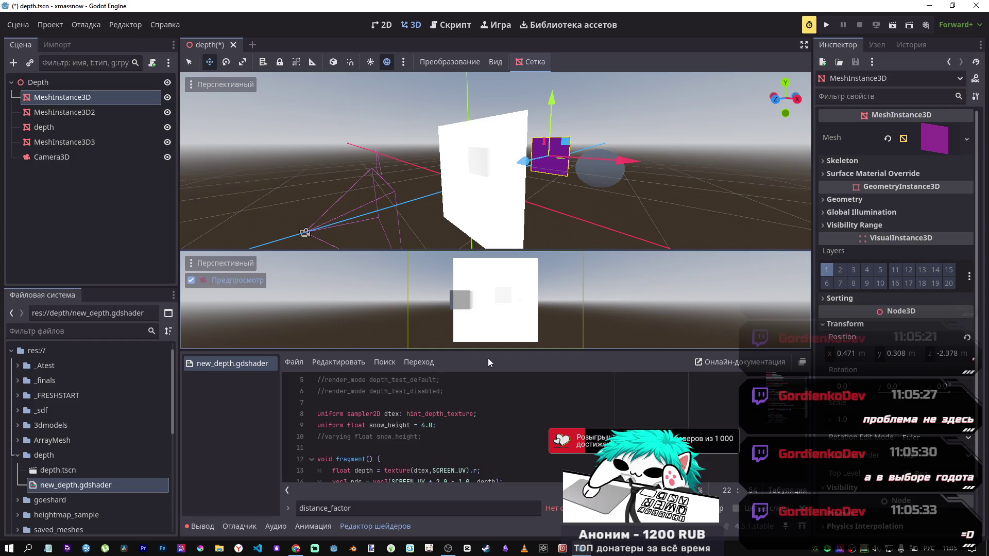
{"action": "mouse_move", "coordinate": [527, 166]}
{"action": "left_mouse_down"}
{"action": "mouse_move", "coordinate": [472, 182]}
{"action": "mouse_move", "coordinate": [531, 186]}
{"action": "mouse_move", "coordinate": [519, 185]}
{"action": "mouse_move", "coordinate": [541, 172]}
{"action": "left_mouse_up"}
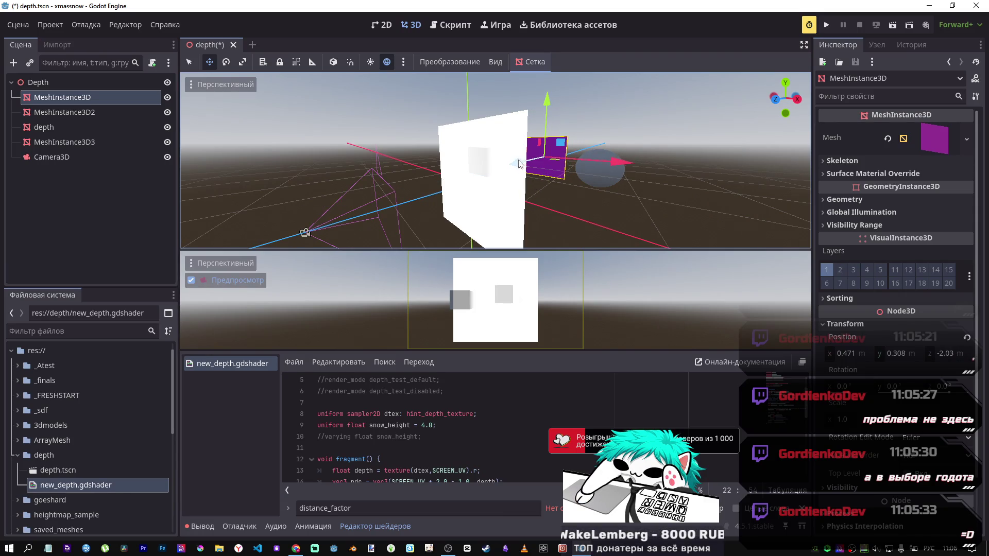
Orbit the view around the white plane to compare the cube's depth blob
{"action": "scroll", "coordinate": [541, 173], "scroll_direction": "up", "scroll_amount": 8}
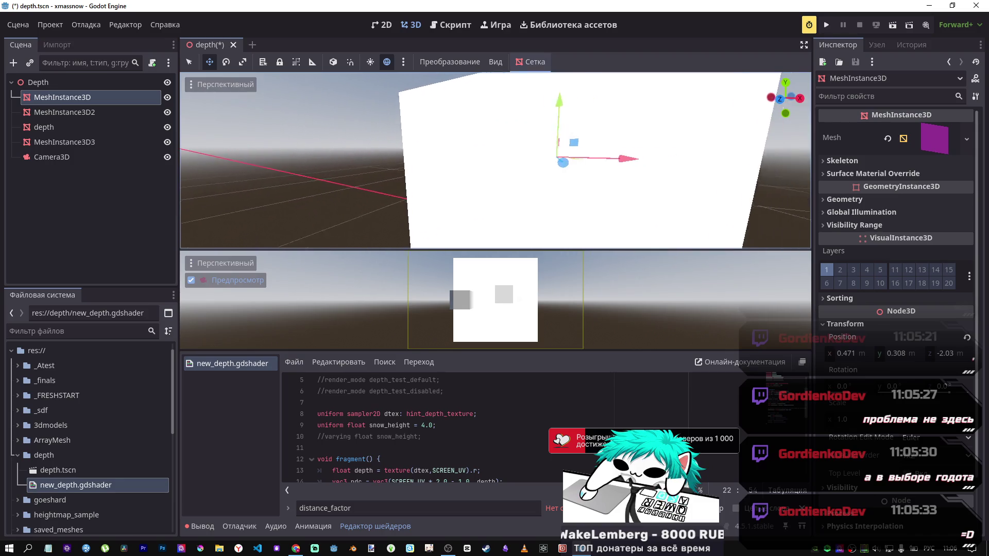
{"action": "scroll", "coordinate": [471, 189], "scroll_direction": "down", "scroll_amount": 8}
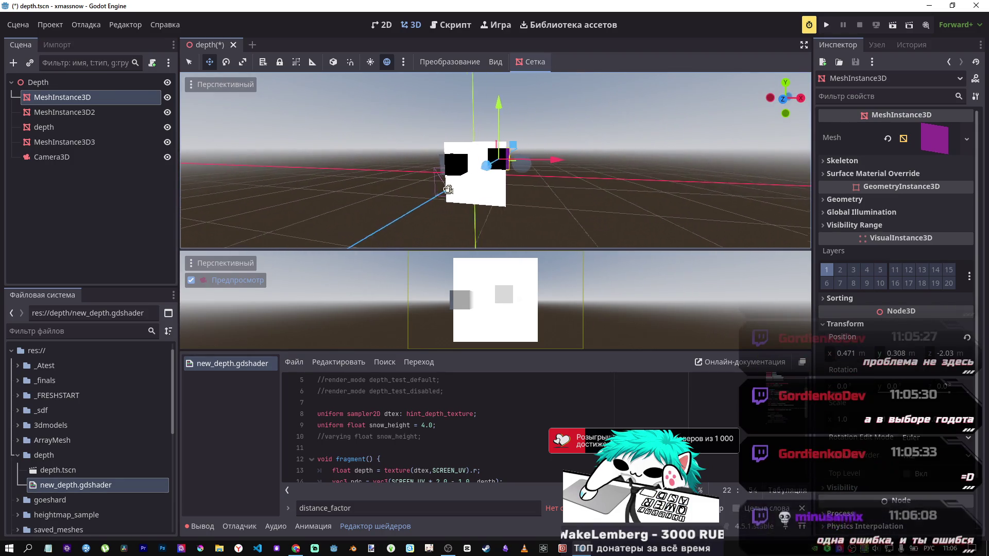
{"action": "scroll", "coordinate": [471, 190], "scroll_direction": "up", "scroll_amount": 6}
{"action": "scroll", "coordinate": [486, 245], "scroll_direction": "down", "scroll_amount": 3}
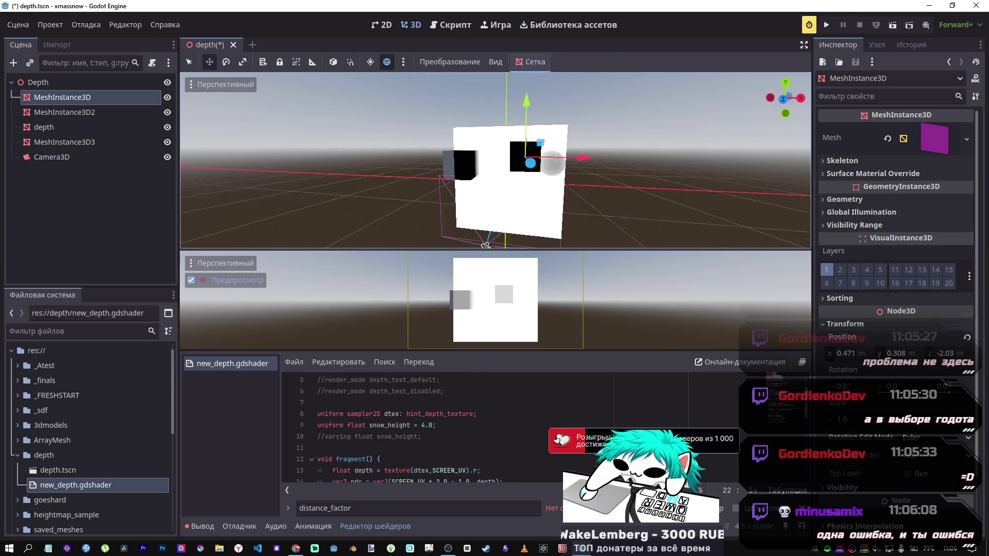
{"action": "scroll", "coordinate": [486, 245], "scroll_direction": "down", "scroll_amount": 2}
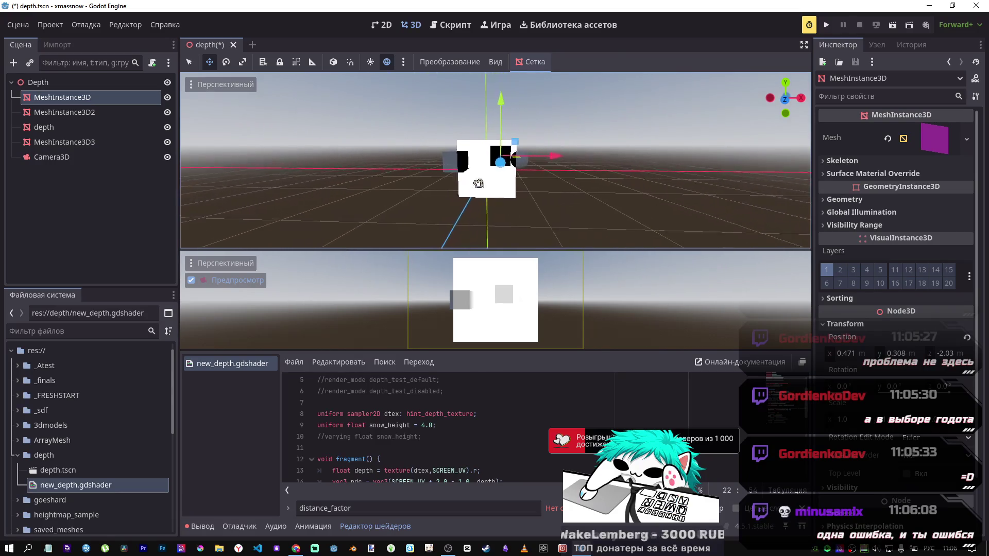
{"action": "scroll", "coordinate": [486, 245], "scroll_direction": "up", "scroll_amount": 5}
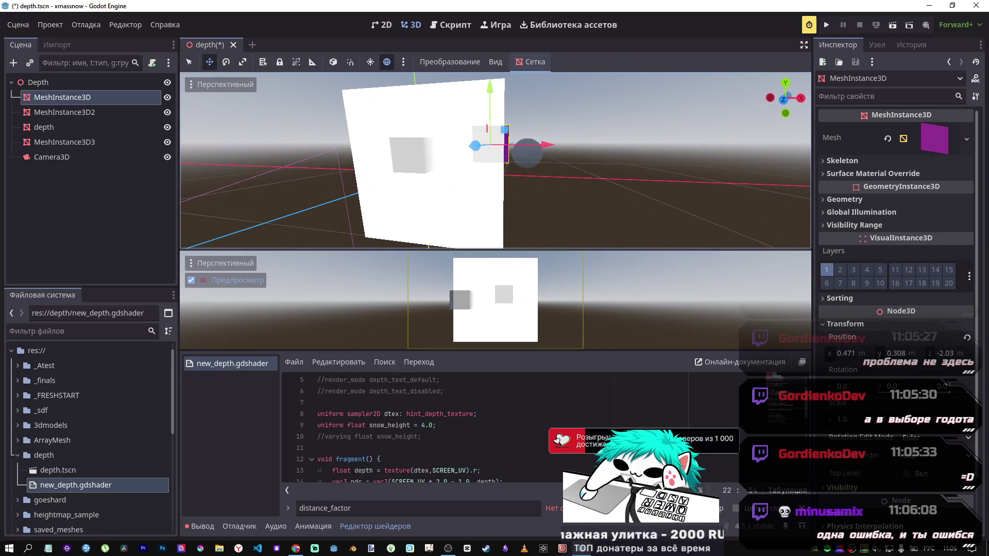
{"action": "scroll", "coordinate": [486, 245], "scroll_direction": "down", "scroll_amount": 3}
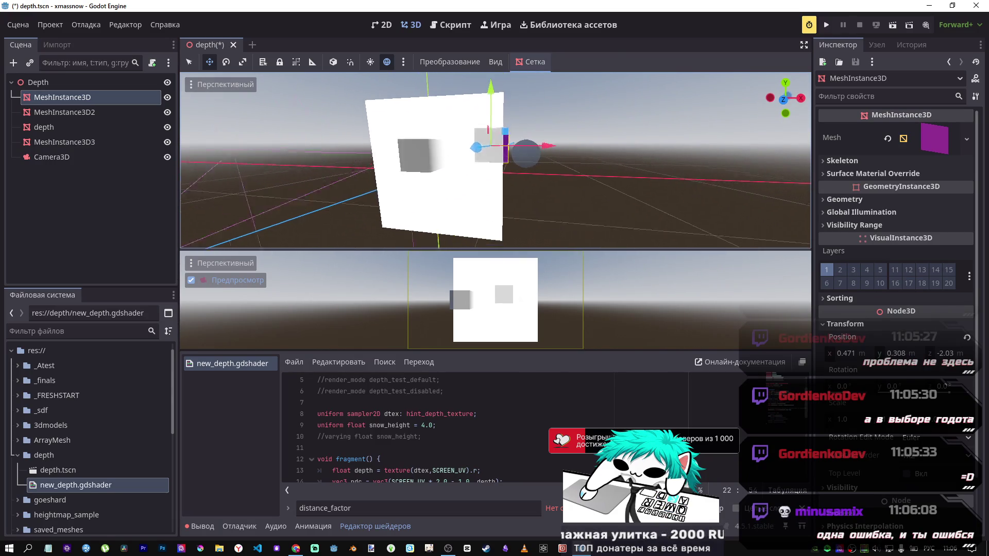
{"action": "scroll", "coordinate": [486, 245], "scroll_direction": "up", "scroll_amount": 3}
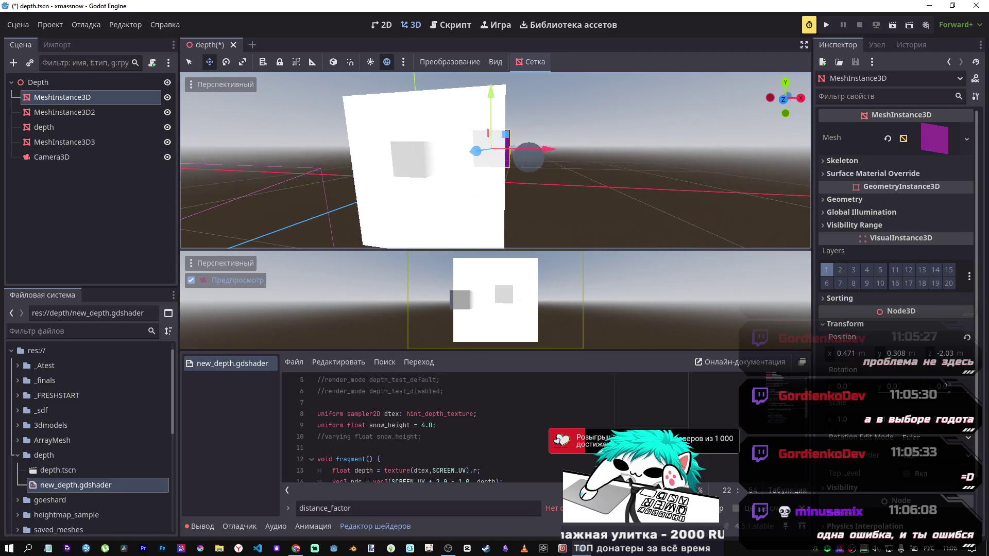
{"action": "key", "text": "KP_4"}
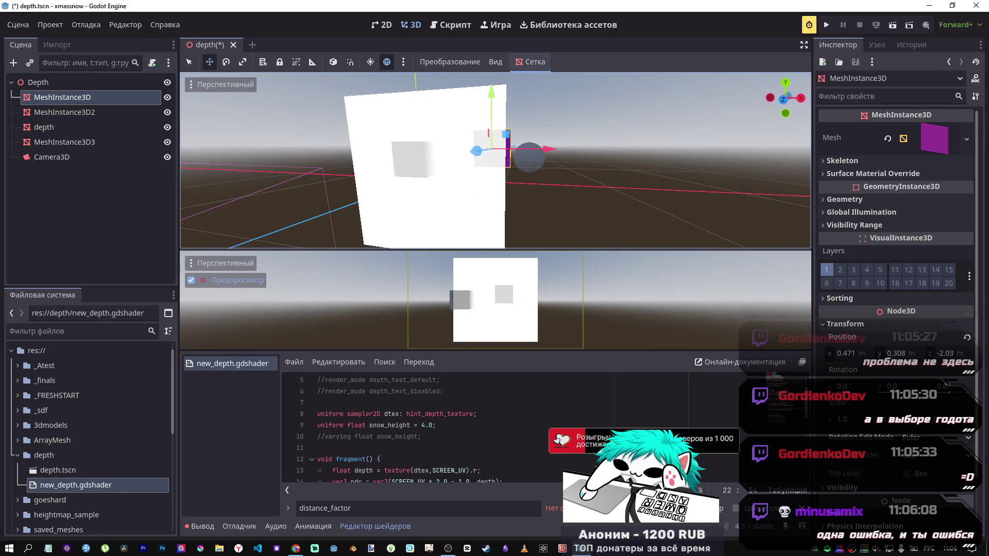
{"action": "key", "text": "KP_6"}
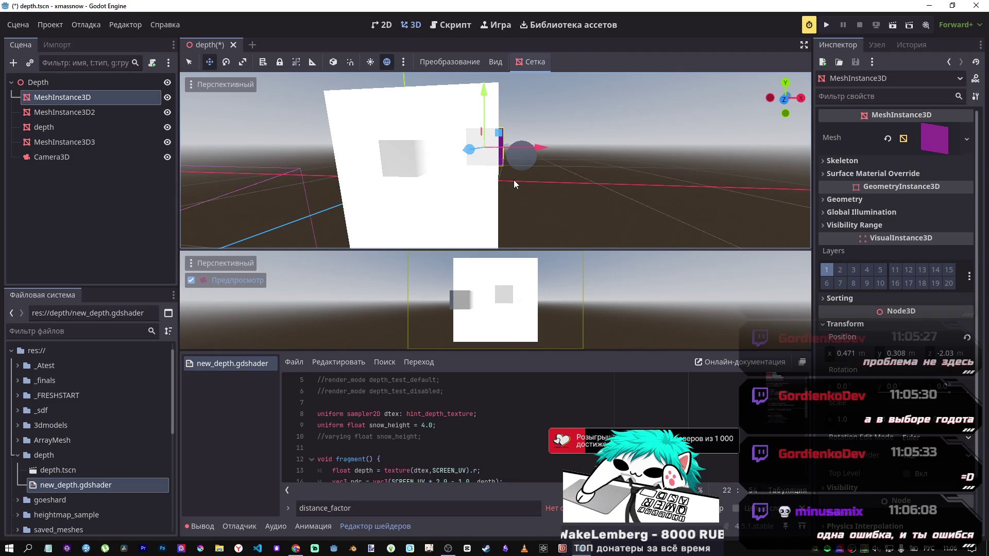
{"action": "scroll", "coordinate": [407, 457], "scroll_direction": "down", "scroll_amount": 3}
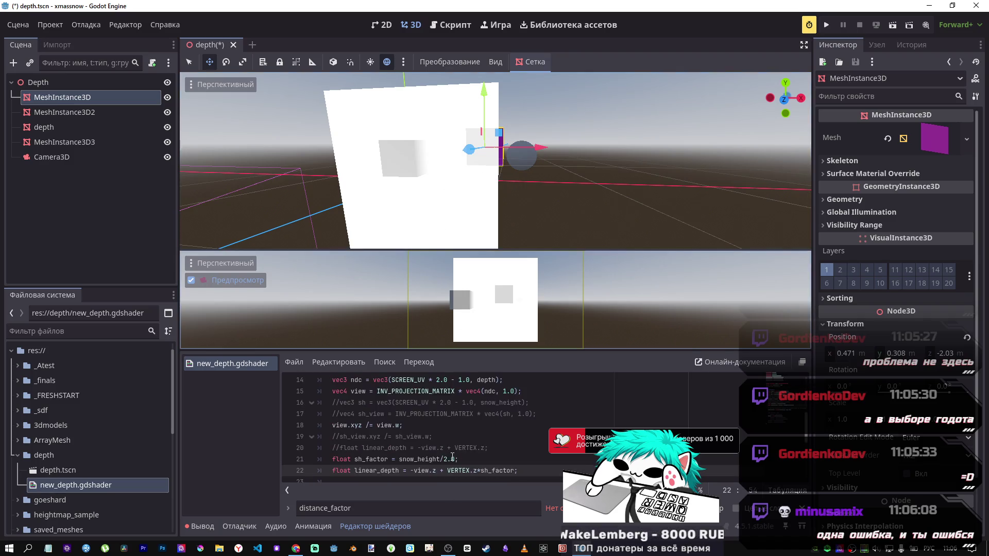
{"action": "scroll", "coordinate": [407, 457], "scroll_direction": "down", "scroll_amount": 2}
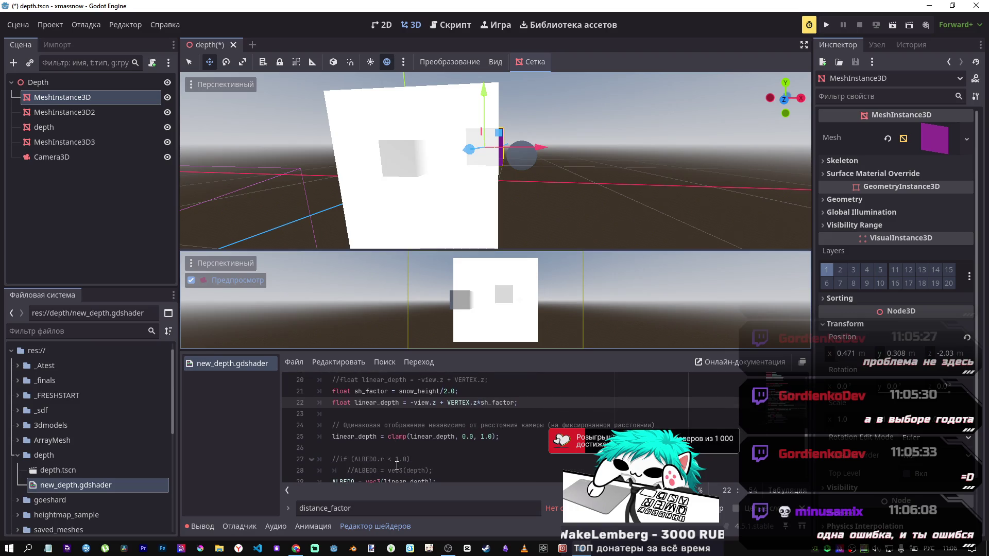
{"action": "left_click", "coordinate": [412, 437]}
{"action": "key", "text": "ctrl+k"}
{"action": "key", "text": "ctrl+s"}
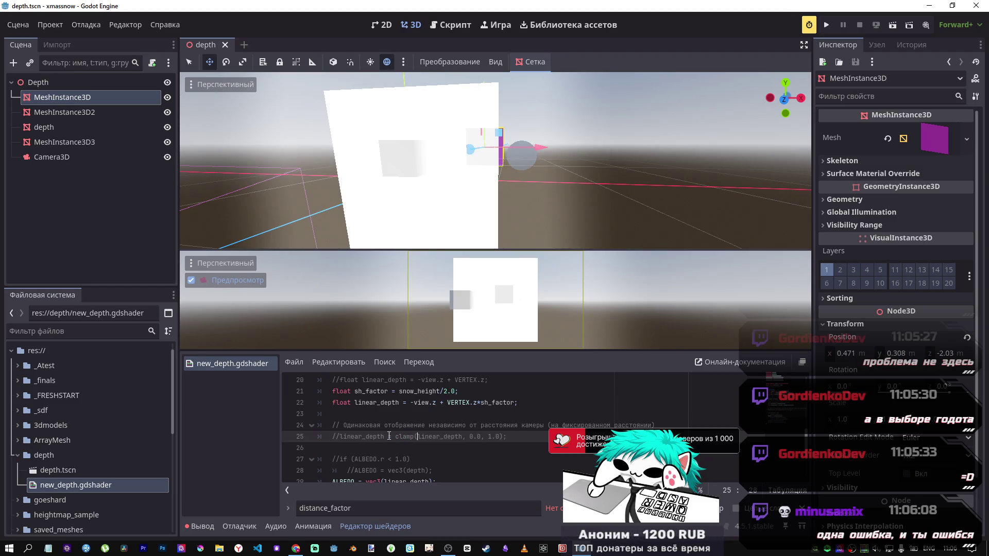
{"action": "scroll", "coordinate": [494, 161], "scroll_direction": "down", "scroll_amount": 3}
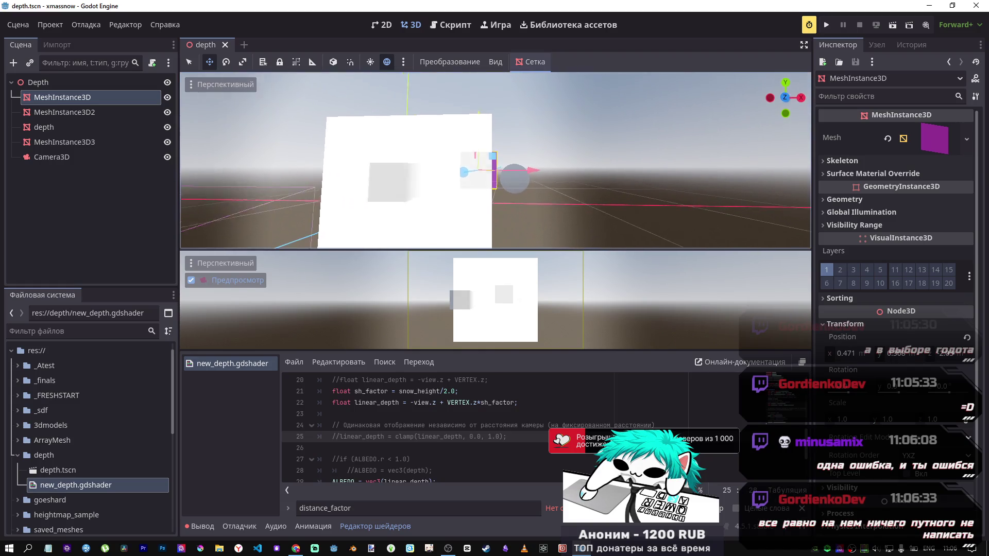
{"action": "scroll", "coordinate": [431, 183], "scroll_direction": "up", "scroll_amount": 3}
{"action": "left_click", "coordinate": [474, 437]}
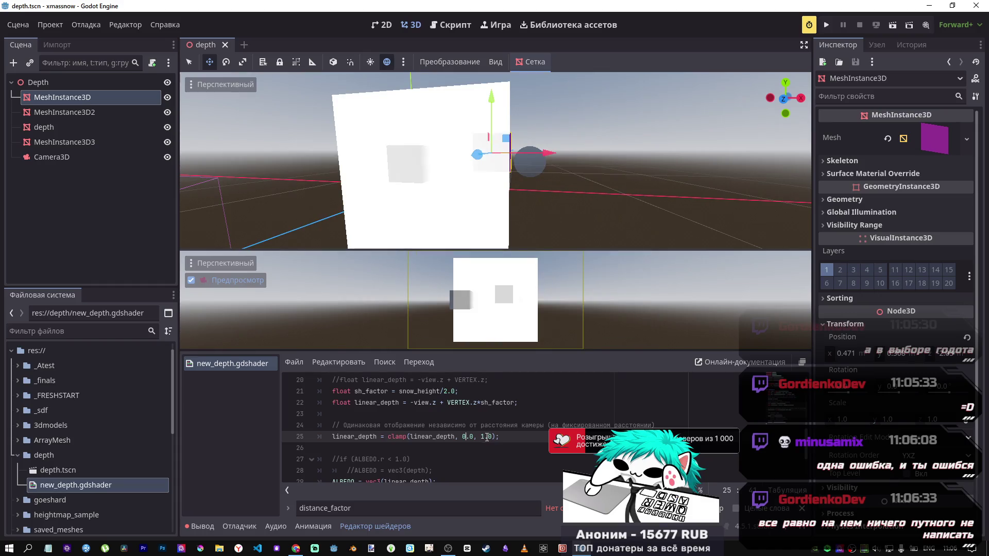
{"action": "scroll", "coordinate": [483, 441], "scroll_direction": "up", "scroll_amount": 3}
{"action": "scroll", "coordinate": [480, 438], "scroll_direction": "down", "scroll_amount": 1}
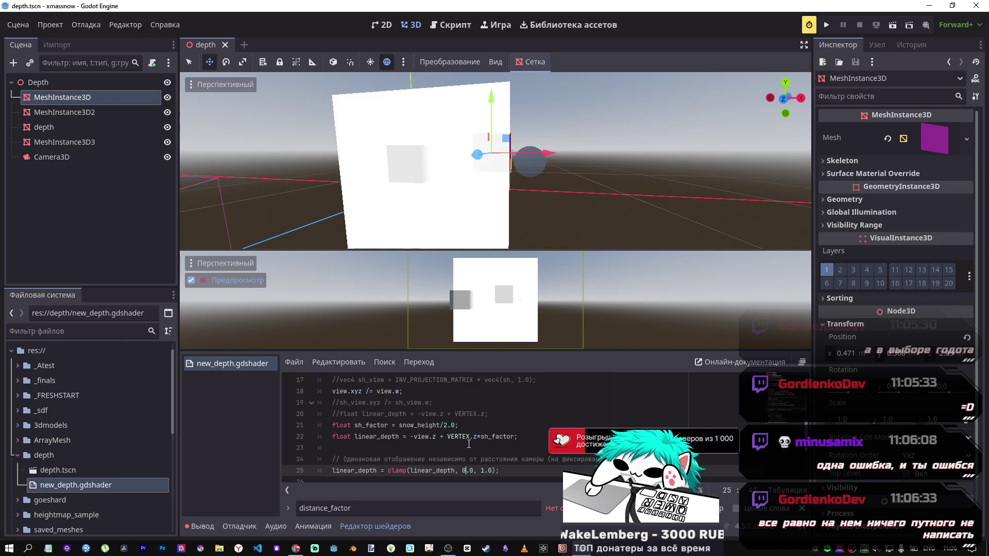
{"action": "left_click_drag", "start_coordinate": [534, 213], "coordinate": [211, 202]}
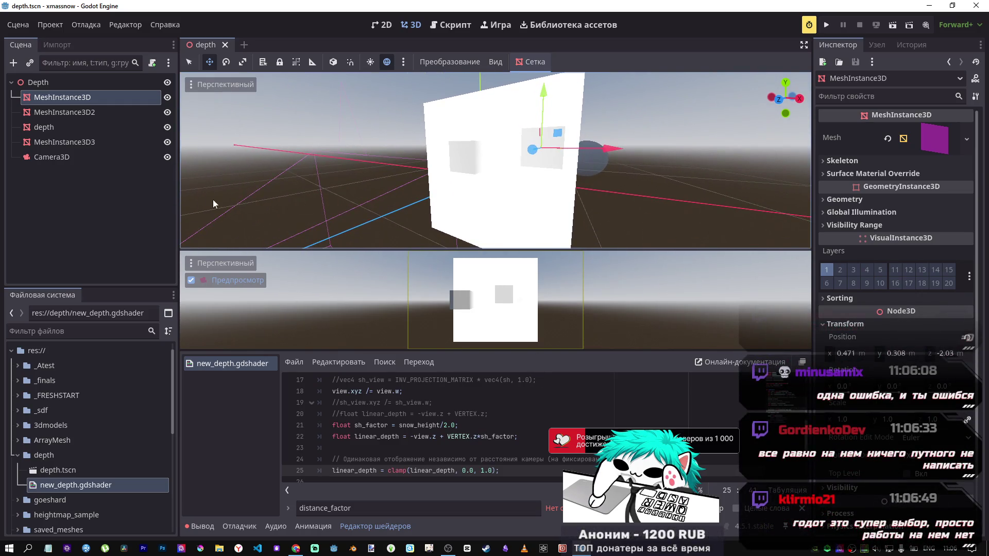
Revert the depth plane's Snow Height parameter to 2.0
{"action": "left_click", "coordinate": [72, 127]}
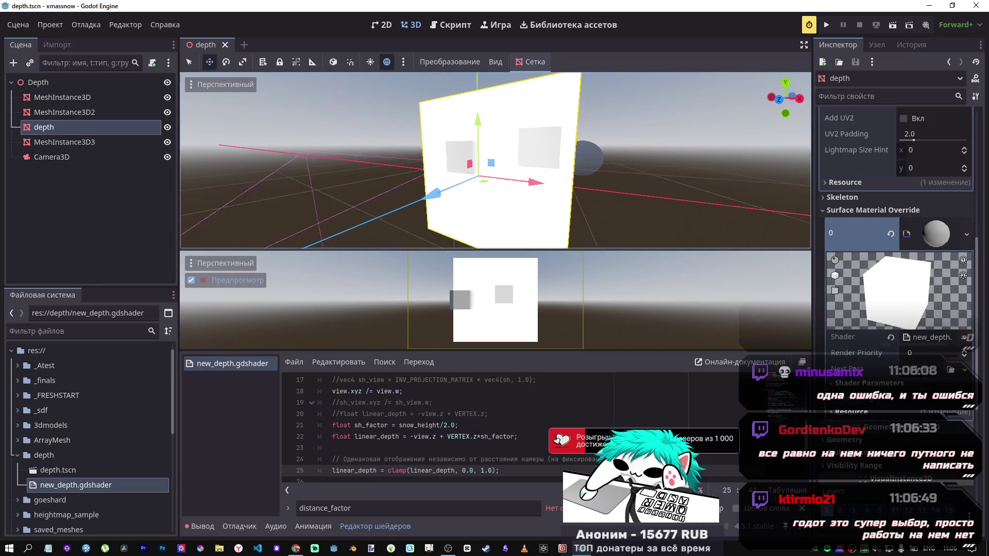
{"action": "scroll", "coordinate": [424, 428], "scroll_direction": "up", "scroll_amount": 4}
{"action": "left_click", "coordinate": [421, 425]}
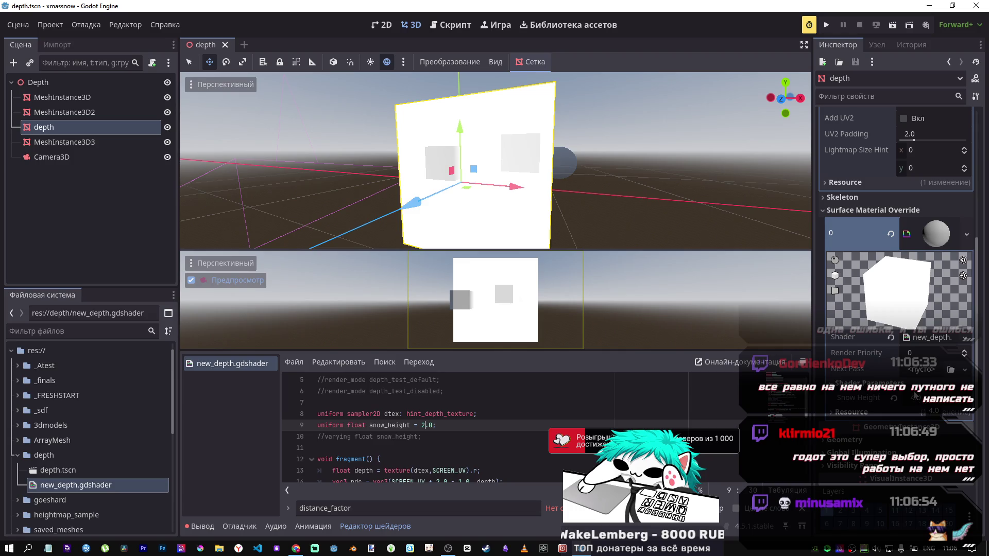
{"action": "left_click", "coordinate": [895, 400]}
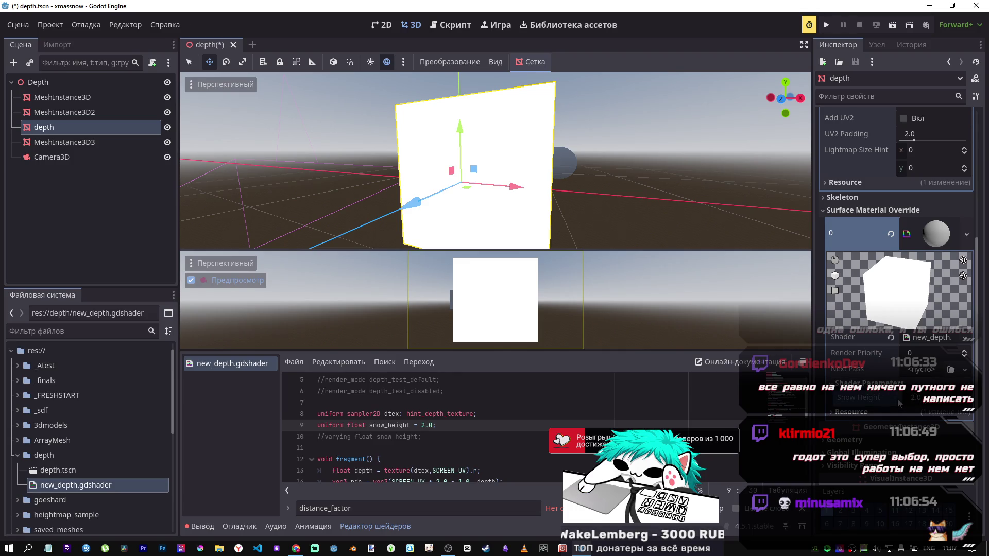
View the plane from the side and check the sh_factor line in the shader
{"action": "left_click_drag", "start_coordinate": [495, 159], "coordinate": [551, 154]}
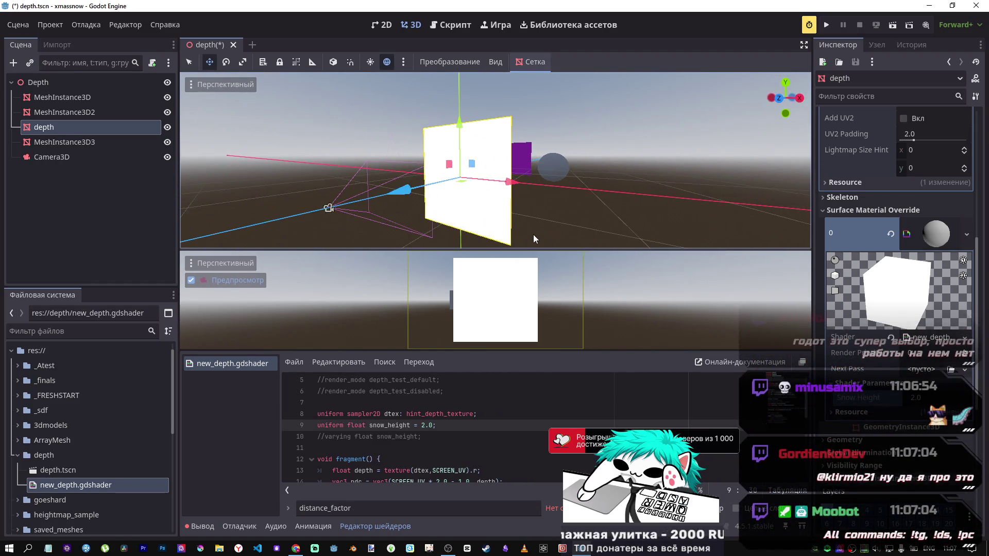
{"action": "scroll", "coordinate": [500, 438], "scroll_direction": "down", "scroll_amount": 4}
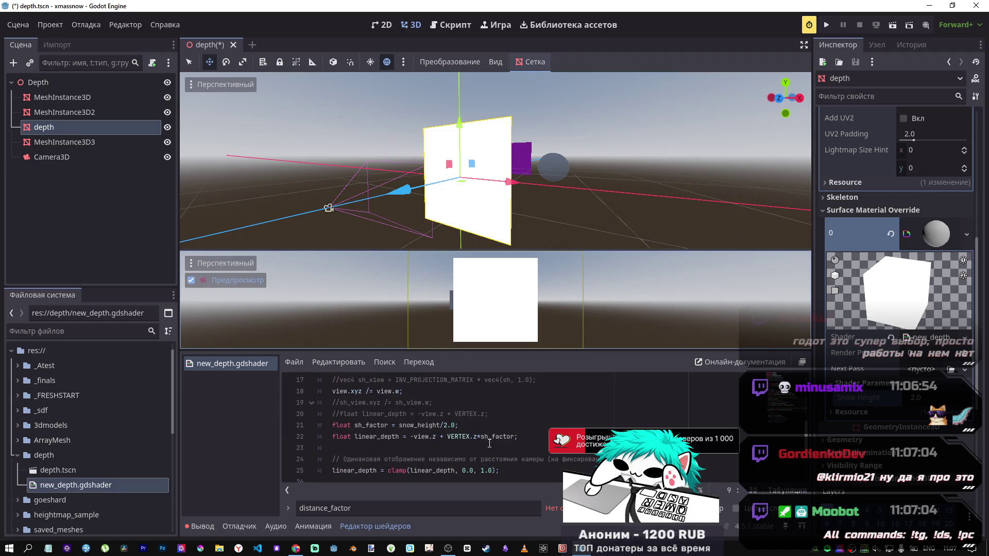
{"action": "left_click", "coordinate": [414, 426]}
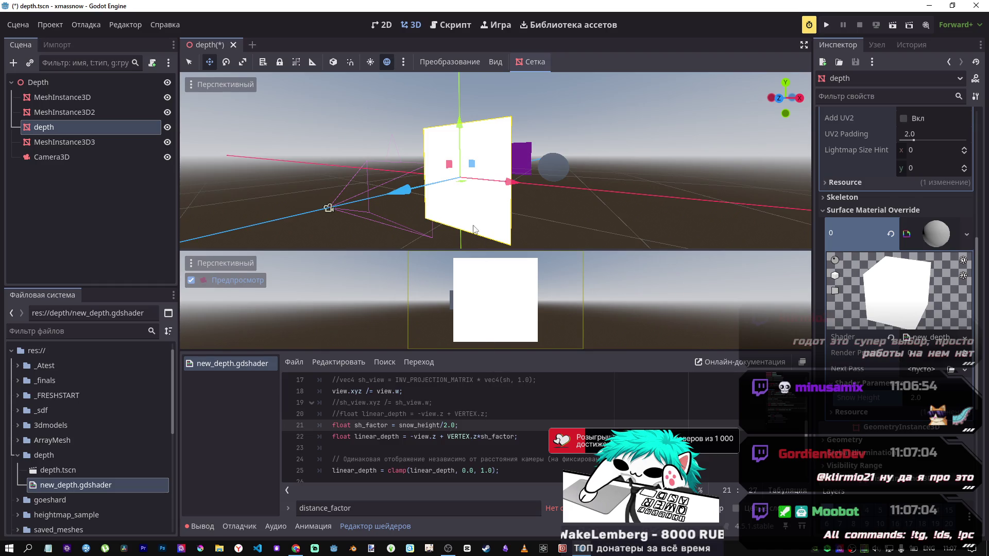
{"action": "mouse_move", "coordinate": [515, 200]}
{"action": "left_mouse_down"}
{"action": "mouse_move", "coordinate": [480, 201]}
{"action": "mouse_move", "coordinate": [453, 182]}
{"action": "mouse_move", "coordinate": [177, 216]}
{"action": "mouse_move", "coordinate": [381, 217]}
{"action": "left_mouse_up"}
Move the purple cube along Z closer to the depth plane
{"action": "left_click", "coordinate": [500, 175]}
{"action": "left_click_drag", "start_coordinate": [469, 225], "coordinate": [417, 227]}
{"action": "scroll", "coordinate": [102, 418], "scroll_direction": "down", "scroll_amount": 5}
{"action": "scroll", "coordinate": [102, 418], "scroll_direction": "down", "scroll_amount": 3}
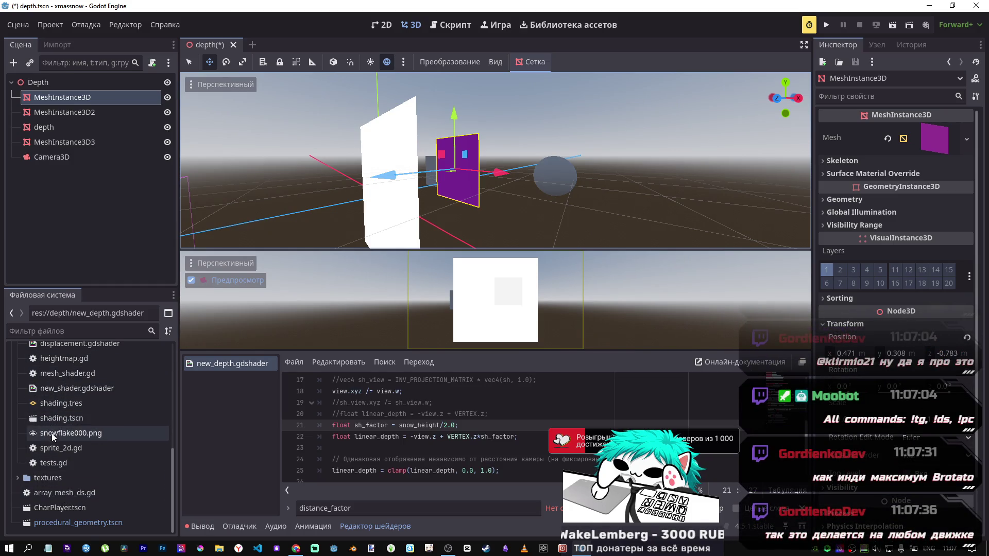
Collapse the shaders and depth folders and expand the goeshard folder in FileSystem
{"action": "scroll", "coordinate": [49, 407], "scroll_direction": "up", "scroll_amount": 3}
{"action": "scroll", "coordinate": [20, 373], "scroll_direction": "up", "scroll_amount": 1}
{"action": "left_click", "coordinate": [17, 384]}
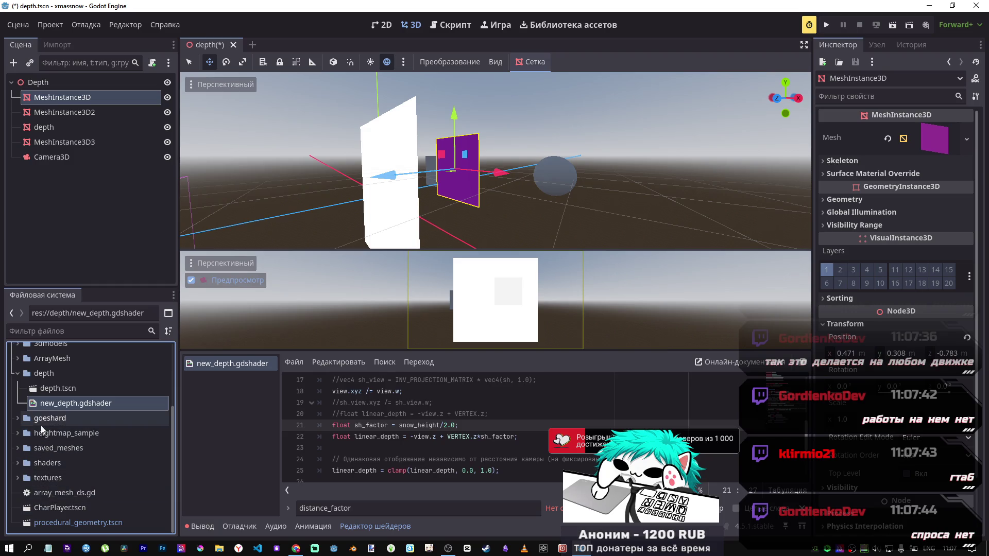
{"action": "left_click", "coordinate": [18, 377]}
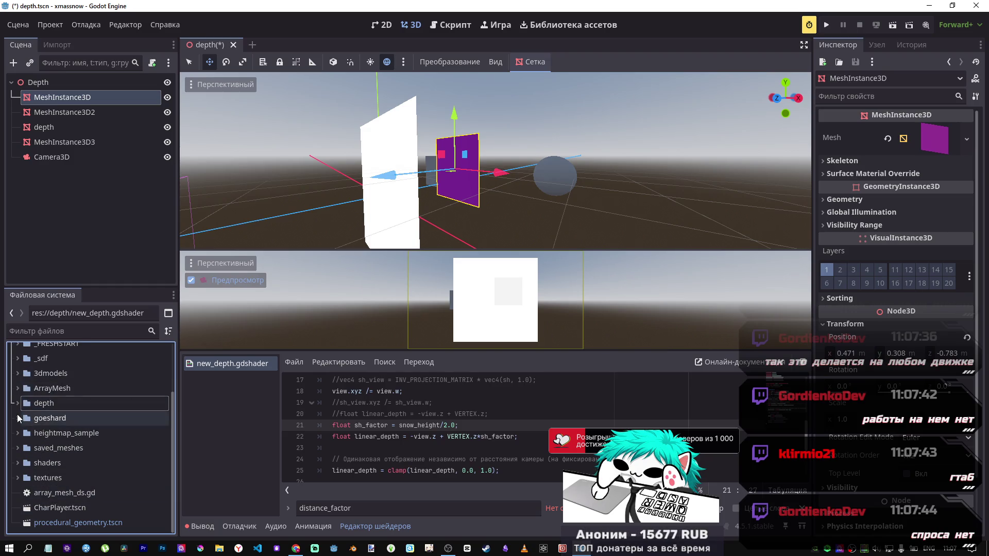
{"action": "left_click", "coordinate": [19, 419]}
Open goeshard.tscn from the goeshard folder in a new scene tab
{"action": "left_click", "coordinate": [18, 419]}
{"action": "scroll", "coordinate": [48, 445], "scroll_direction": "down", "scroll_amount": 3}
{"action": "left_click", "coordinate": [64, 420]}
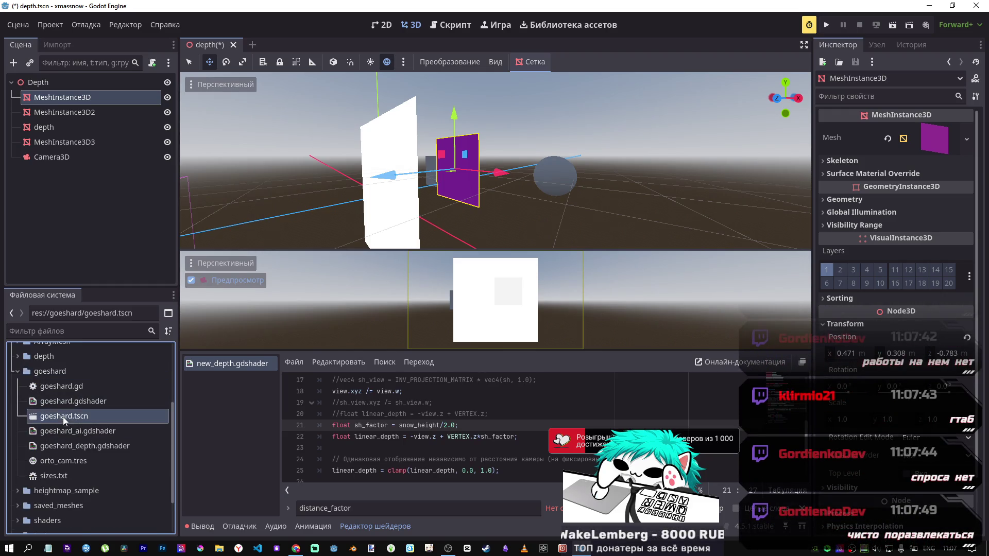
{"action": "double_click", "coordinate": [66, 415]}
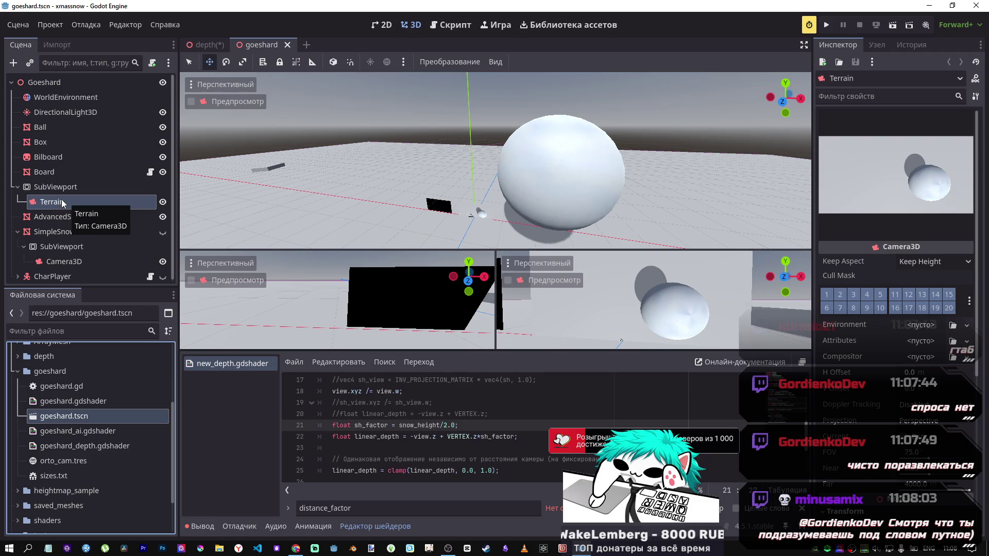
Inspect the AdvancedSnow, SimpleSnow and CharPlayer nodes, then go back to the depth scene tree
{"action": "left_click", "coordinate": [51, 218]}
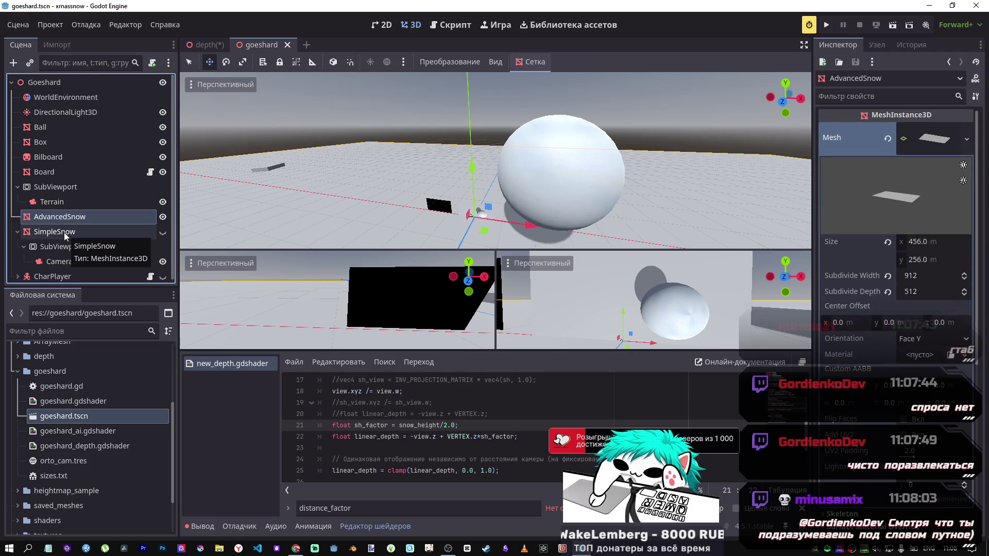
{"action": "left_click", "coordinate": [64, 232]}
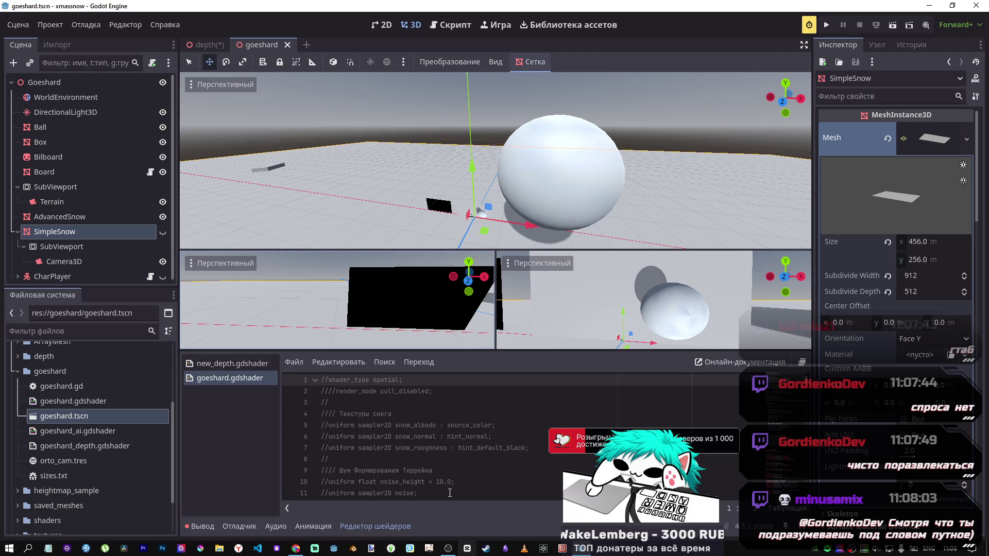
{"action": "left_click", "coordinate": [87, 216]}
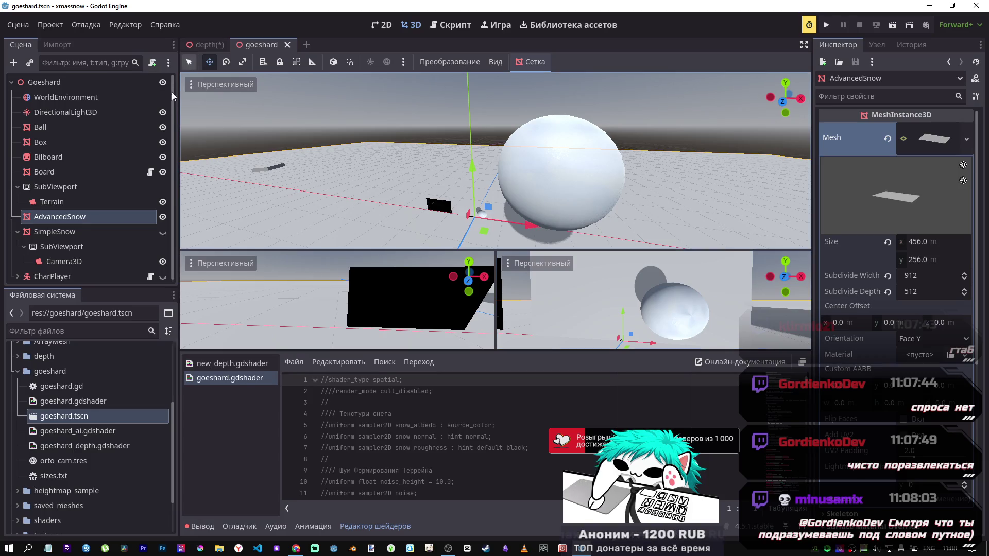
{"action": "left_click", "coordinate": [98, 274]}
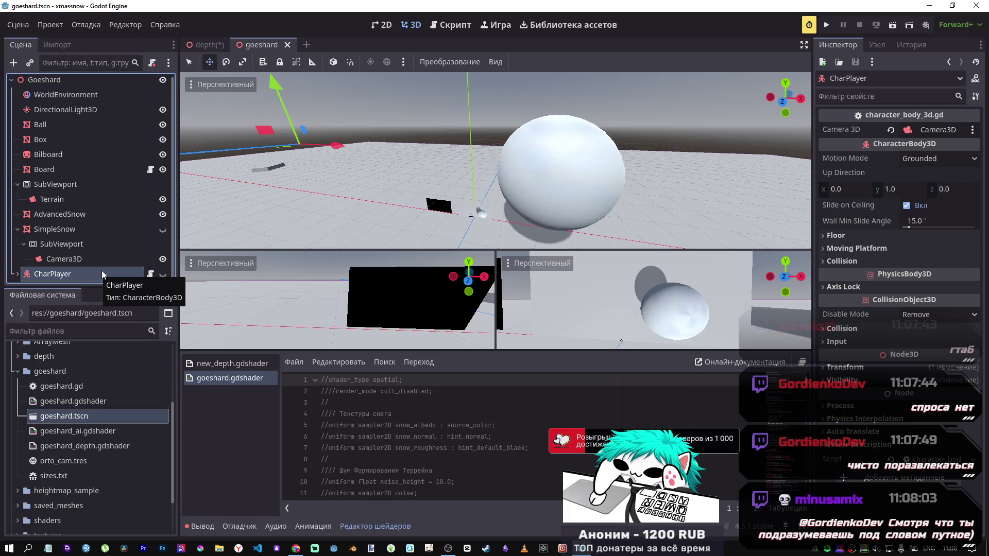
{"action": "left_click", "coordinate": [206, 45]}
{"action": "left_click", "coordinate": [67, 240]}
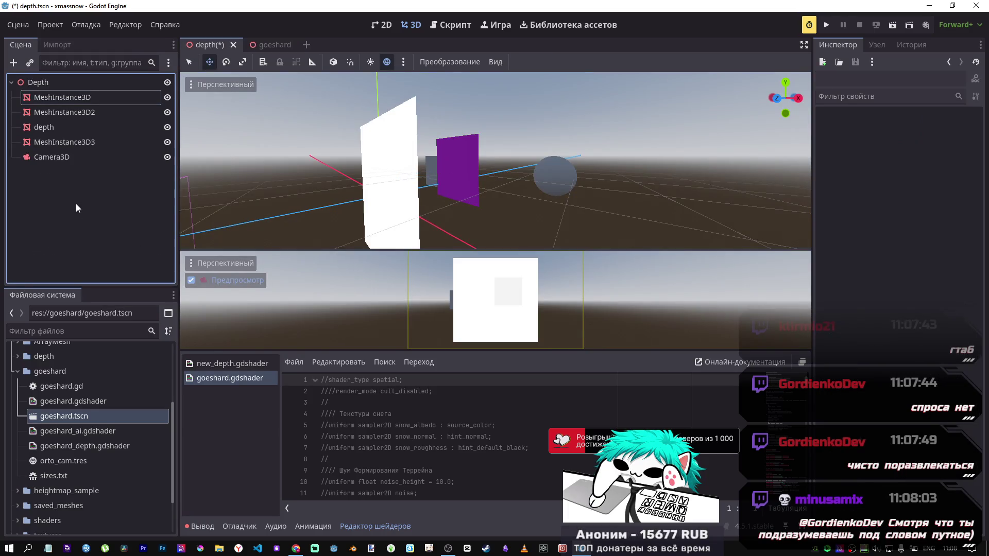
Paste CharPlayer into the depth scene and revert its position to the origin
{"action": "key", "text": "ctrl+v"}
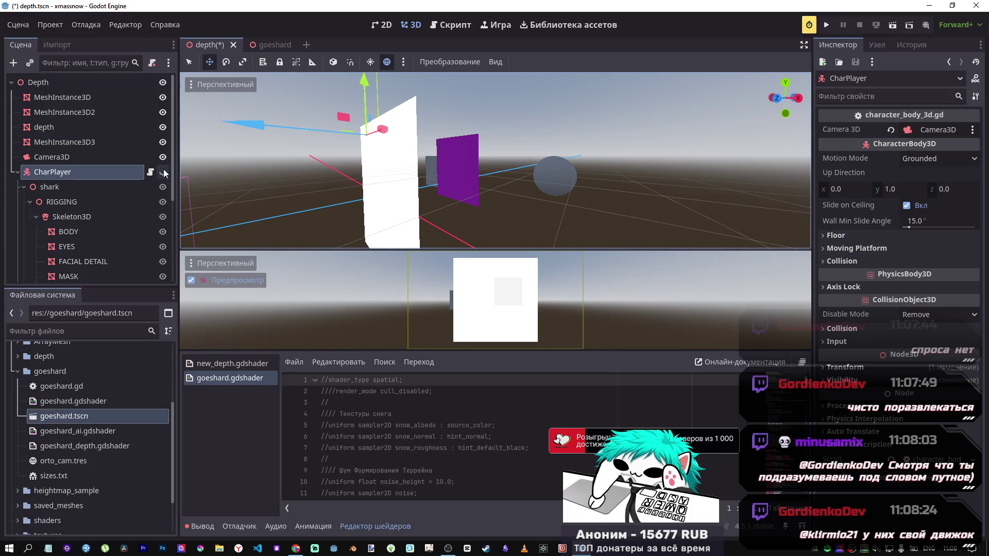
{"action": "left_click", "coordinate": [17, 172]}
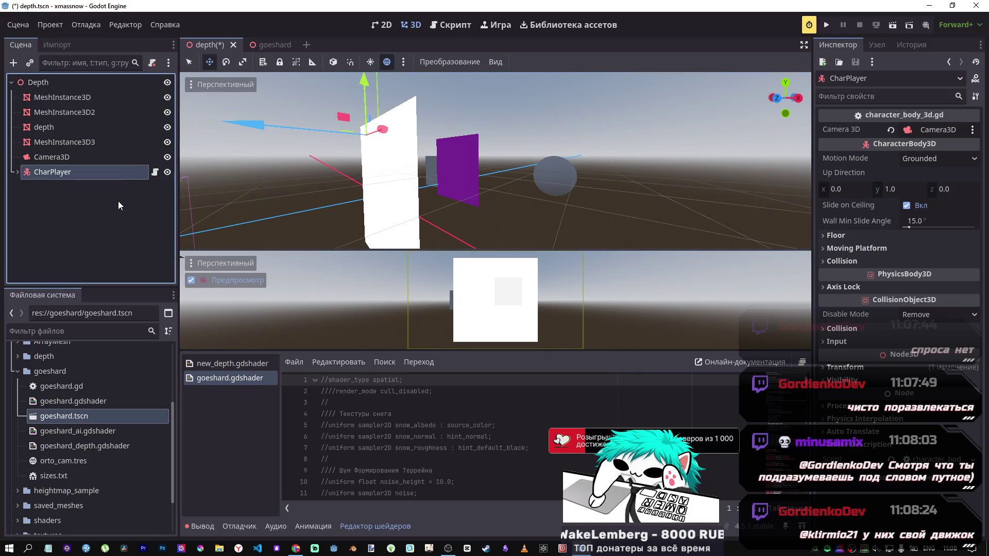
{"action": "scroll", "coordinate": [375, 179], "scroll_direction": "down", "scroll_amount": 5}
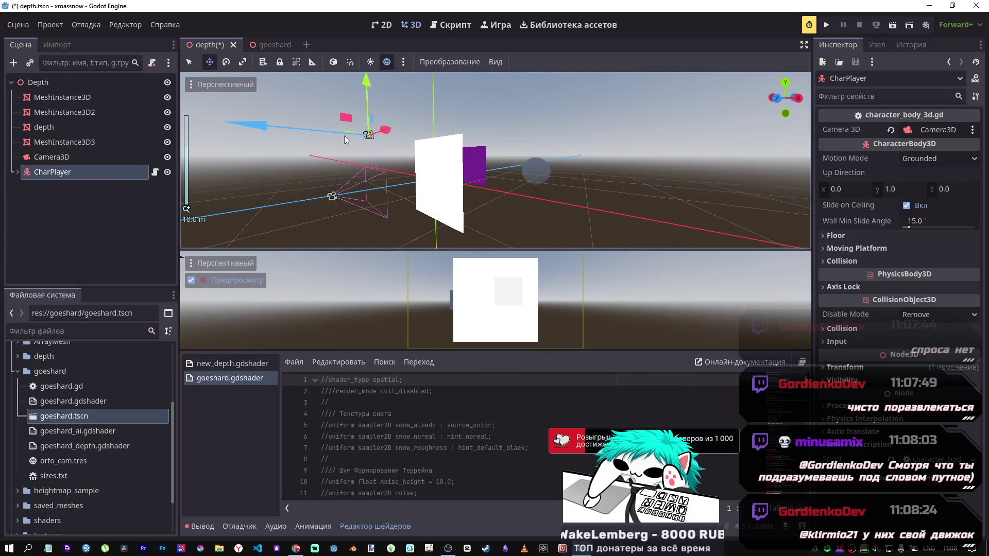
{"action": "left_click", "coordinate": [845, 367]}
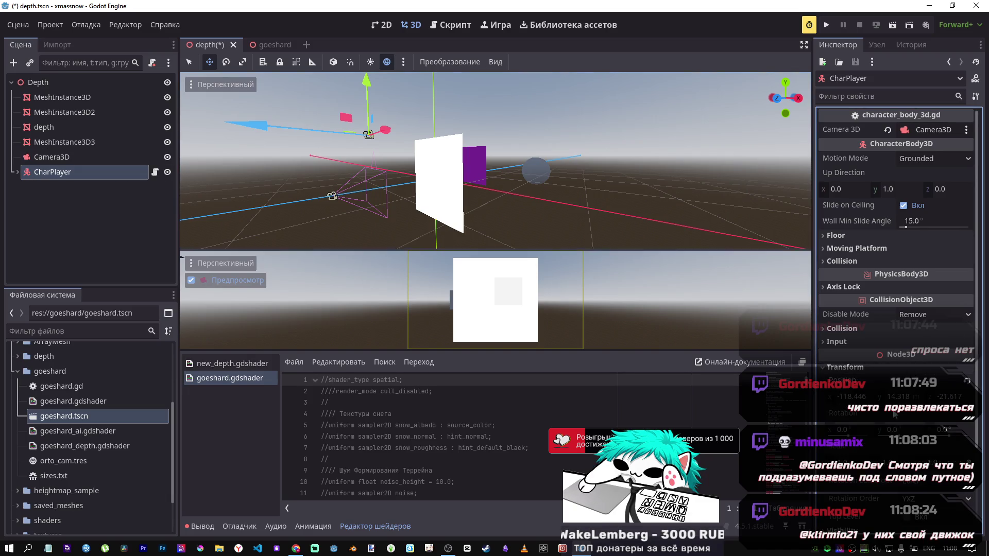
{"action": "left_click", "coordinate": [968, 382]}
{"action": "scroll", "coordinate": [530, 143], "scroll_direction": "up", "scroll_amount": 3}
{"action": "mouse_move", "coordinate": [506, 149]}
{"action": "left_mouse_down"}
{"action": "mouse_move", "coordinate": [521, 140]}
{"action": "mouse_move", "coordinate": [522, 150]}
{"action": "left_mouse_up"}
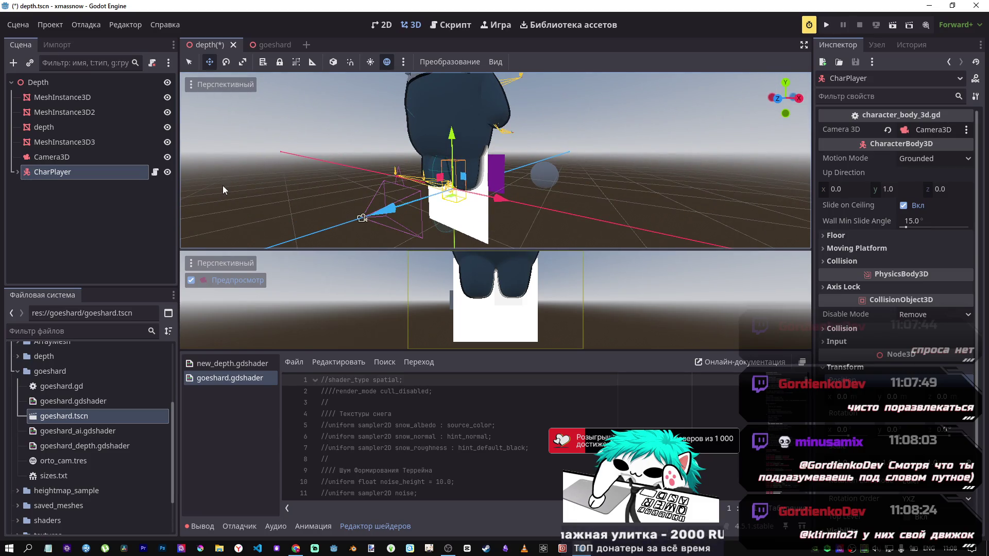
Set CharPlayer's CollisionShape3D Position Y to 1 and save the scene
{"action": "left_click", "coordinate": [17, 172]}
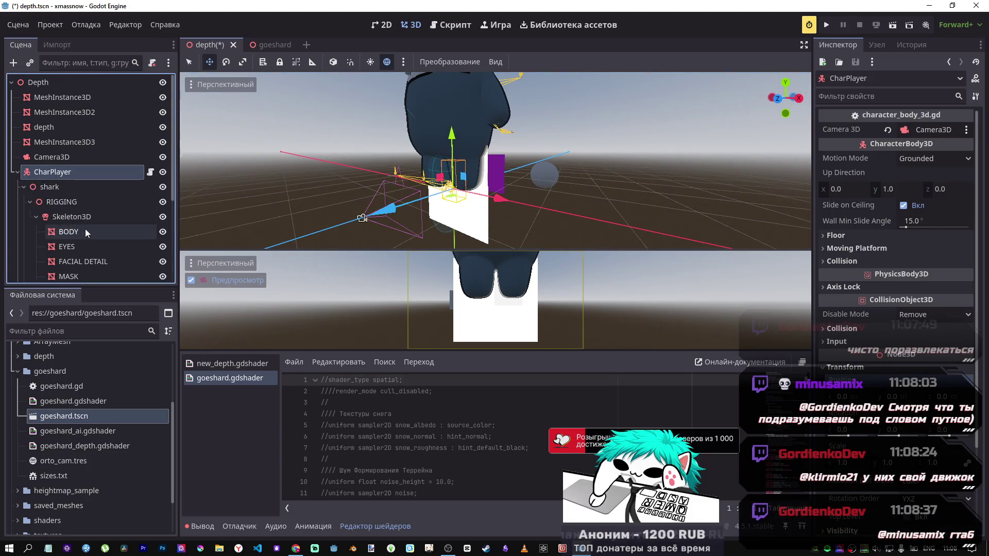
{"action": "scroll", "coordinate": [85, 237], "scroll_direction": "down", "scroll_amount": 5}
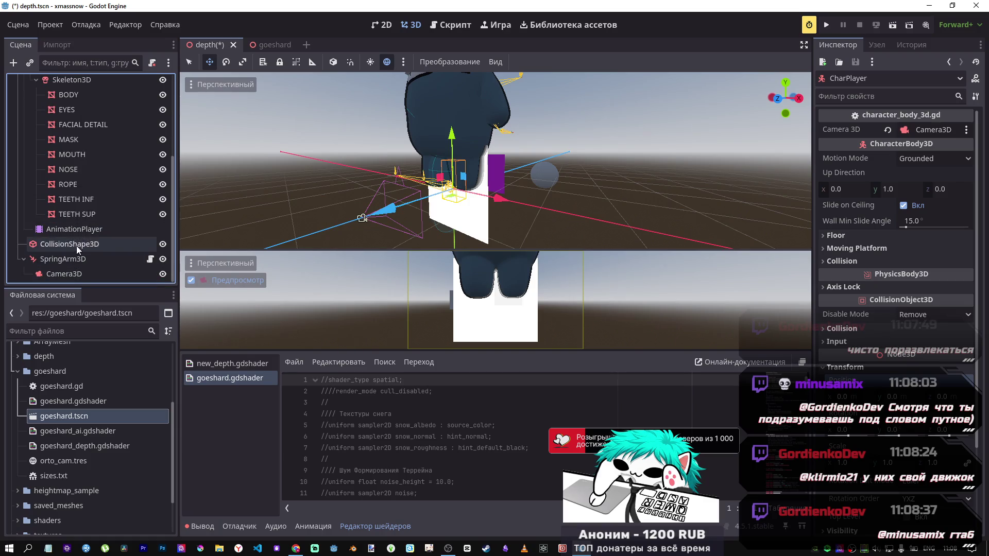
{"action": "left_click", "coordinate": [78, 246]}
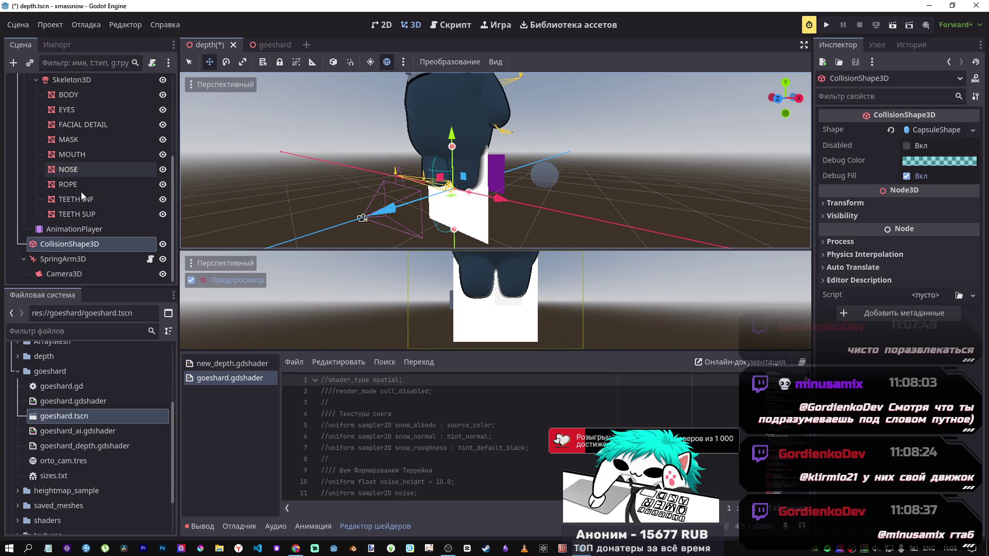
{"action": "left_click", "coordinate": [900, 202]}
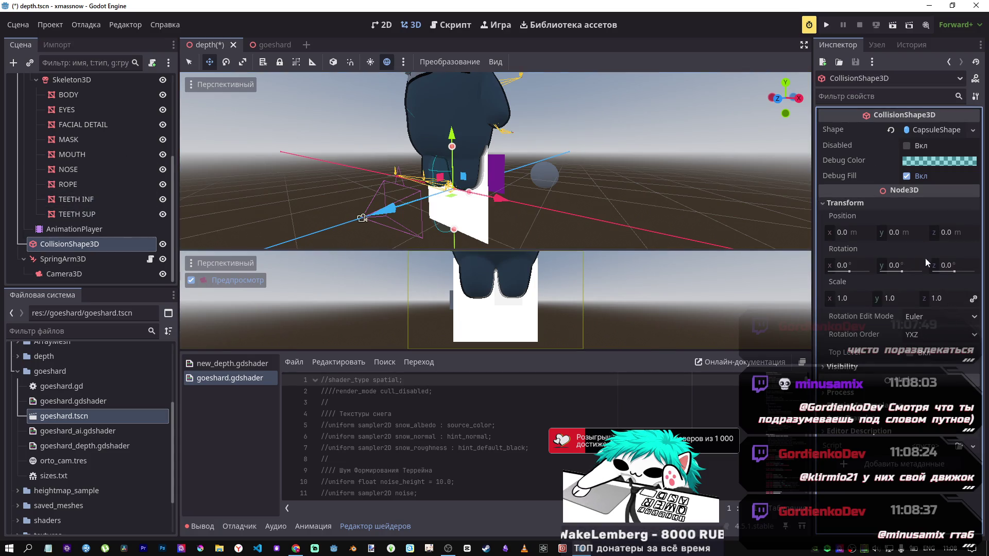
{"action": "left_click", "coordinate": [898, 234]}
{"action": "type", "text": "1"}
{"action": "key", "text": "Return"}
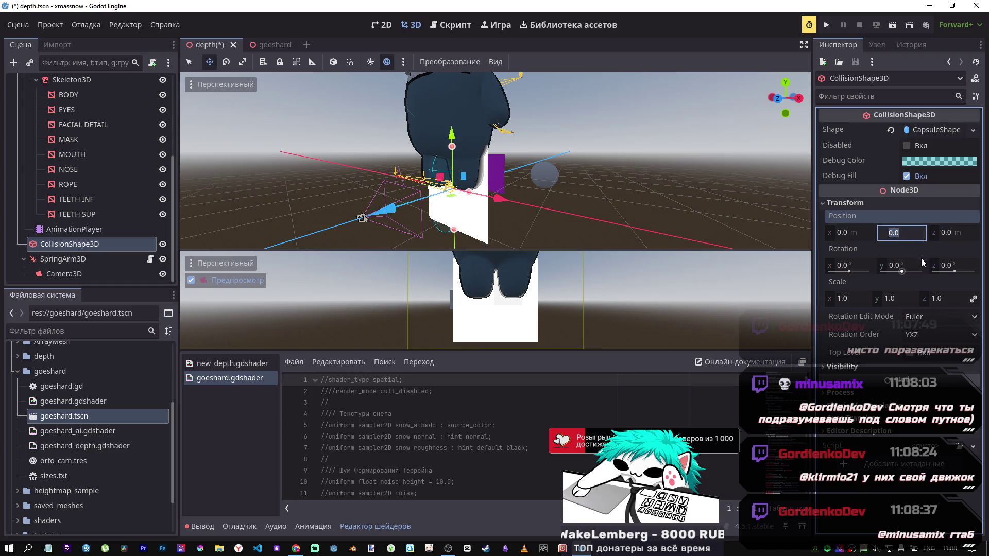
{"action": "key", "text": "ctrl+s"}
Orbit around the character and undo an accidental collision shape move
{"action": "left_click_drag", "start_coordinate": [501, 180], "coordinate": [471, 186]}
{"action": "mouse_move", "coordinate": [403, 167]}
{"action": "left_mouse_down"}
{"action": "mouse_move", "coordinate": [397, 147]}
{"action": "mouse_move", "coordinate": [414, 131]}
{"action": "mouse_move", "coordinate": [418, 179]}
{"action": "mouse_move", "coordinate": [437, 184]}
{"action": "left_mouse_up"}
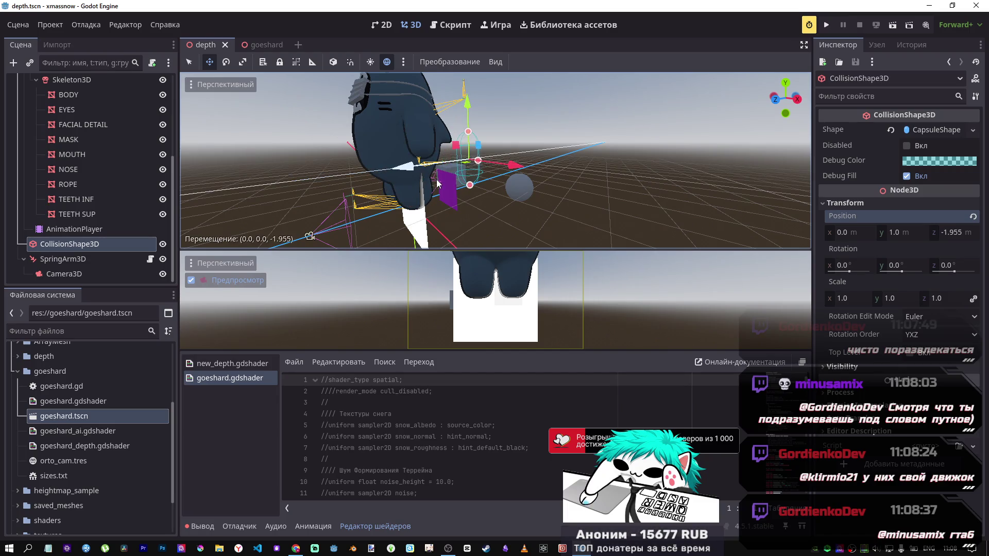
{"action": "key", "text": "ctrl+z"}
{"action": "scroll", "coordinate": [21, 178], "scroll_direction": "up", "scroll_amount": 5}
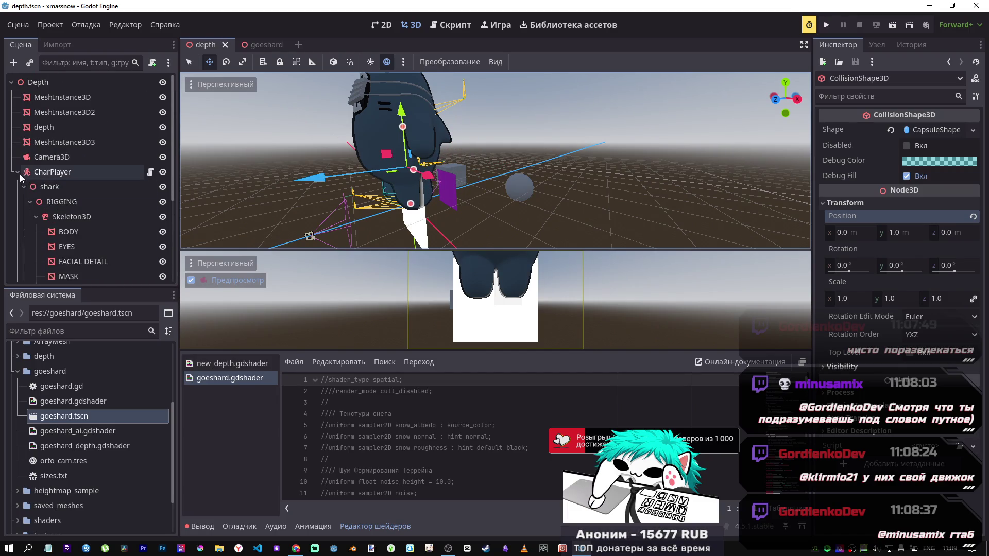
Select CharPlayer, nudge it along Z and tip it forward with the rotate tool
{"action": "left_click", "coordinate": [18, 173]}
{"action": "left_click", "coordinate": [37, 173]}
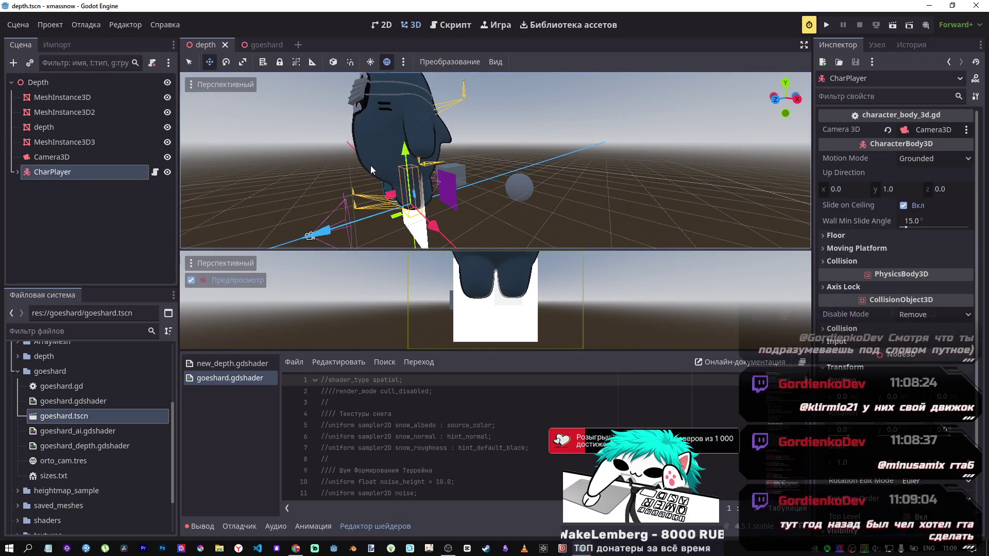
{"action": "mouse_move", "coordinate": [318, 236]}
{"action": "left_mouse_down"}
{"action": "mouse_move", "coordinate": [392, 224]}
{"action": "mouse_move", "coordinate": [308, 166]}
{"action": "left_mouse_up"}
{"action": "key", "text": "q"}
{"action": "left_click_drag", "start_coordinate": [433, 179], "coordinate": [504, 154]}
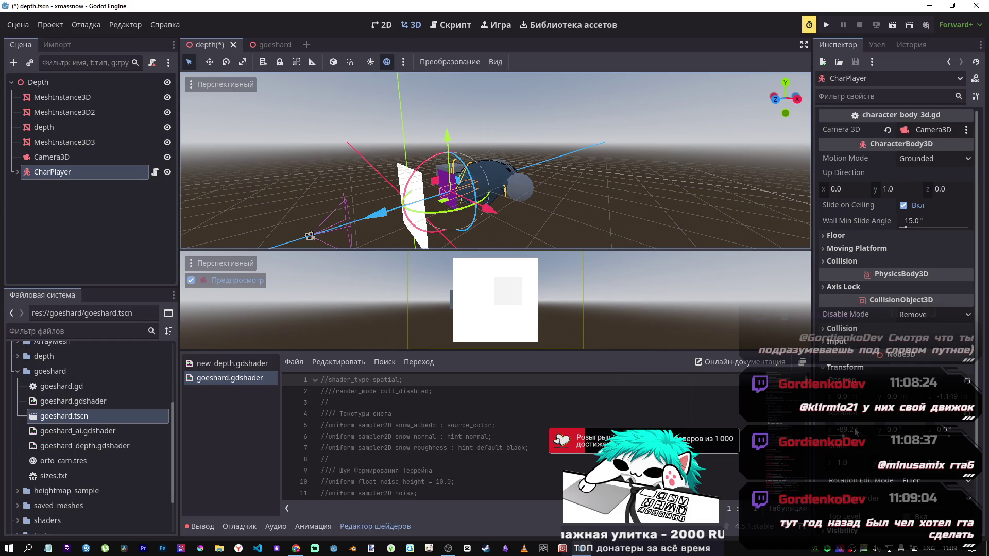
Set CharPlayer's Rotation X to -90 and slide it along Z toward the plane
{"action": "left_click", "coordinate": [846, 429]}
{"action": "type", "text": "0"}
{"action": "key", "text": "Return"}
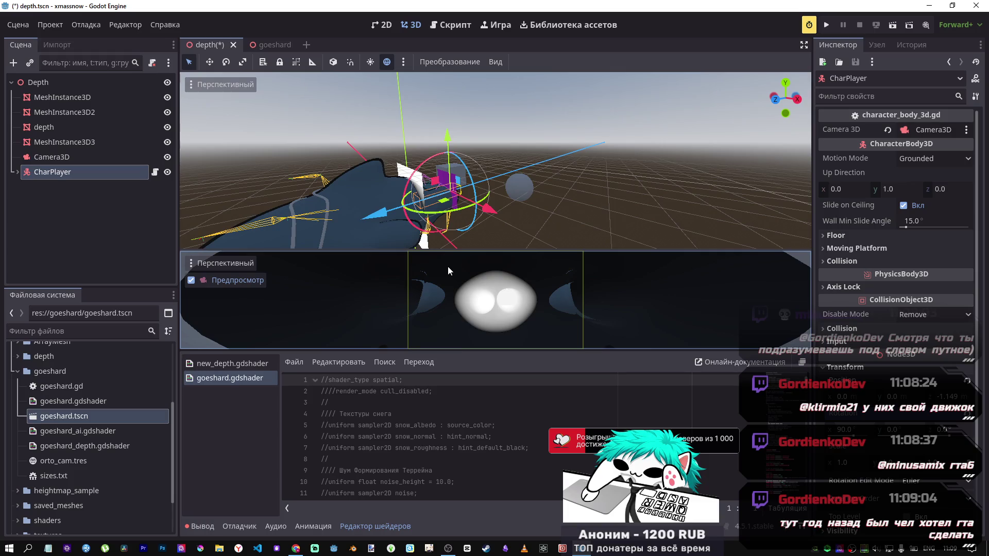
{"action": "left_click", "coordinate": [862, 429]}
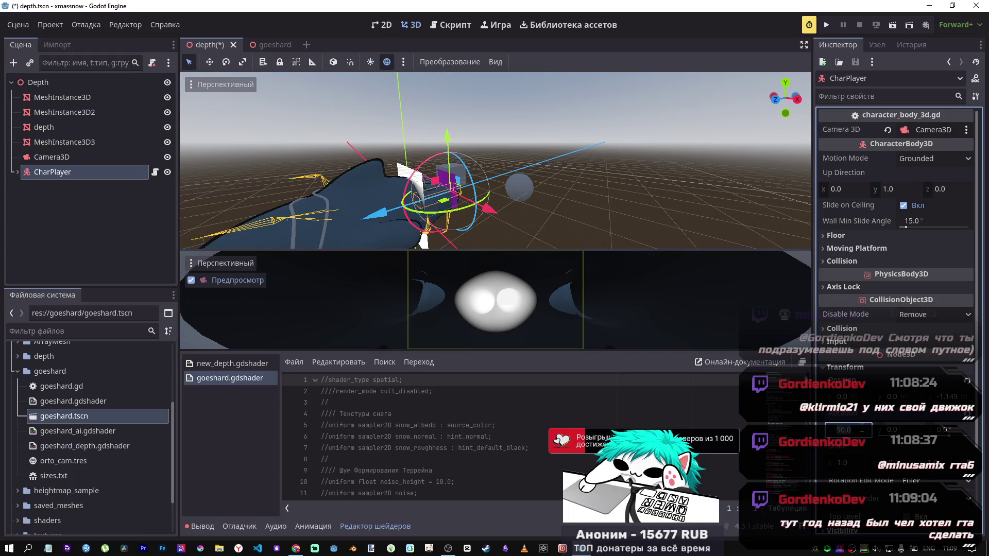
{"action": "type", "text": "90"}
{"action": "key", "text": "Return"}
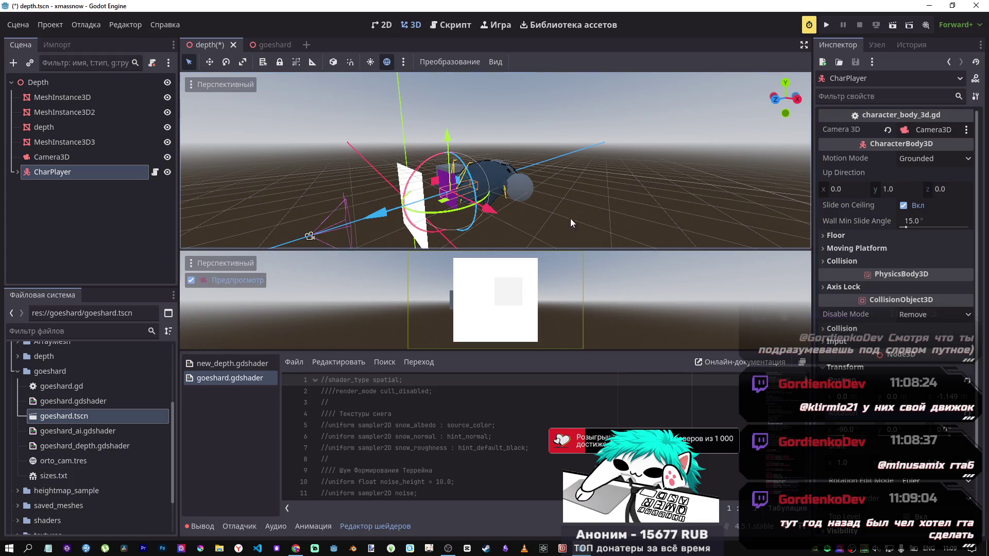
{"action": "mouse_move", "coordinate": [365, 220]}
{"action": "left_mouse_down"}
{"action": "mouse_move", "coordinate": [222, 256]}
{"action": "mouse_move", "coordinate": [487, 219]}
{"action": "mouse_move", "coordinate": [373, 227]}
{"action": "mouse_move", "coordinate": [391, 234]}
{"action": "left_mouse_up"}
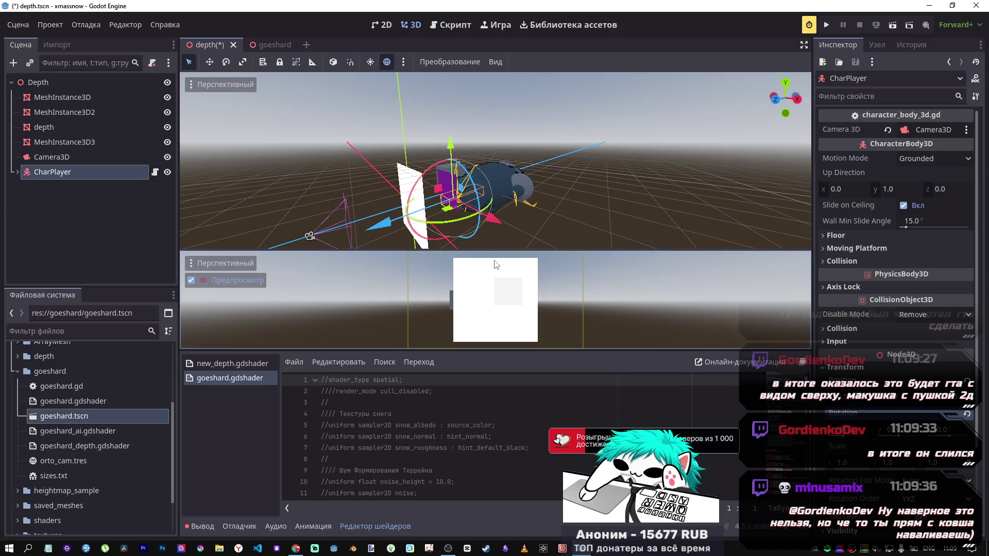
{"action": "mouse_move", "coordinate": [384, 225]}
{"action": "left_mouse_down"}
{"action": "mouse_move", "coordinate": [308, 236]}
{"action": "mouse_move", "coordinate": [443, 233]}
{"action": "left_mouse_up"}
Nudge CharPlayer along Z and fly around until its two feet show as grey blobs
{"action": "mouse_move", "coordinate": [334, 230]}
{"action": "left_mouse_down"}
{"action": "mouse_move", "coordinate": [307, 239]}
{"action": "mouse_move", "coordinate": [358, 243]}
{"action": "mouse_move", "coordinate": [345, 240]}
{"action": "left_mouse_up"}
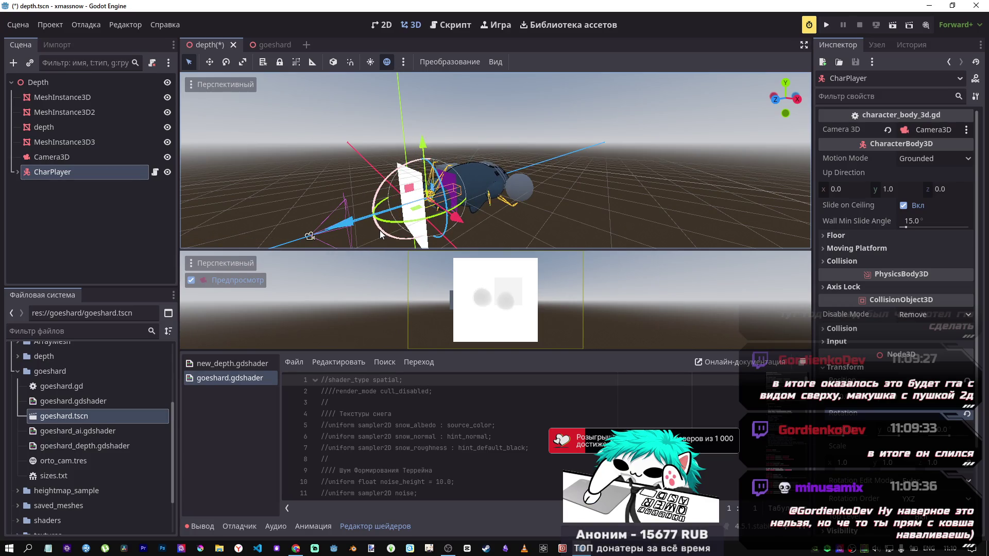
{"action": "mouse_move", "coordinate": [379, 230]}
{"action": "left_mouse_down"}
{"action": "mouse_move", "coordinate": [361, 242]}
{"action": "mouse_move", "coordinate": [474, 304]}
{"action": "mouse_move", "coordinate": [427, 289]}
{"action": "mouse_move", "coordinate": [376, 216]}
{"action": "mouse_move", "coordinate": [314, 202]}
{"action": "mouse_move", "coordinate": [428, 165]}
{"action": "mouse_move", "coordinate": [428, 190]}
{"action": "left_mouse_up"}
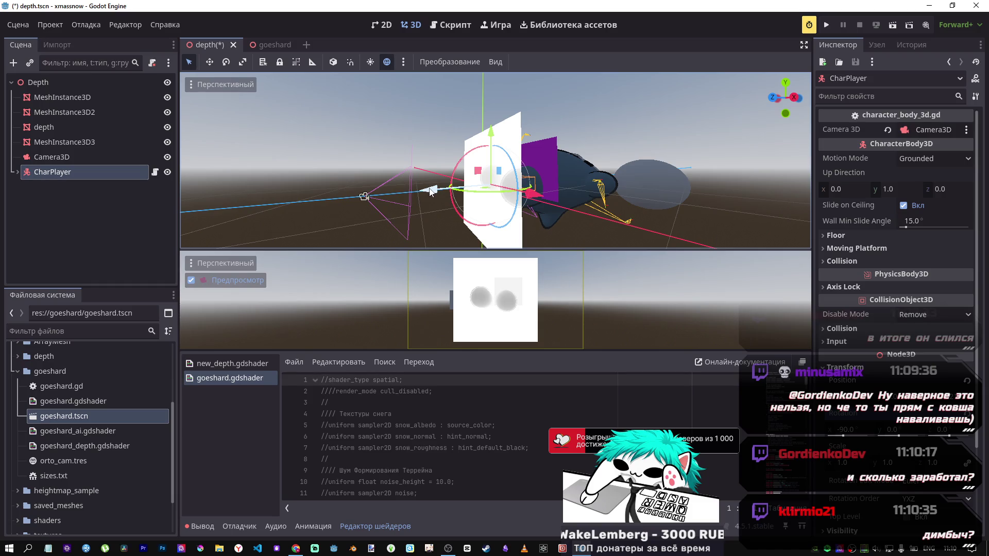
{"action": "mouse_move", "coordinate": [429, 192]}
{"action": "left_mouse_down"}
{"action": "mouse_move", "coordinate": [411, 193]}
{"action": "mouse_move", "coordinate": [417, 199]}
{"action": "left_mouse_up"}
{"action": "key", "text": "shift+f"}
{"action": "key", "text": "s"}
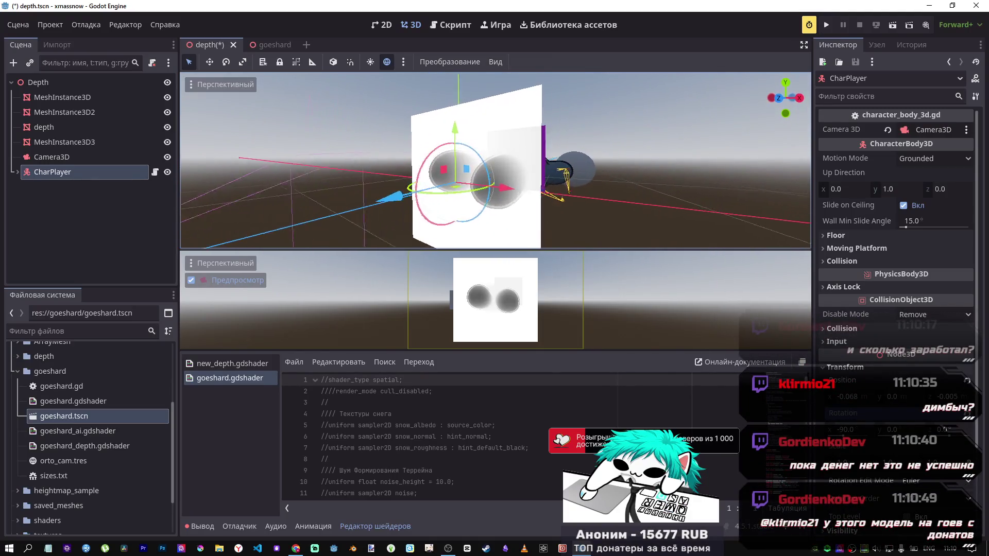
{"action": "key", "text": "w"}
{"action": "key", "text": "d"}
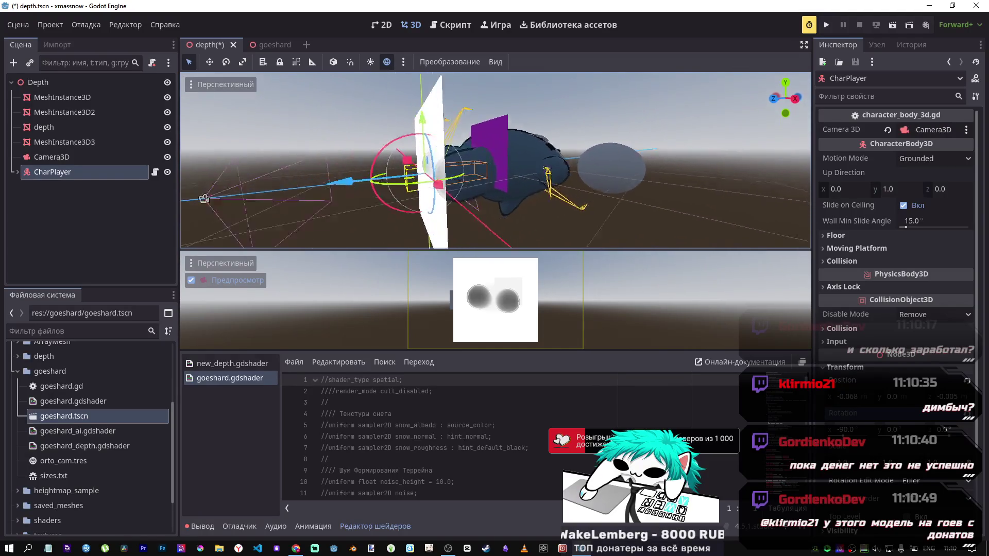
{"action": "left_click_drag", "start_coordinate": [256, 189], "coordinate": [529, 197]}
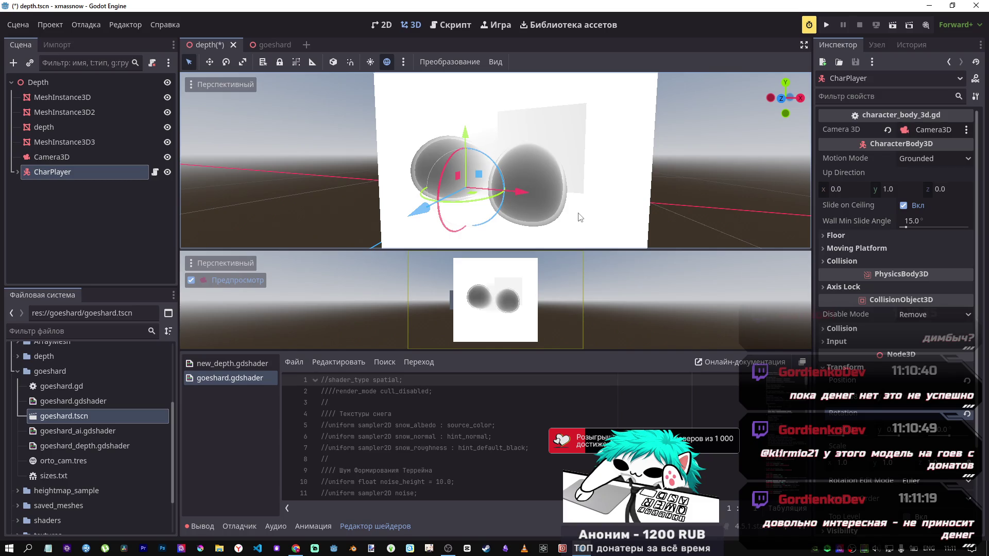
Slide CharPlayer along Z to about -0.326, flying the view into and out of the spheres
{"action": "mouse_move", "coordinate": [412, 207]}
{"action": "left_mouse_down"}
{"action": "mouse_move", "coordinate": [459, 204]}
{"action": "mouse_move", "coordinate": [419, 228]}
{"action": "left_mouse_up"}
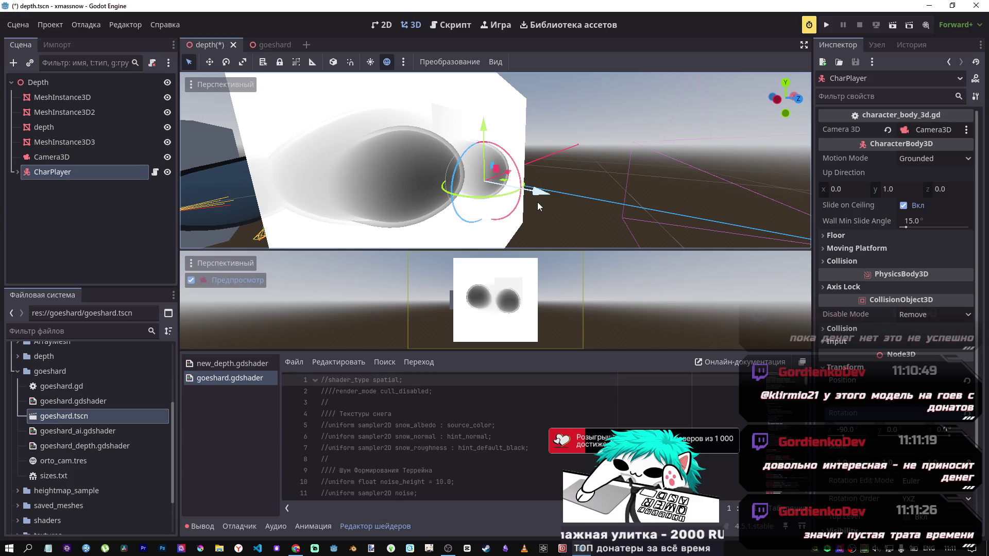
{"action": "left_click_drag", "start_coordinate": [534, 195], "coordinate": [510, 188]}
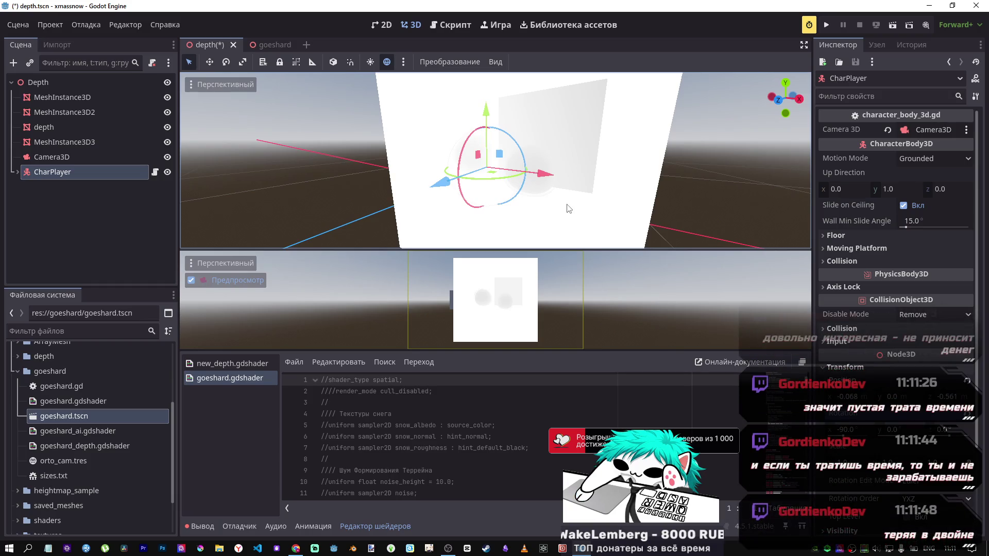
{"action": "left_click_drag", "start_coordinate": [438, 182], "coordinate": [415, 190]}
{"action": "key", "text": "w"}
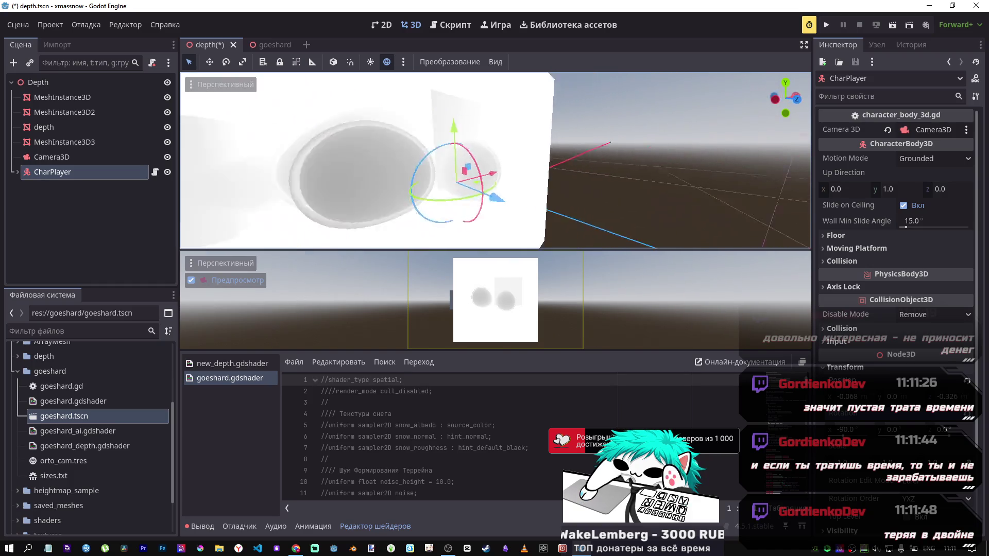
{"action": "key", "text": "s"}
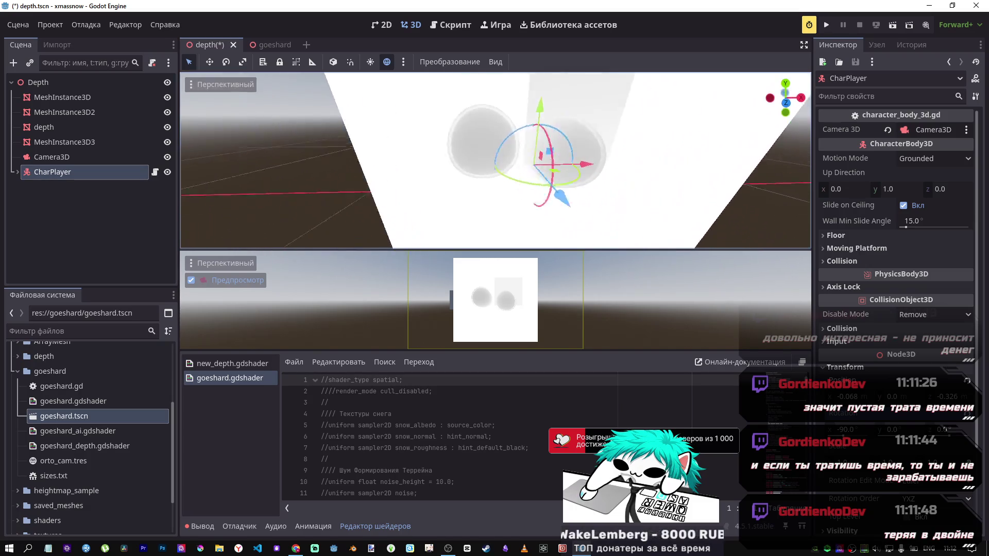
Try CharPlayer at z -0.102, -0.987 and -0.366, then reframe the view closer to it
{"action": "mouse_move", "coordinate": [477, 178]}
{"action": "left_mouse_down"}
{"action": "mouse_move", "coordinate": [447, 211]}
{"action": "mouse_move", "coordinate": [428, 205]}
{"action": "left_mouse_up"}
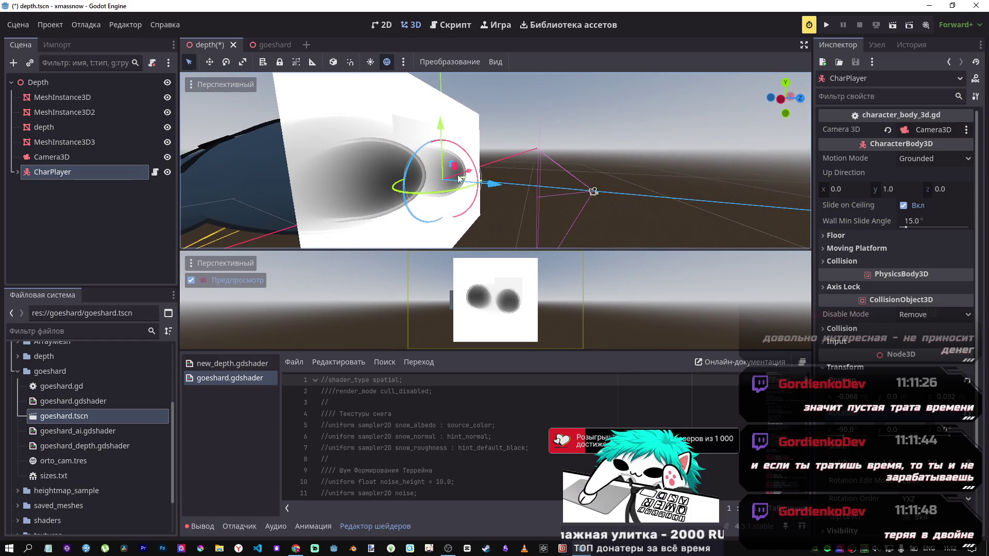
{"action": "mouse_move", "coordinate": [481, 183]}
{"action": "left_mouse_down"}
{"action": "mouse_move", "coordinate": [426, 190]}
{"action": "mouse_move", "coordinate": [418, 172]}
{"action": "left_mouse_up"}
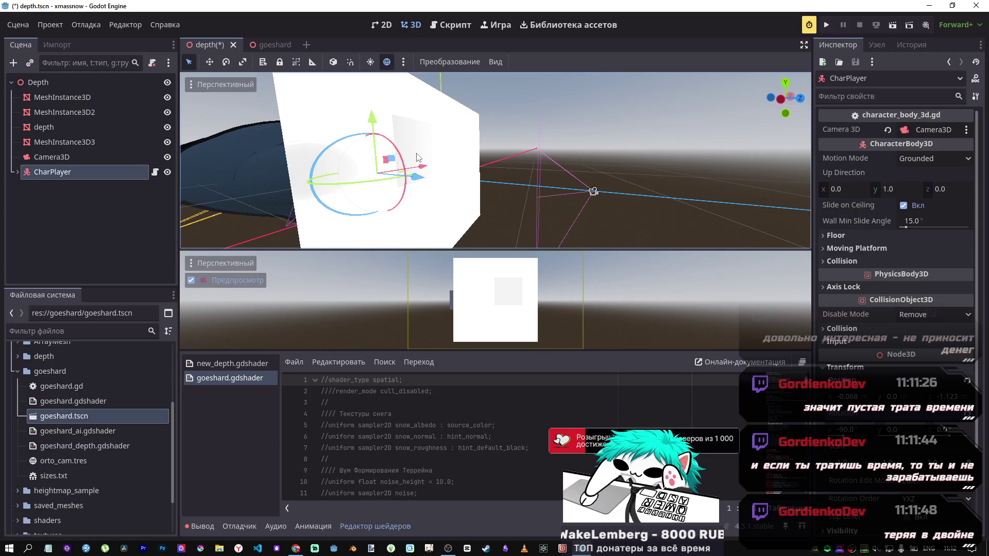
{"action": "mouse_move", "coordinate": [428, 187]}
{"action": "left_mouse_down"}
{"action": "mouse_move", "coordinate": [472, 202]}
{"action": "mouse_move", "coordinate": [461, 198]}
{"action": "left_mouse_up"}
{"action": "left_click_drag", "start_coordinate": [494, 160], "coordinate": [443, 160]}
{"action": "mouse_move", "coordinate": [363, 204]}
{"action": "left_mouse_down"}
{"action": "mouse_move", "coordinate": [431, 185]}
{"action": "mouse_move", "coordinate": [430, 177]}
{"action": "mouse_move", "coordinate": [181, 212]}
{"action": "mouse_move", "coordinate": [381, 180]}
{"action": "mouse_move", "coordinate": [498, 198]}
{"action": "left_mouse_up"}
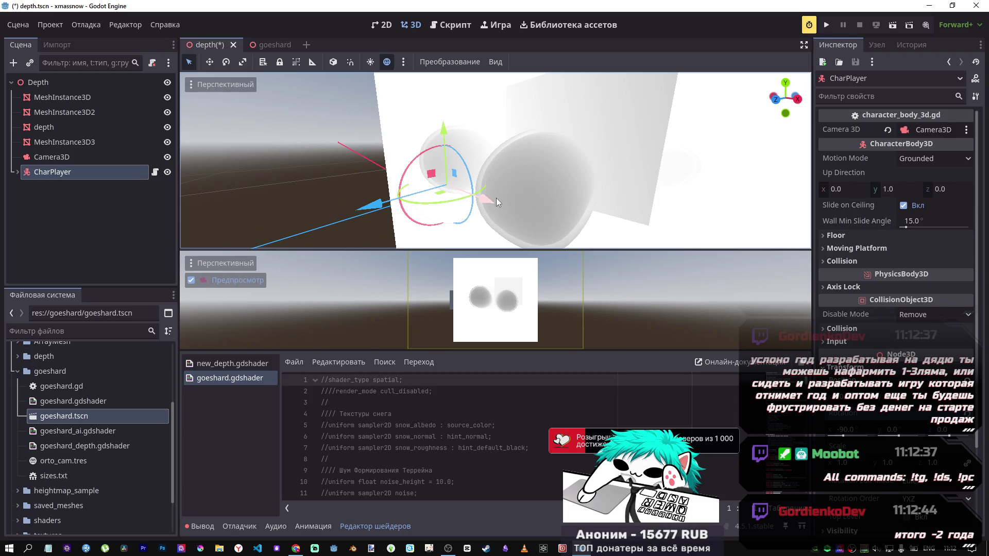
{"action": "right_click", "coordinate": [496, 198]}
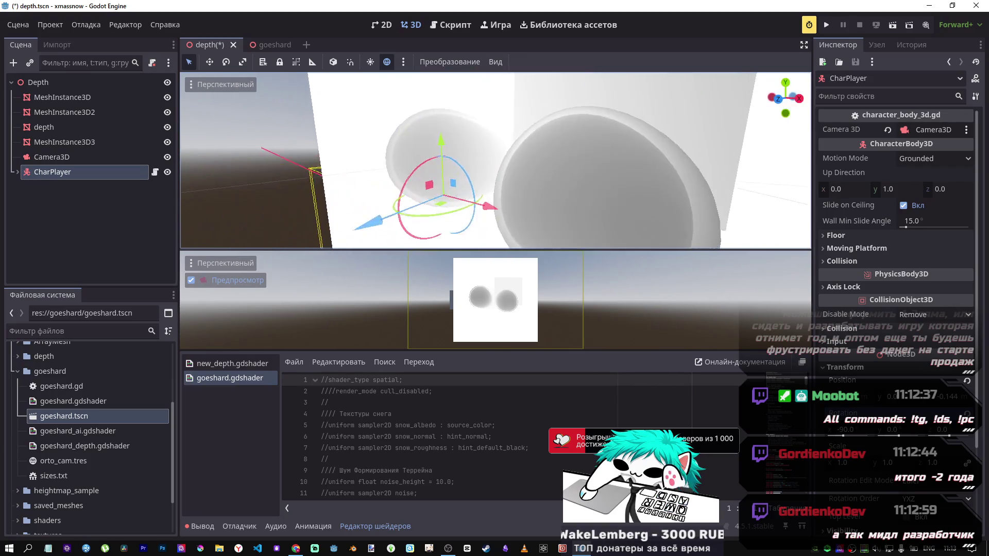
Fine-tune CharPlayer's Z position with four small nudges, then view the plane from the front
{"action": "left_click_drag", "start_coordinate": [392, 214], "coordinate": [366, 223]}
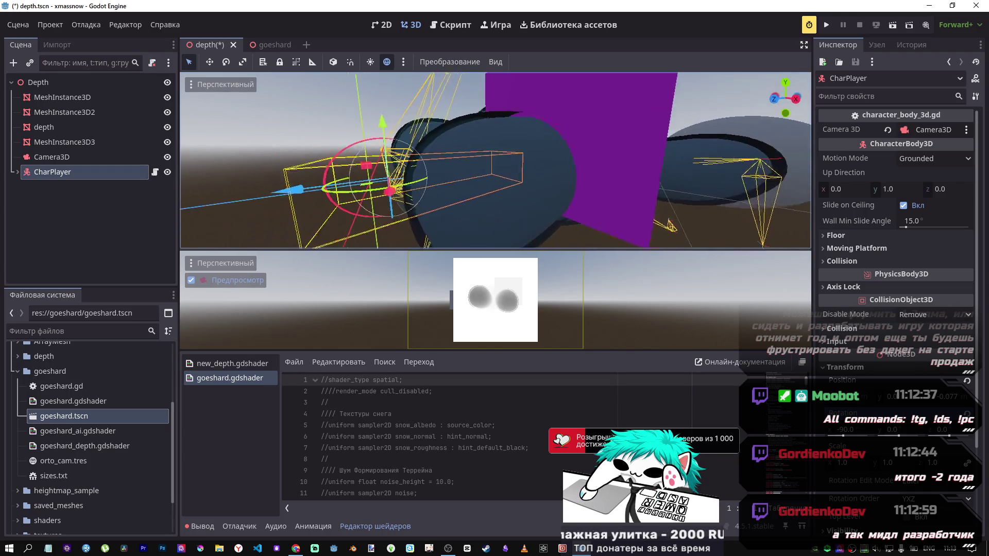
{"action": "left_click_drag", "start_coordinate": [405, 196], "coordinate": [392, 200]}
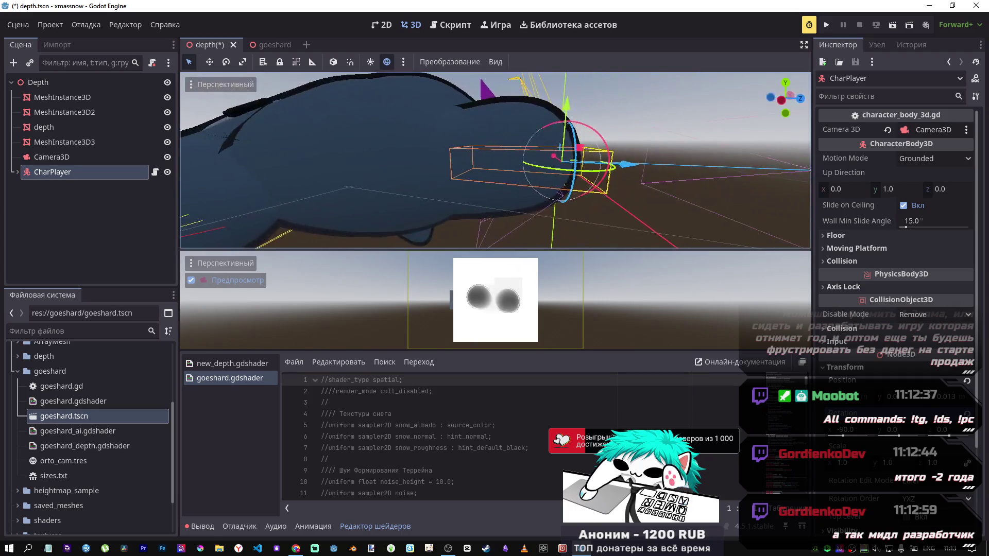
{"action": "mouse_move", "coordinate": [543, 172]}
{"action": "left_mouse_down"}
{"action": "mouse_move", "coordinate": [512, 159]}
{"action": "mouse_move", "coordinate": [533, 170]}
{"action": "left_mouse_up"}
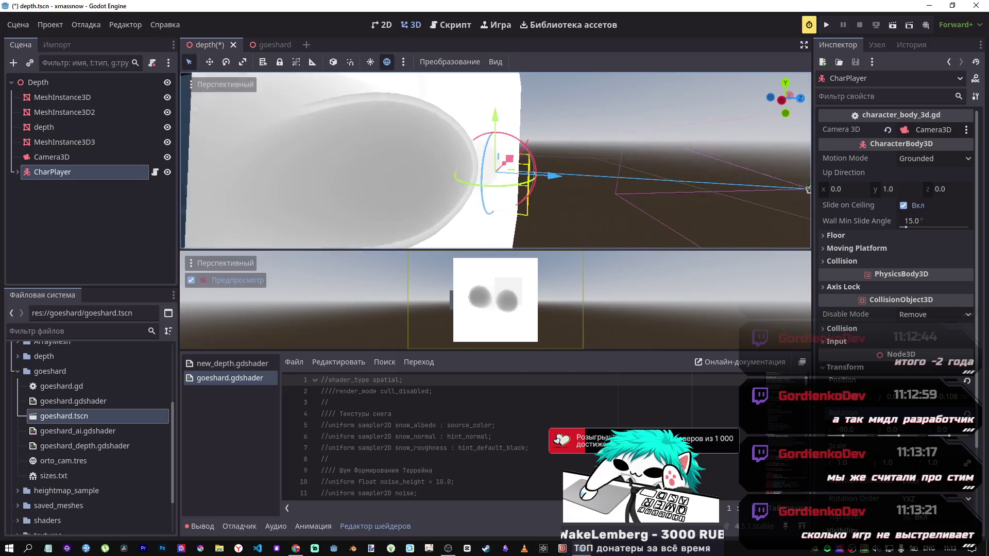
{"action": "left_click_drag", "start_coordinate": [546, 177], "coordinate": [572, 181]}
{"action": "key", "text": "KP_1"}
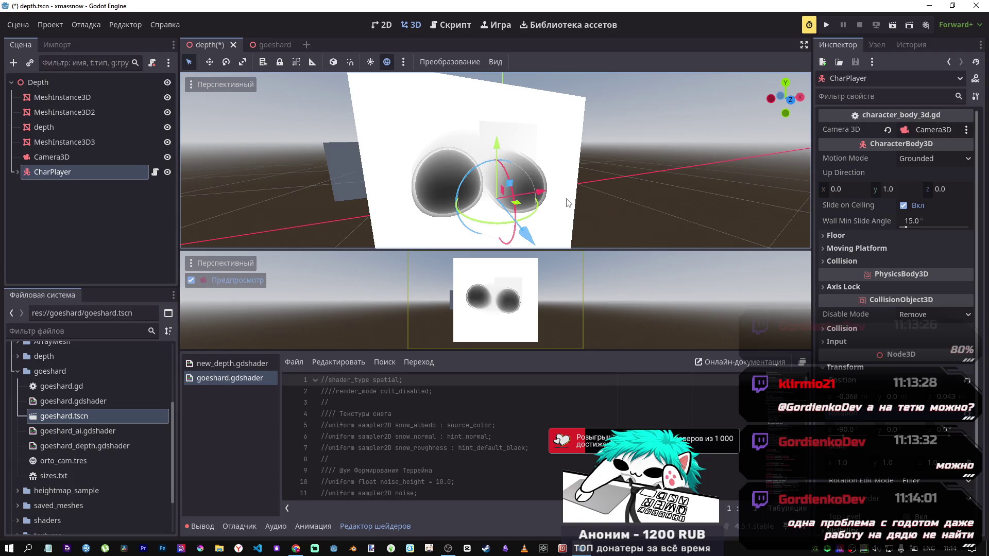
{"action": "scroll", "coordinate": [563, 224], "scroll_direction": "up", "scroll_amount": 5}
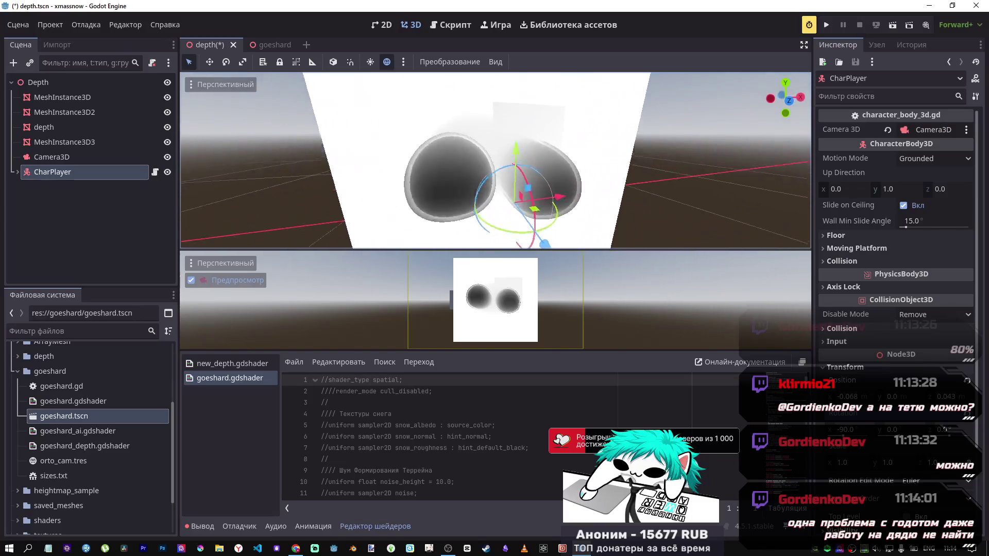
Close goeshard.gdshader in the shader file list so only new_depth.gdshader stays open
{"action": "left_click_drag", "start_coordinate": [585, 205], "coordinate": [585, 204]}
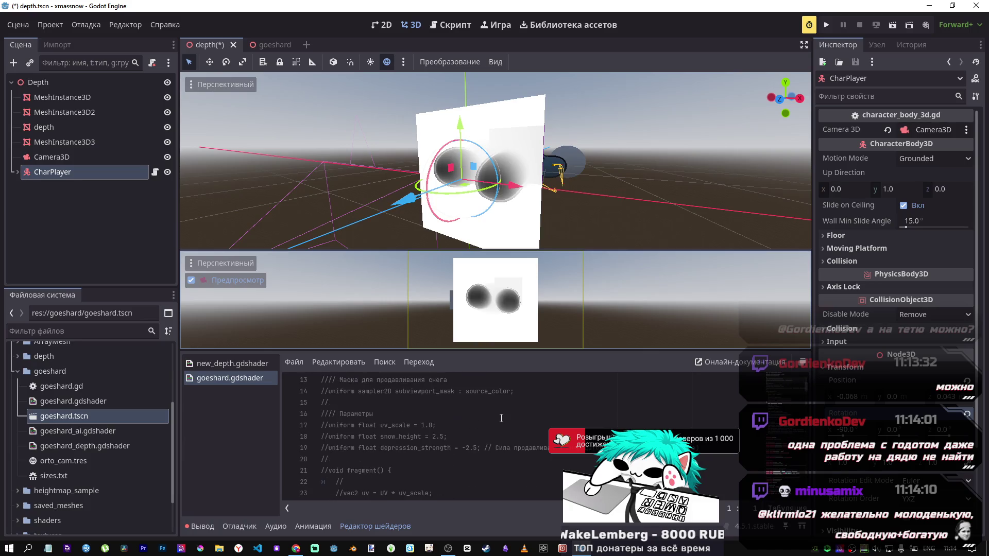
{"action": "scroll", "coordinate": [499, 412], "scroll_direction": "down", "scroll_amount": 6}
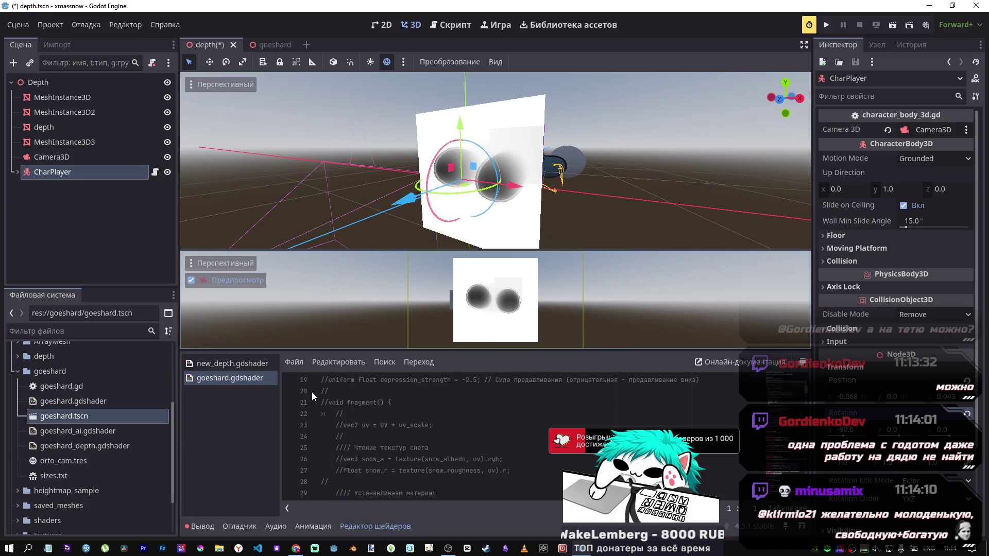
{"action": "left_click", "coordinate": [236, 379]}
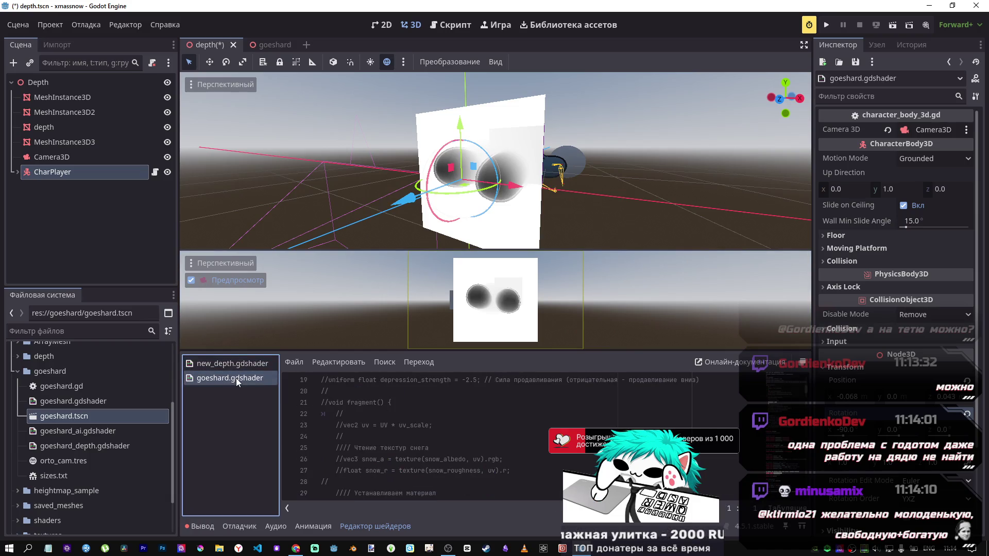
{"action": "middle_click", "coordinate": [234, 380]}
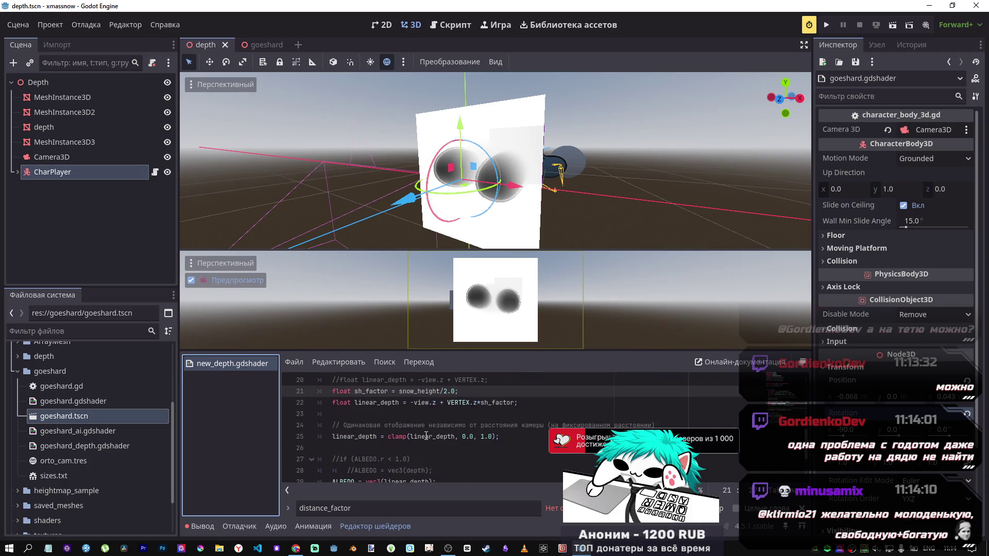
{"action": "scroll", "coordinate": [417, 432], "scroll_direction": "down", "scroll_amount": 2}
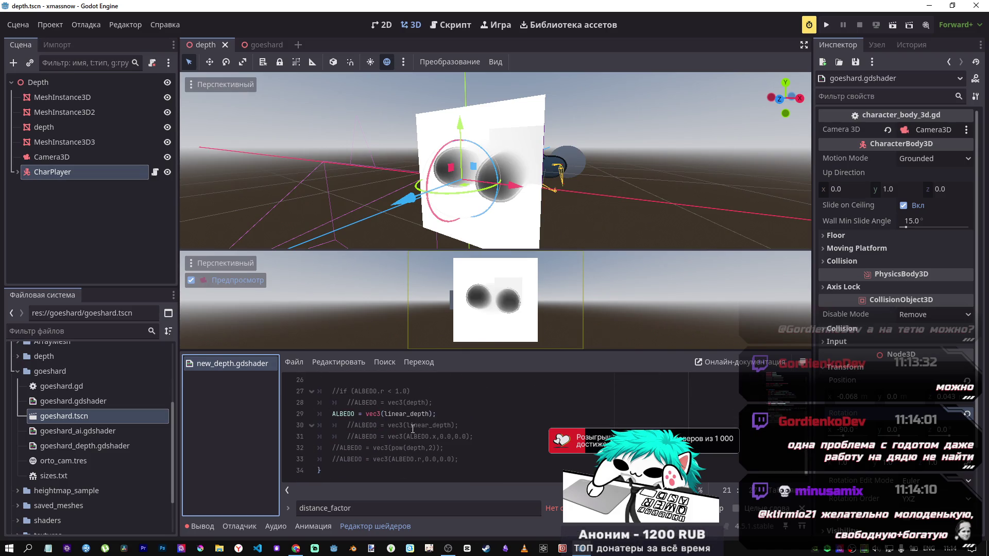
{"action": "scroll", "coordinate": [413, 428], "scroll_direction": "up", "scroll_amount": 4}
{"action": "scroll", "coordinate": [449, 426], "scroll_direction": "down", "scroll_amount": 2}
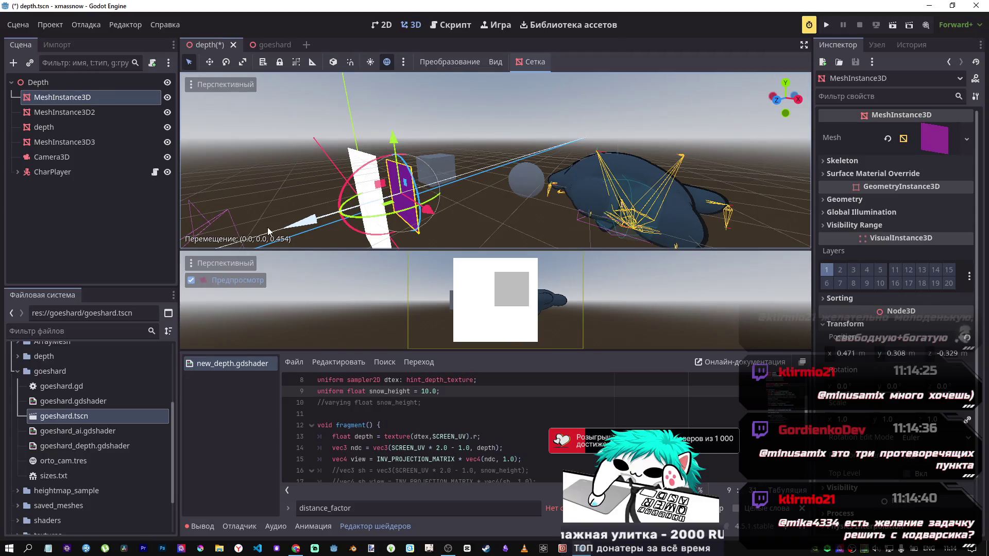
Check the Camera3D, MeshInstance3D3 and depth nodes, then save the scene
{"action": "scroll", "coordinate": [476, 412], "scroll_direction": "up", "scroll_amount": 1}
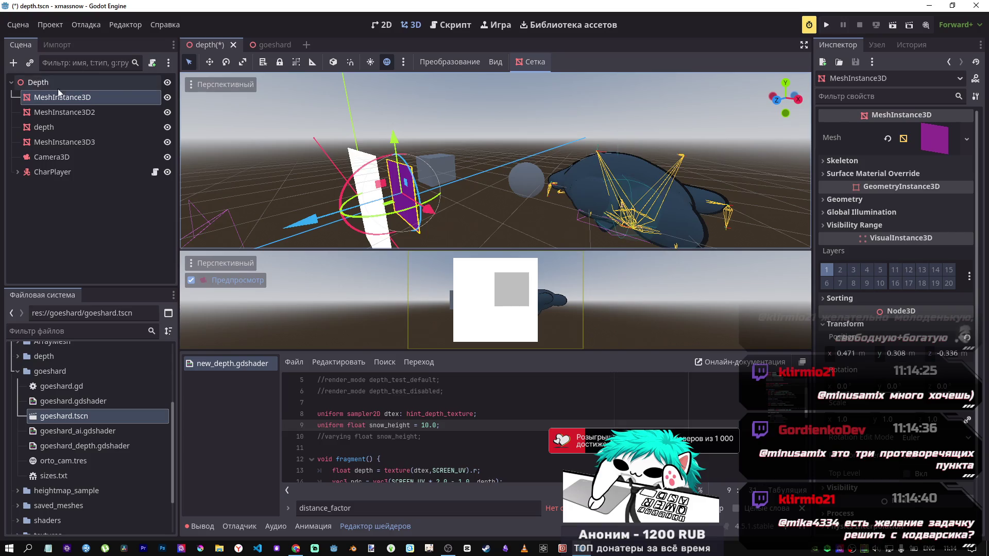
{"action": "left_click", "coordinate": [57, 157]}
{"action": "left_click", "coordinate": [69, 142]}
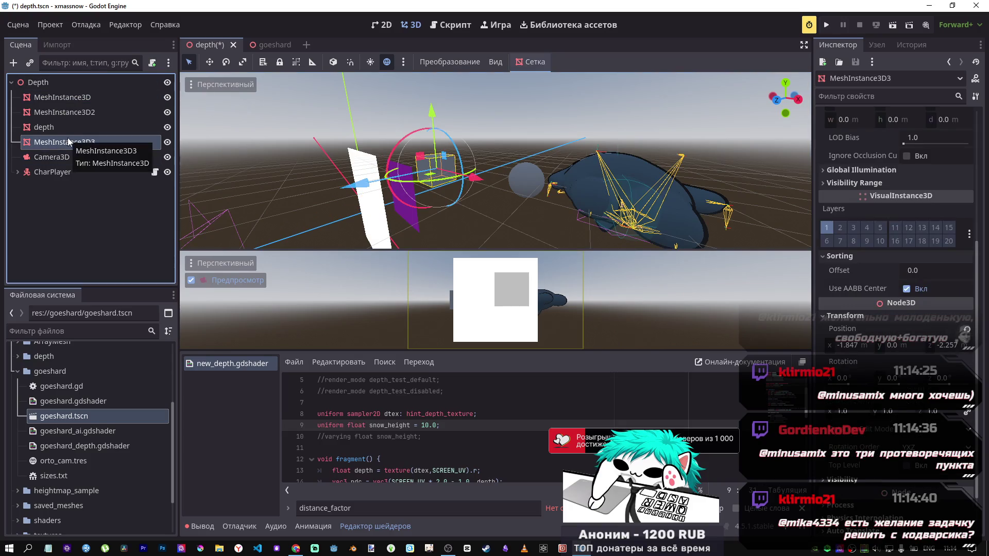
{"action": "left_click", "coordinate": [67, 131]}
{"action": "left_click", "coordinate": [70, 144]}
{"action": "left_click", "coordinate": [70, 130]}
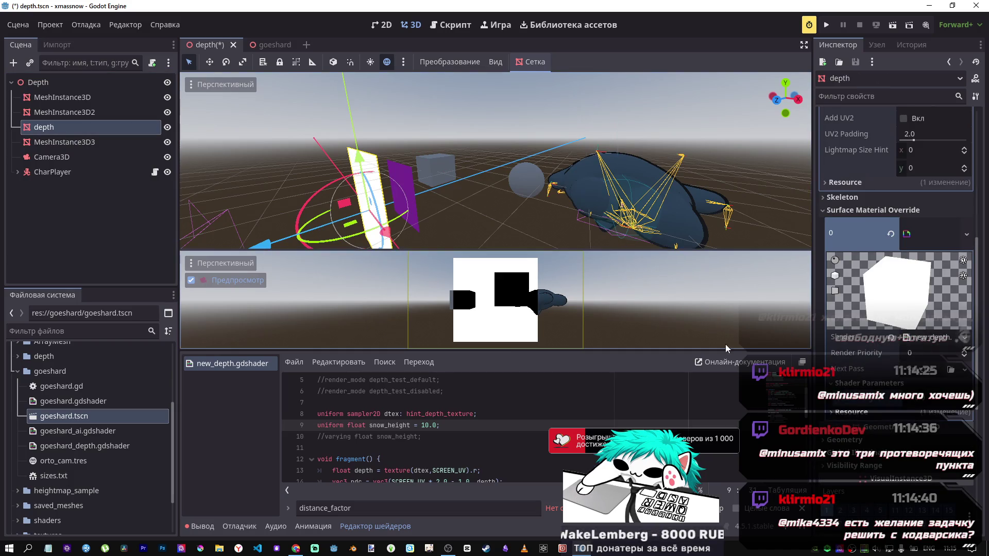
{"action": "key", "text": "ctrl+s"}
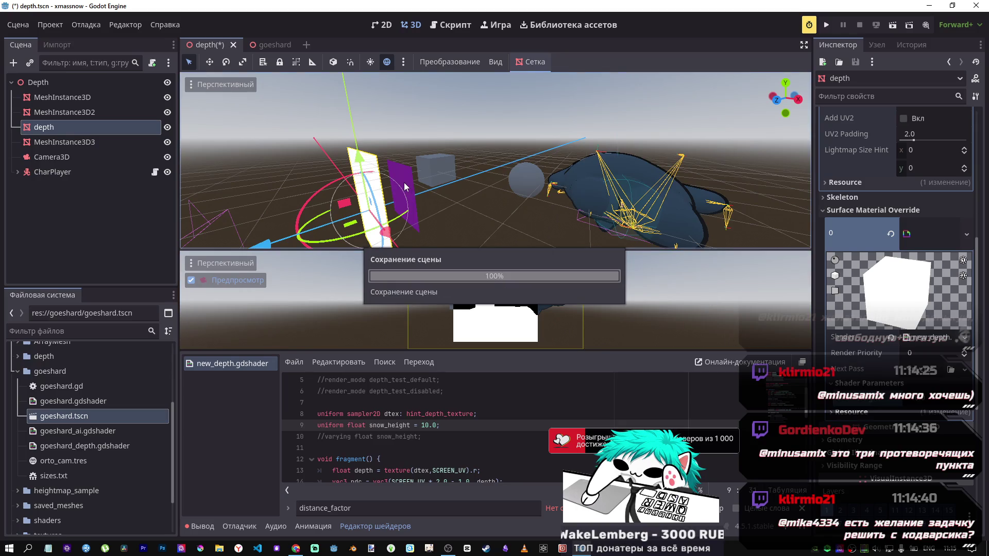
Shift the sphere right along X, then set the purple cube's Z to -5 and drag it to about -5.7
{"action": "left_click", "coordinate": [530, 185]}
{"action": "left_click_drag", "start_coordinate": [597, 194], "coordinate": [623, 211]}
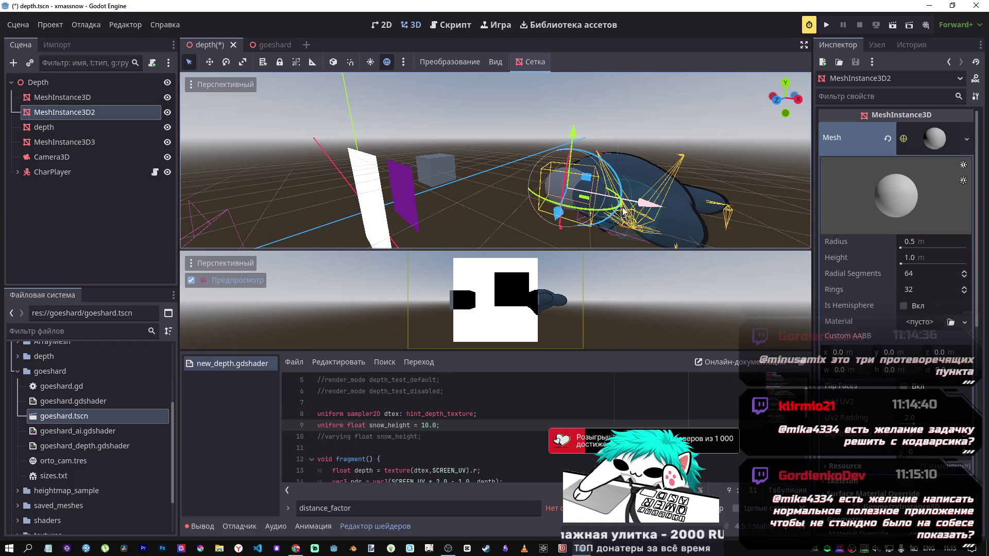
{"action": "left_click", "coordinate": [410, 206]}
{"action": "left_click_drag", "start_coordinate": [384, 213], "coordinate": [446, 188]}
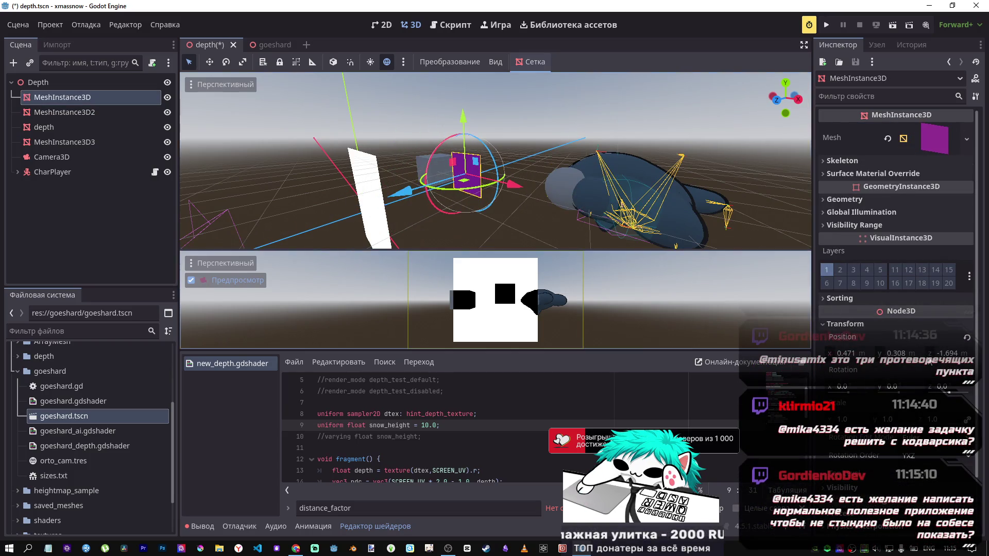
{"action": "left_click", "coordinate": [952, 353]}
{"action": "type", "text": "-5"}
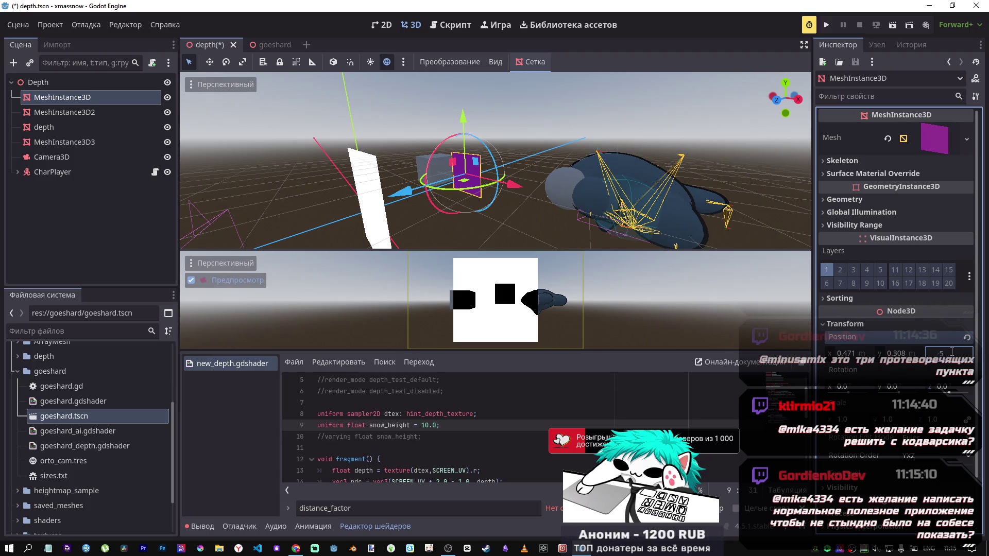
{"action": "key", "text": "Return"}
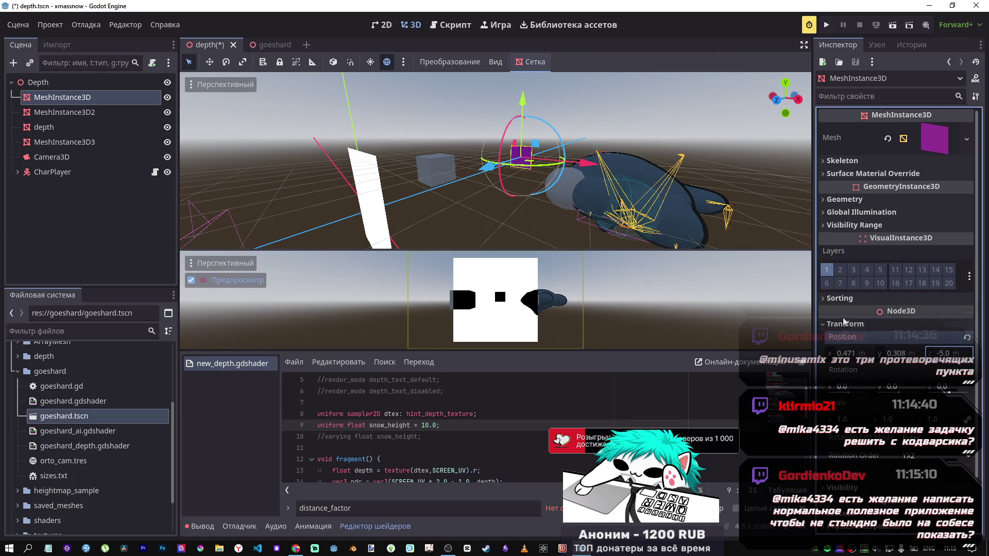
{"action": "left_click_drag", "start_coordinate": [486, 167], "coordinate": [504, 158]}
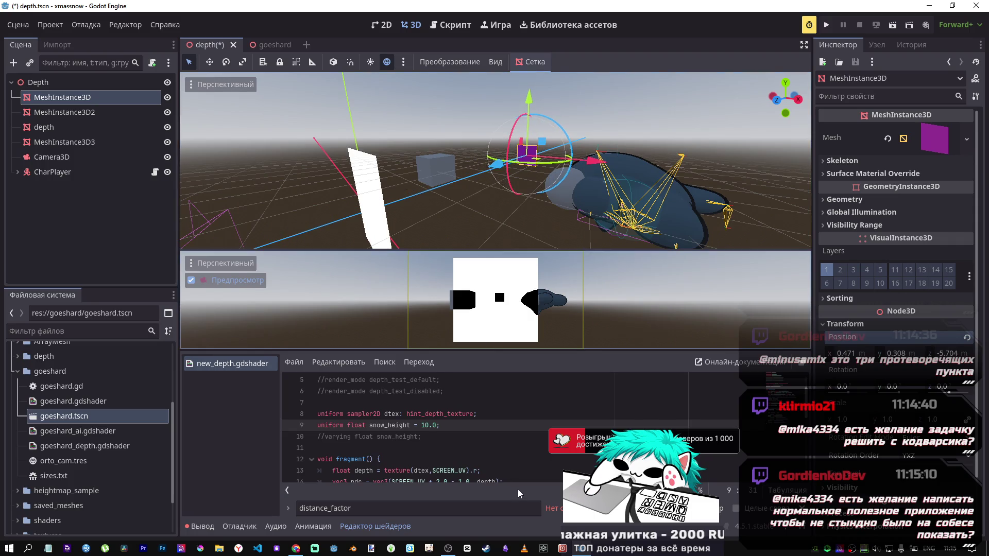
Place the caret in the shader's clamp upper limit and save with Ctrl+S
{"action": "scroll", "coordinate": [529, 468], "scroll_direction": "down", "scroll_amount": 3}
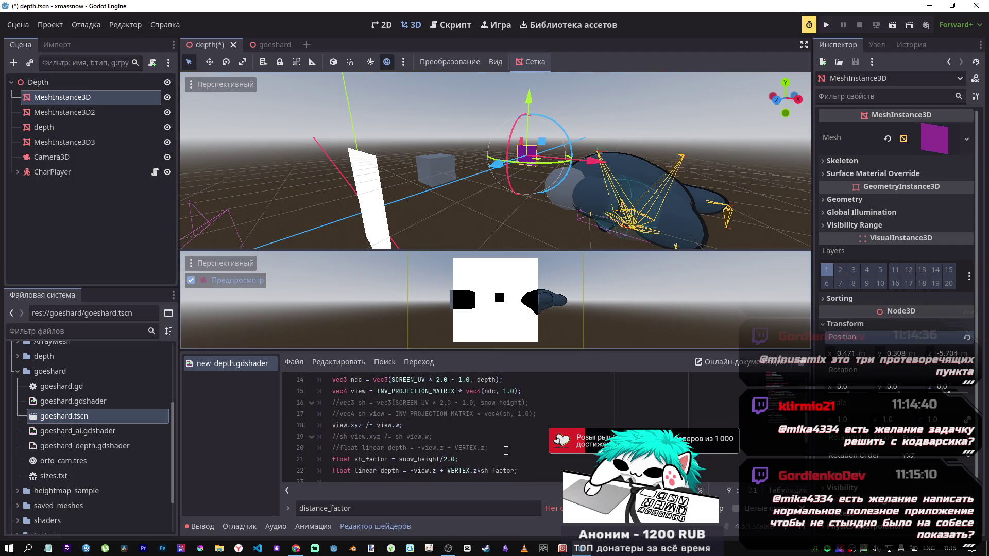
{"action": "scroll", "coordinate": [420, 433], "scroll_direction": "down", "scroll_amount": 2}
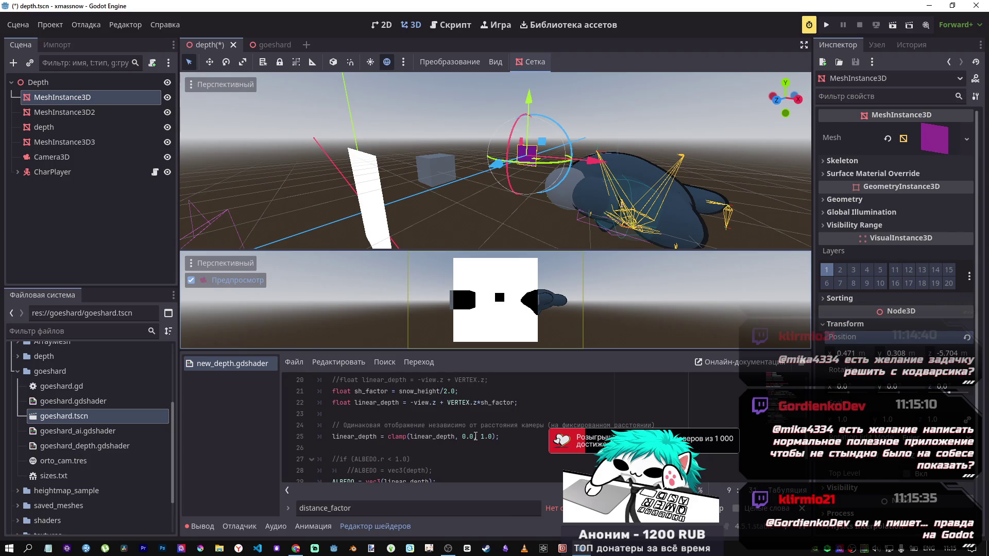
{"action": "scroll", "coordinate": [439, 441], "scroll_direction": "down", "scroll_amount": 1}
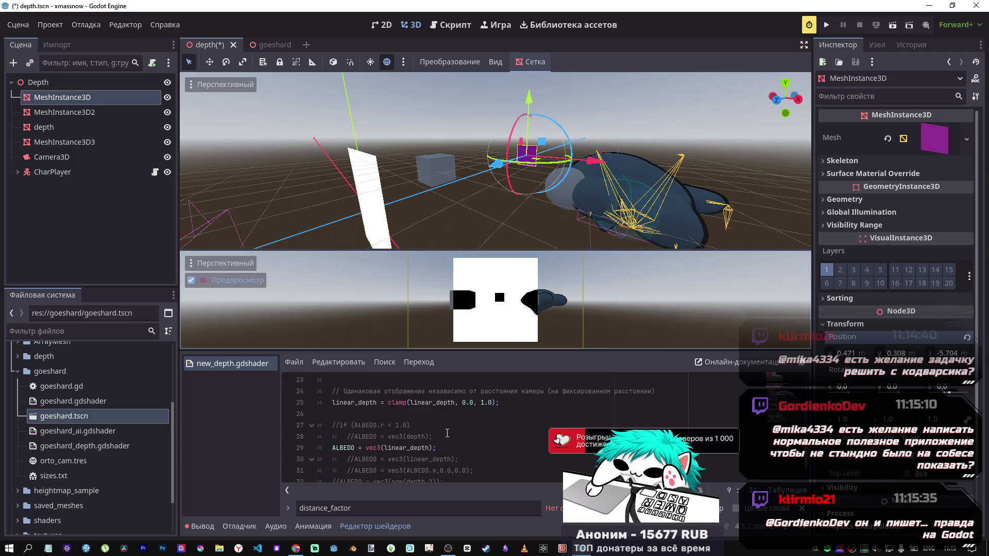
{"action": "scroll", "coordinate": [447, 434], "scroll_direction": "up", "scroll_amount": 1}
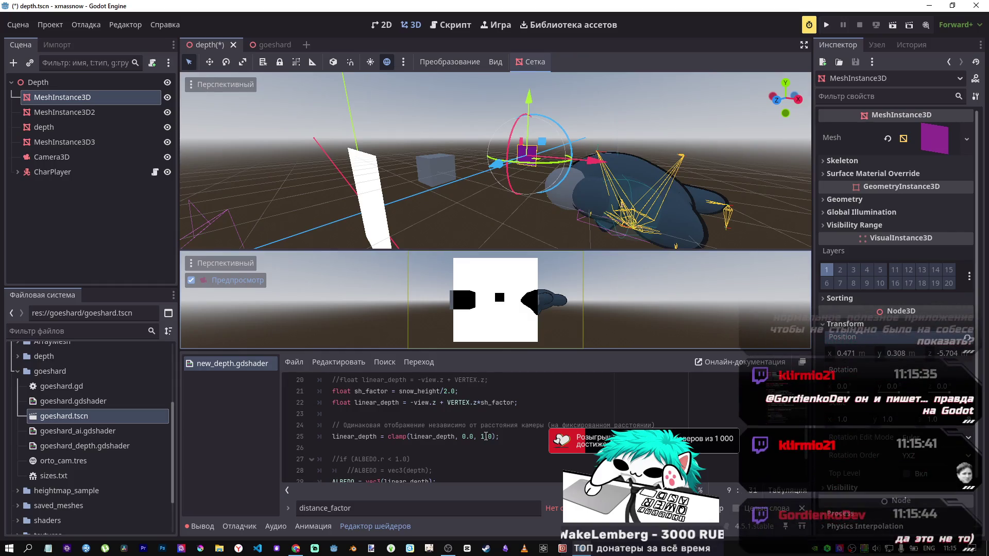
{"action": "left_click", "coordinate": [484, 436]}
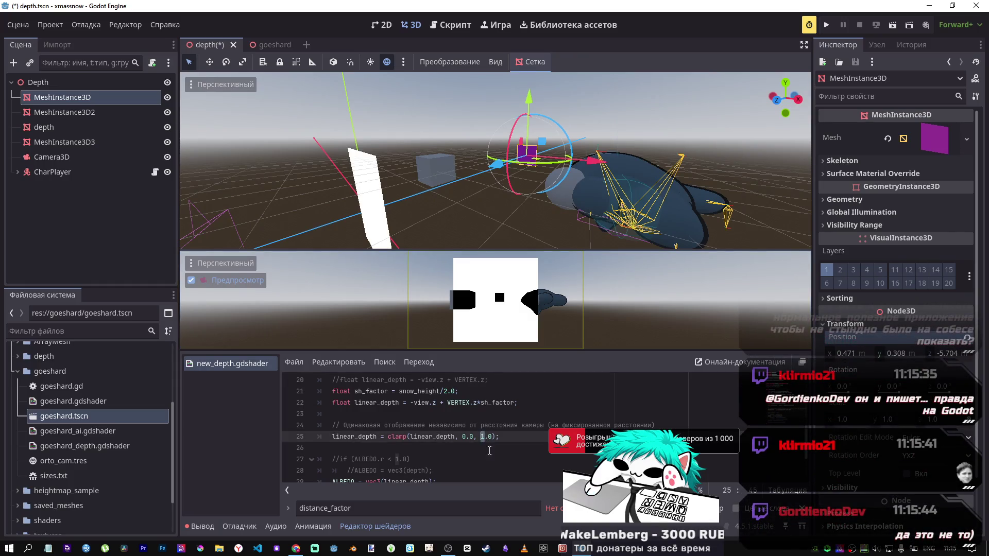
{"action": "type", "text": "2"}
{"action": "key", "text": "ctrl+s"}
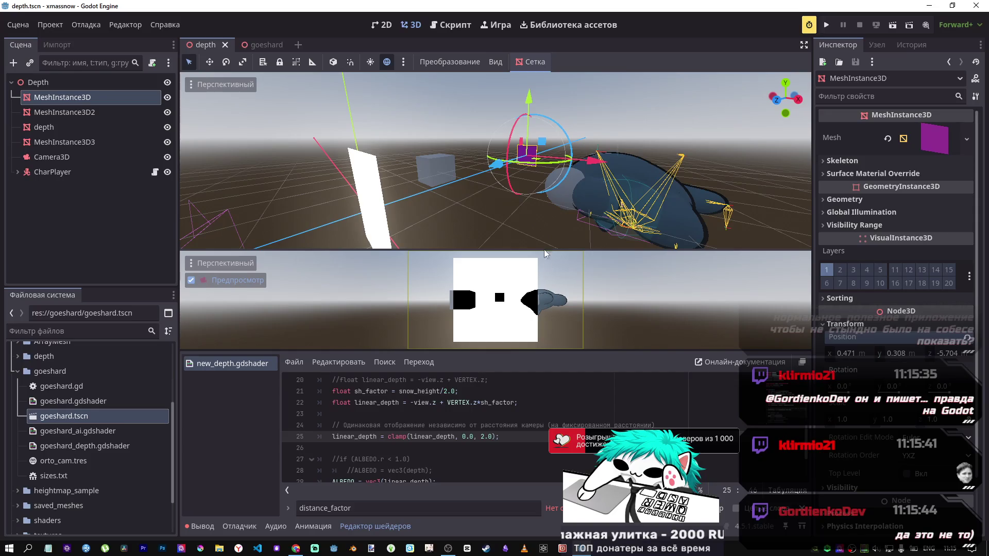
{"action": "key", "text": "ctrl+s"}
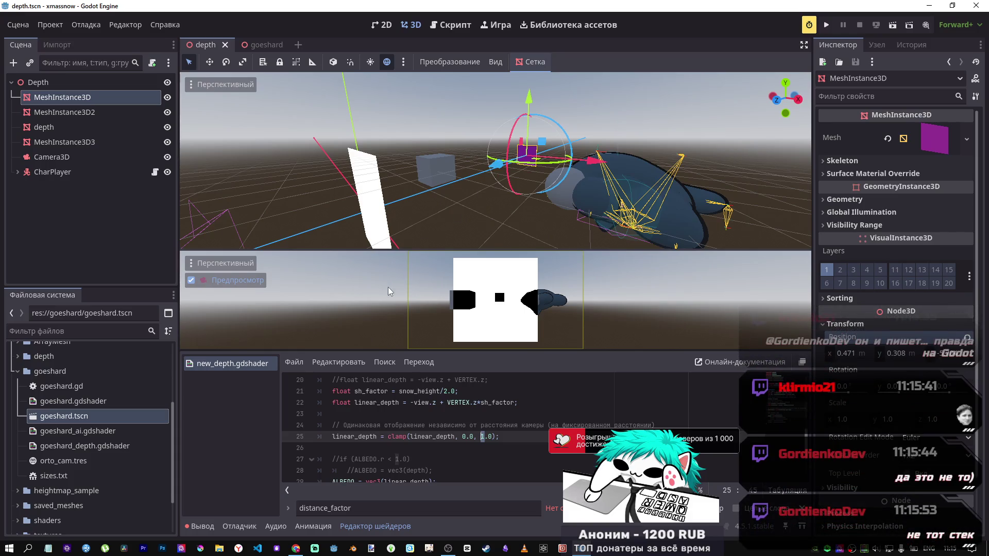
Push the purple cube further back along Z to about -6.8
{"action": "scroll", "coordinate": [518, 434], "scroll_direction": "up", "scroll_amount": 2}
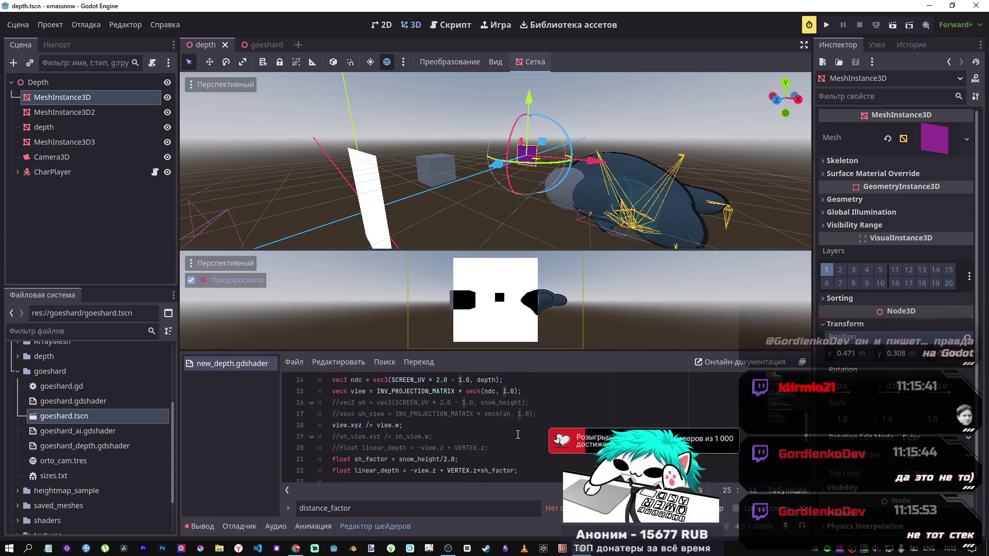
{"action": "scroll", "coordinate": [518, 434], "scroll_direction": "up", "scroll_amount": 2}
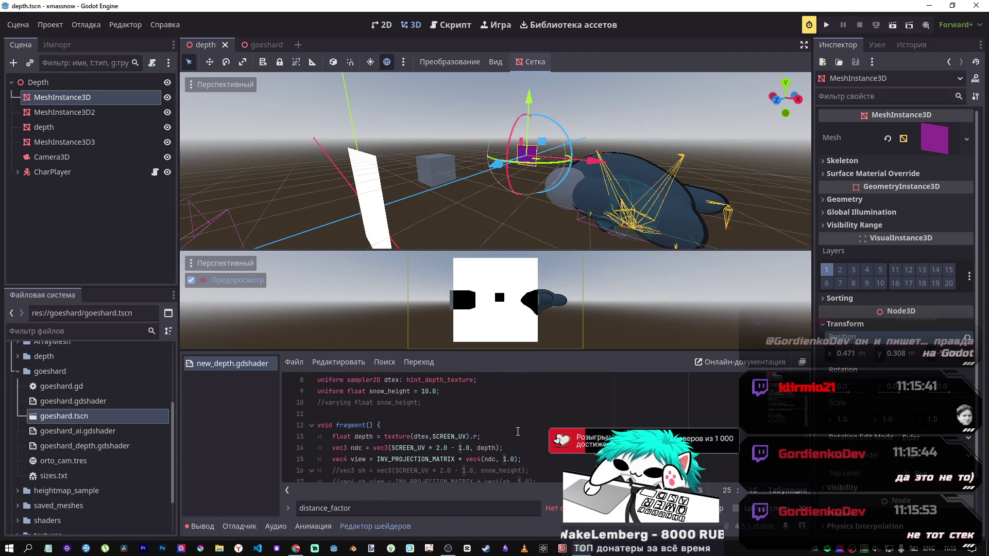
{"action": "mouse_move", "coordinate": [505, 164]}
{"action": "left_mouse_down"}
{"action": "mouse_move", "coordinate": [519, 159]}
{"action": "mouse_move", "coordinate": [508, 161]}
{"action": "left_mouse_up"}
{"action": "scroll", "coordinate": [456, 440], "scroll_direction": "down", "scroll_amount": 2}
{"action": "scroll", "coordinate": [455, 441], "scroll_direction": "up", "scroll_amount": 5}
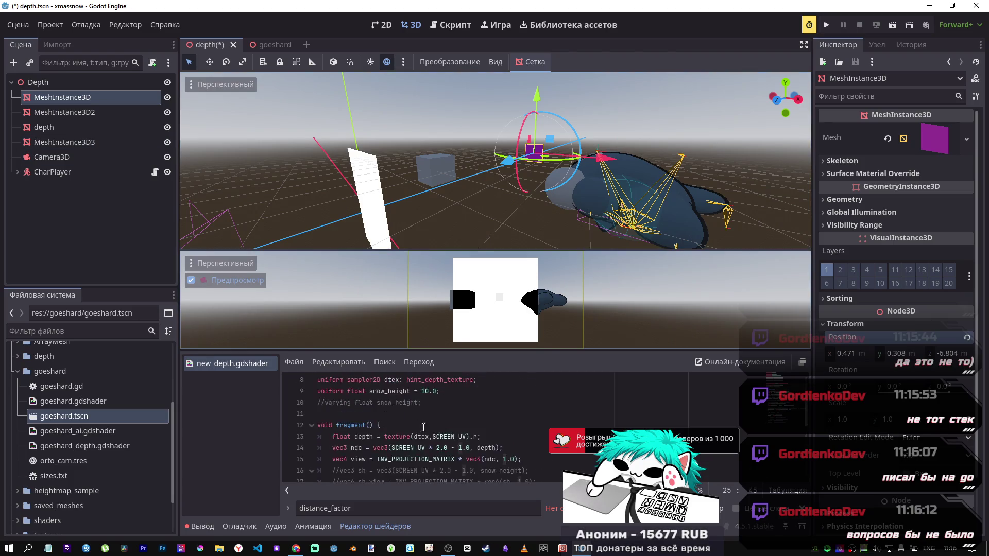
Set the depth plane's Snow Height shader parameter to 2.0
{"action": "left_click", "coordinate": [64, 142]}
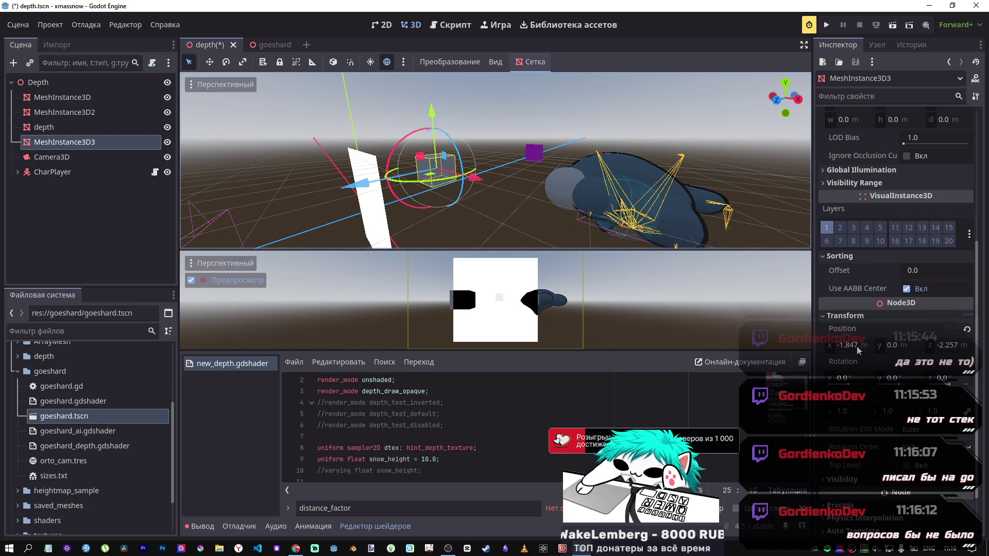
{"action": "left_click", "coordinate": [43, 128]}
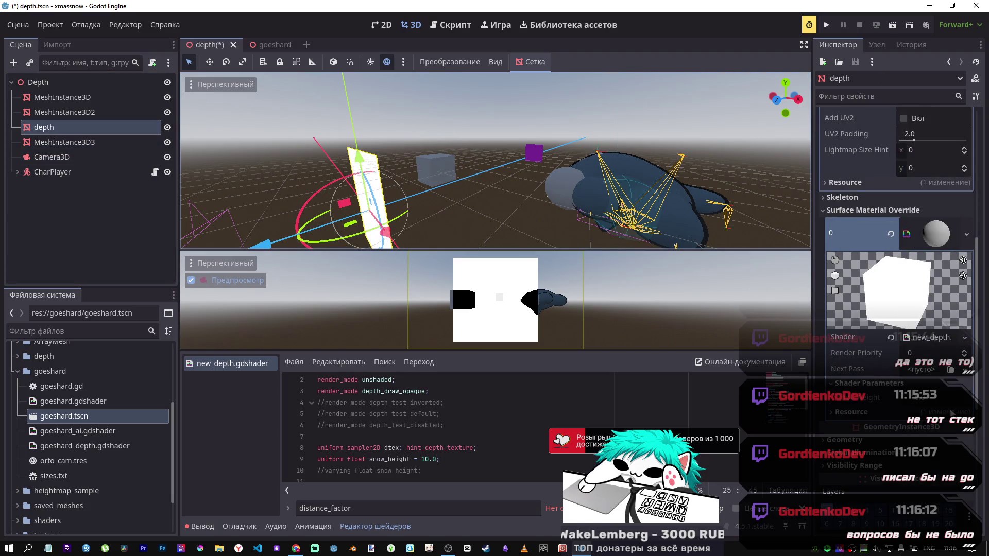
{"action": "scroll", "coordinate": [940, 294], "scroll_direction": "down", "scroll_amount": 3}
{"action": "left_click", "coordinate": [940, 297]}
{"action": "type", "text": "2"}
{"action": "key", "text": "Return"}
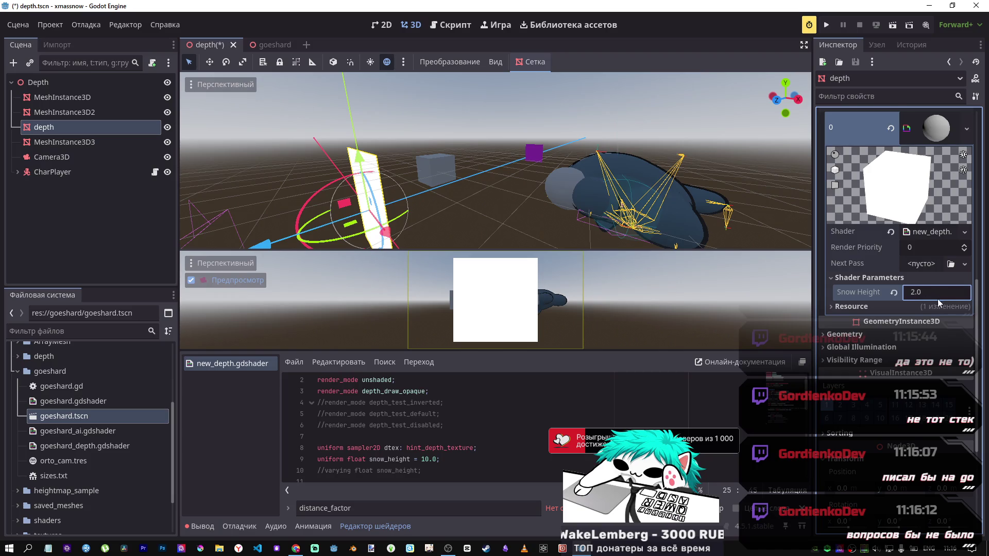
Move the purple cube right up to the depth plane and nudge it along Z
{"action": "left_click", "coordinate": [538, 160]}
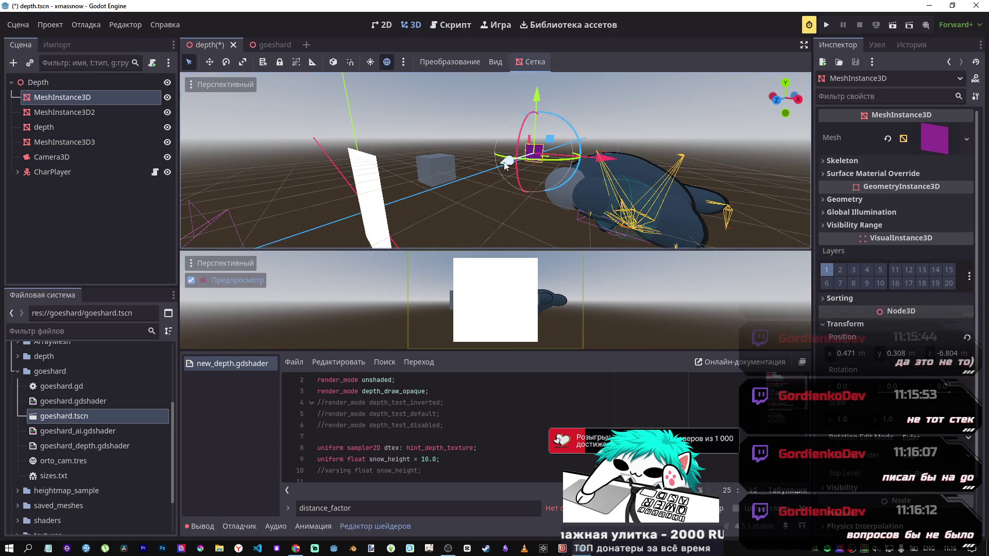
{"action": "mouse_move", "coordinate": [505, 164]}
{"action": "left_mouse_down"}
{"action": "mouse_move", "coordinate": [401, 203]}
{"action": "mouse_move", "coordinate": [279, 218]}
{"action": "mouse_move", "coordinate": [310, 203]}
{"action": "mouse_move", "coordinate": [213, 230]}
{"action": "left_mouse_up"}
{"action": "scroll", "coordinate": [446, 423], "scroll_direction": "down", "scroll_amount": 3}
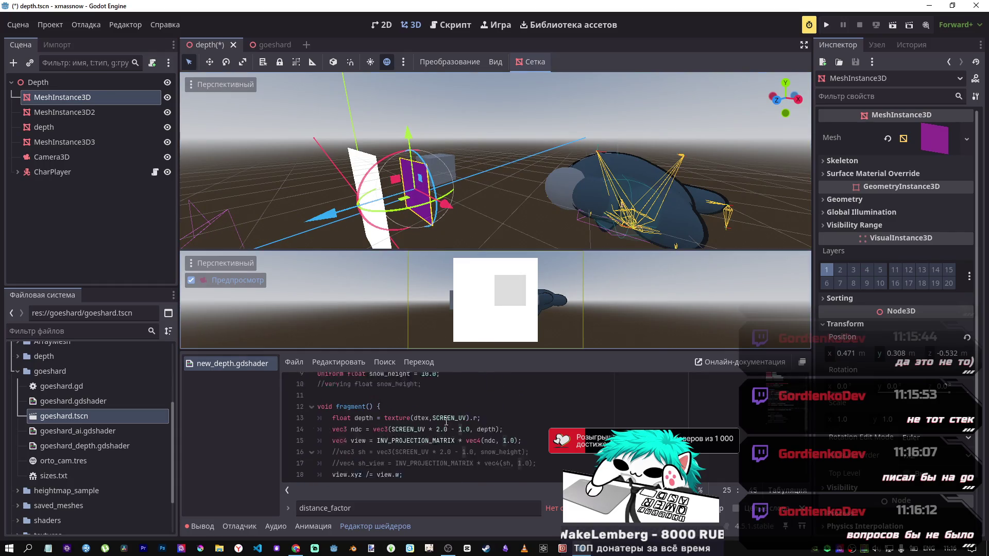
{"action": "scroll", "coordinate": [446, 422], "scroll_direction": "down", "scroll_amount": 3}
{"action": "scroll", "coordinate": [446, 421], "scroll_direction": "down", "scroll_amount": 1}
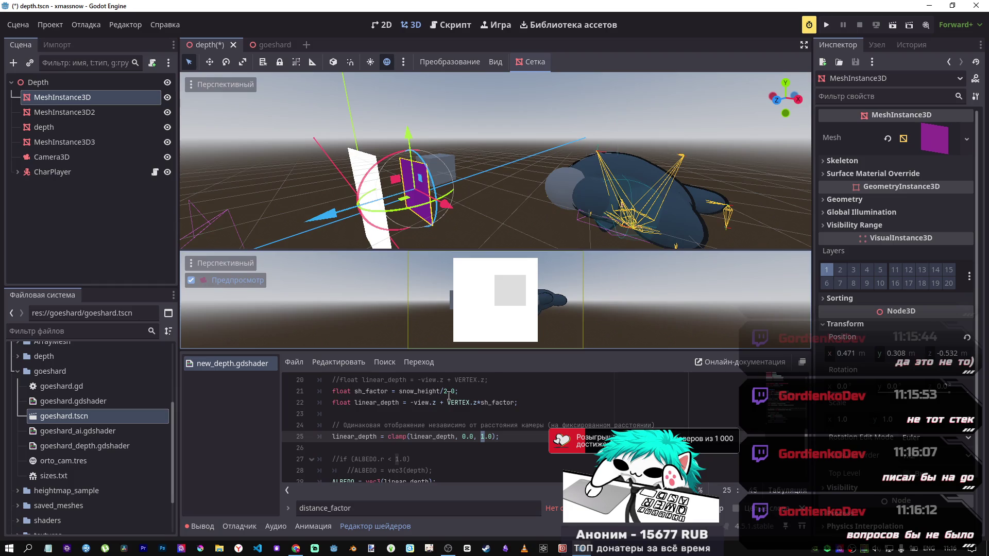
{"action": "mouse_move", "coordinate": [324, 217]}
{"action": "left_mouse_down"}
{"action": "mouse_move", "coordinate": [309, 218]}
{"action": "mouse_move", "coordinate": [380, 206]}
{"action": "mouse_move", "coordinate": [283, 222]}
{"action": "mouse_move", "coordinate": [372, 218]}
{"action": "left_mouse_up"}
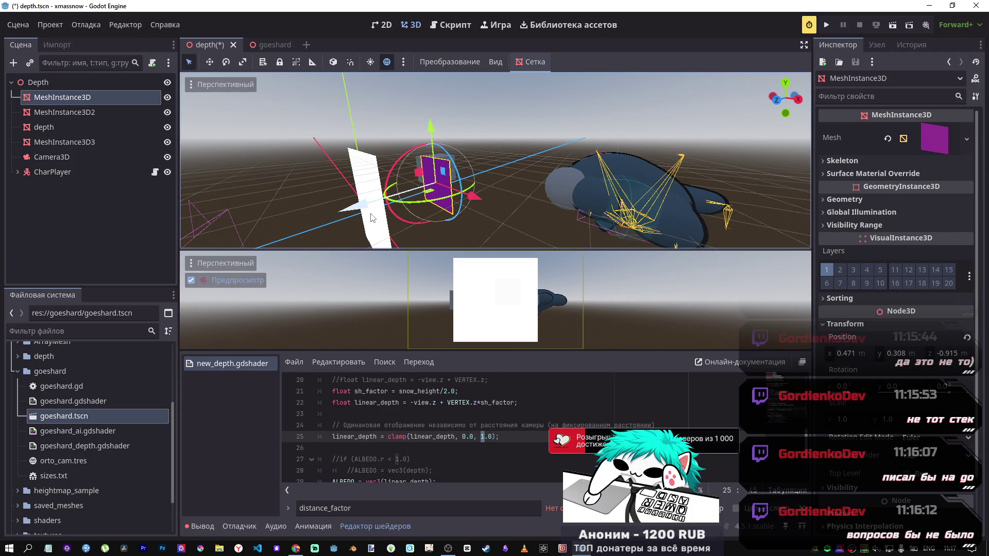
Set Snow Height back to 4 and move the purple cube to about z -2.345
{"action": "left_click", "coordinate": [56, 127]}
{"action": "left_click", "coordinate": [927, 293]}
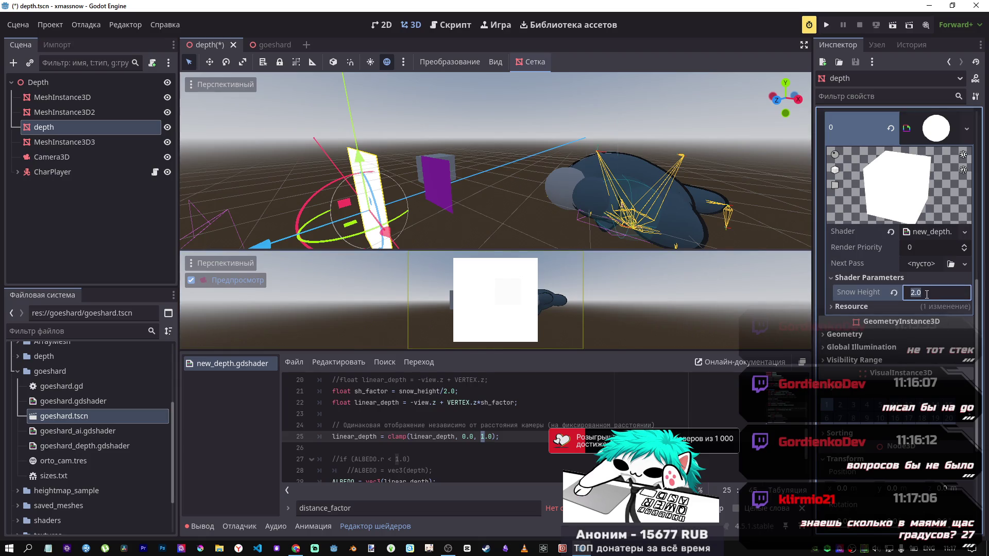
{"action": "type", "text": "4"}
{"action": "key", "text": "Return"}
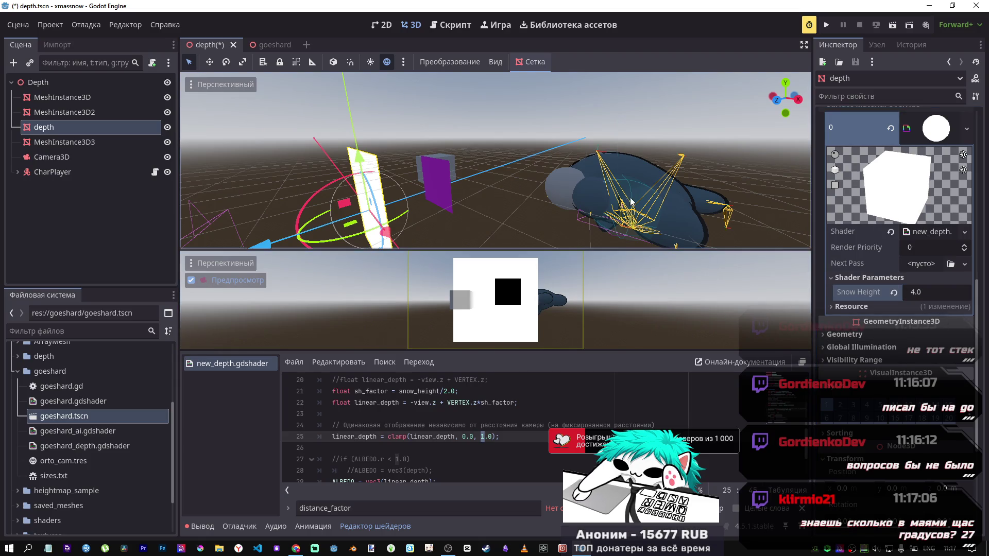
{"action": "left_click", "coordinate": [440, 185]}
{"action": "mouse_move", "coordinate": [407, 202]}
{"action": "left_mouse_down"}
{"action": "mouse_move", "coordinate": [478, 179]}
{"action": "mouse_move", "coordinate": [450, 180]}
{"action": "mouse_move", "coordinate": [454, 194]}
{"action": "left_mouse_up"}
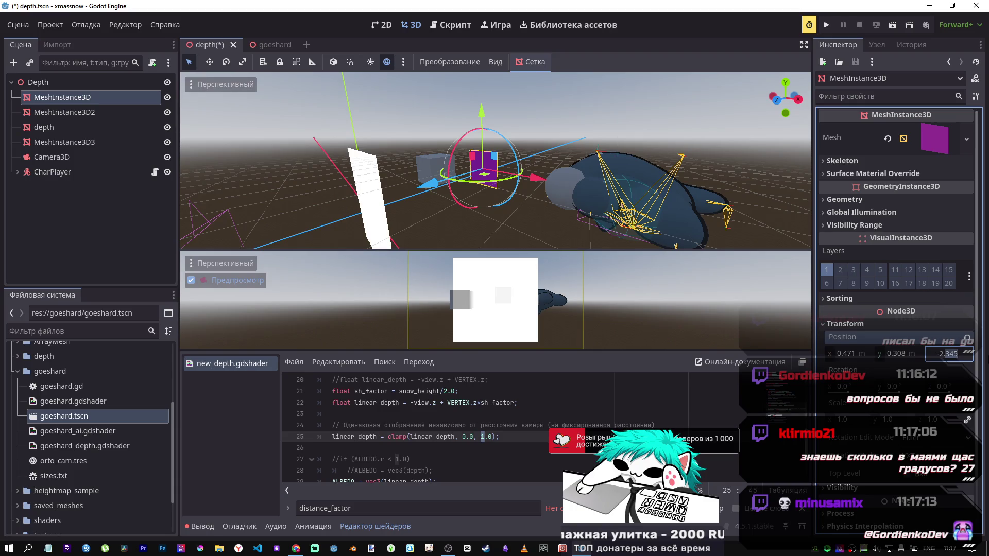
{"action": "left_click", "coordinate": [522, 408]}
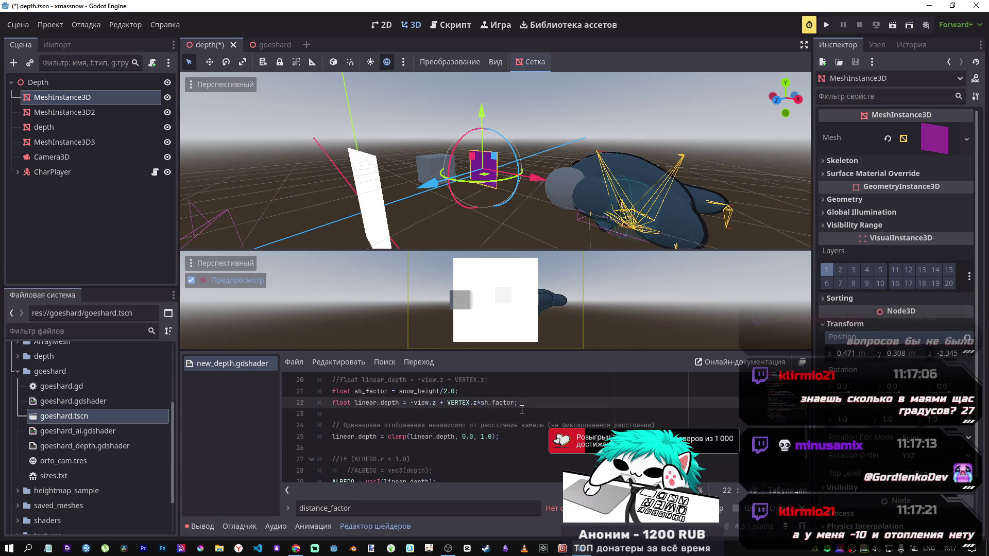
{"action": "key", "text": "Down"}
{"action": "key", "text": "Down"}
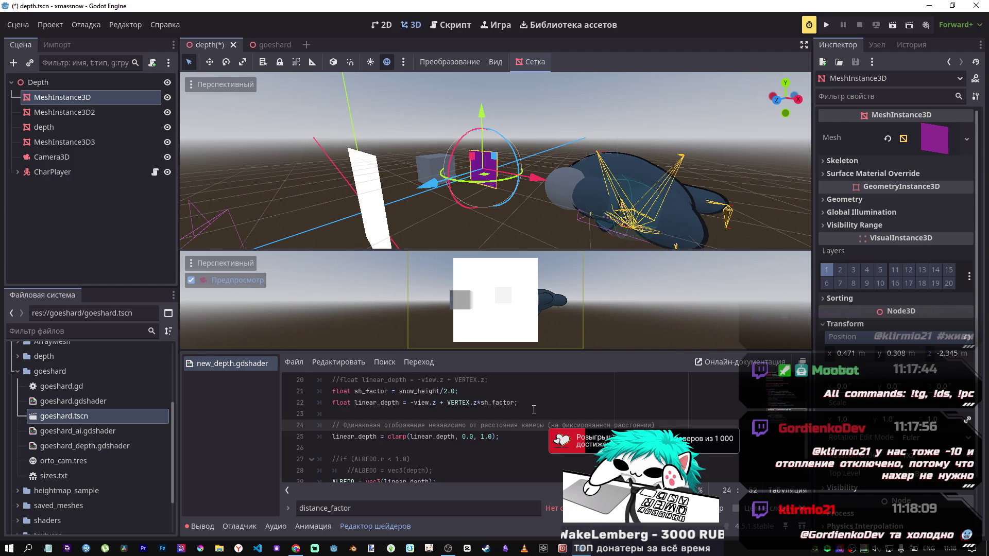
Try moving the shark's CollisionShape3D left along X, then undo it
{"action": "left_click", "coordinate": [621, 176]}
{"action": "left_click_drag", "start_coordinate": [619, 176], "coordinate": [546, 202]}
{"action": "key", "text": "ctrl+z"}
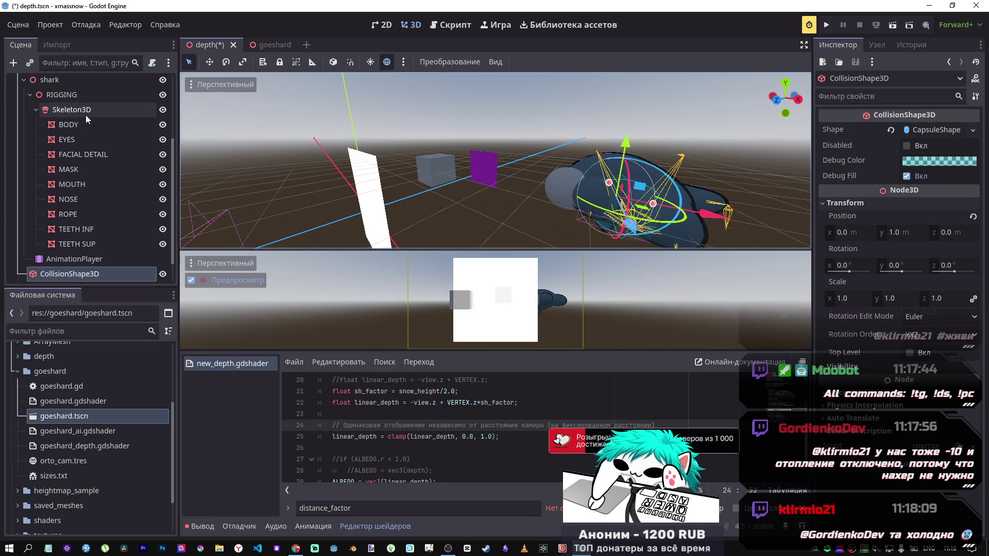
{"action": "scroll", "coordinate": [77, 155], "scroll_direction": "up", "scroll_amount": 3}
Slide CharPlayer along X and then along Z, checking its mark in the depth preview
{"action": "left_click", "coordinate": [51, 142]}
{"action": "mouse_move", "coordinate": [720, 247]}
{"action": "left_mouse_down"}
{"action": "mouse_move", "coordinate": [525, 206]}
{"action": "mouse_move", "coordinate": [541, 191]}
{"action": "mouse_move", "coordinate": [538, 128]}
{"action": "left_mouse_up"}
{"action": "mouse_move", "coordinate": [460, 214]}
{"action": "left_mouse_down"}
{"action": "mouse_move", "coordinate": [395, 231]}
{"action": "mouse_move", "coordinate": [403, 218]}
{"action": "mouse_move", "coordinate": [272, 258]}
{"action": "mouse_move", "coordinate": [429, 234]}
{"action": "left_mouse_up"}
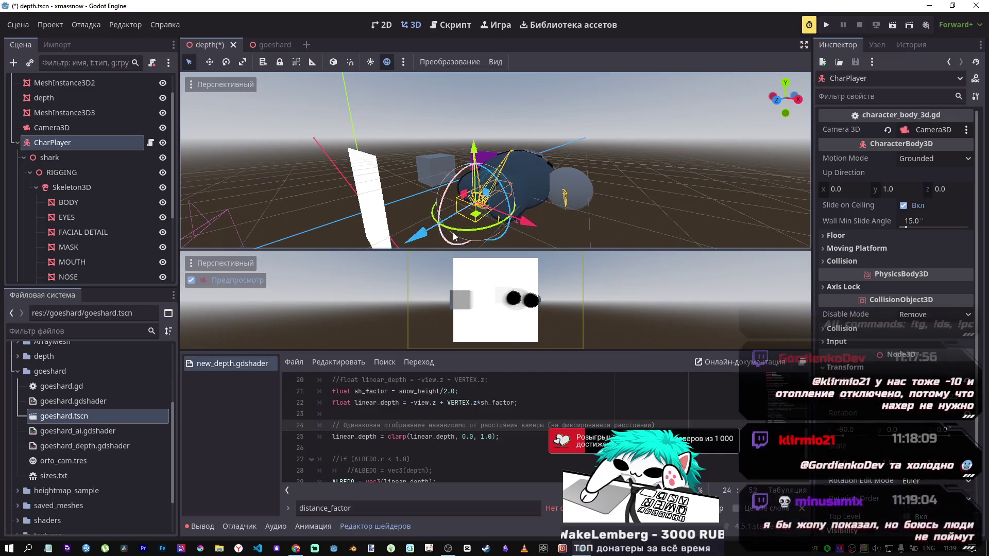
{"action": "mouse_move", "coordinate": [529, 228]}
{"action": "left_mouse_down"}
{"action": "mouse_move", "coordinate": [502, 218]}
{"action": "mouse_move", "coordinate": [328, 236]}
{"action": "mouse_move", "coordinate": [362, 224]}
{"action": "mouse_move", "coordinate": [325, 227]}
{"action": "mouse_move", "coordinate": [322, 252]}
{"action": "mouse_move", "coordinate": [195, 253]}
{"action": "mouse_move", "coordinate": [394, 175]}
{"action": "mouse_move", "coordinate": [448, 168]}
{"action": "mouse_move", "coordinate": [269, 222]}
{"action": "mouse_move", "coordinate": [508, 194]}
{"action": "left_mouse_up"}
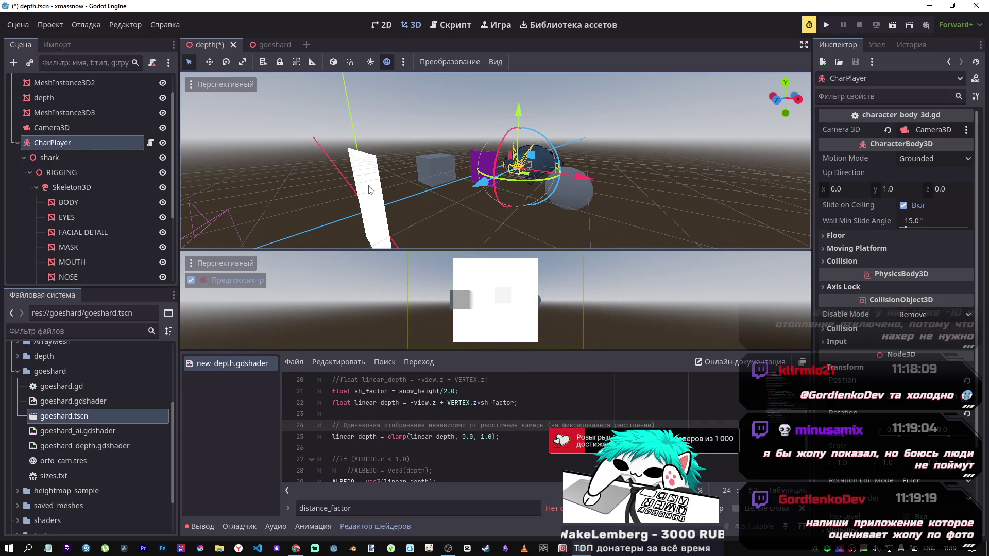
{"action": "left_click", "coordinate": [475, 403]}
{"action": "scroll", "coordinate": [477, 407], "scroll_direction": "up", "scroll_amount": 4}
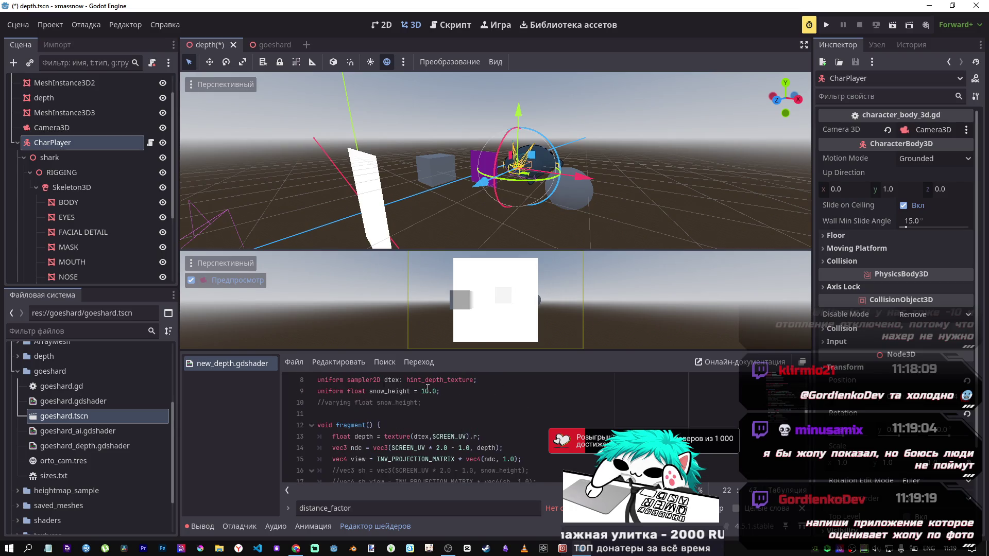
{"action": "scroll", "coordinate": [435, 410], "scroll_direction": "down", "scroll_amount": 3}
{"action": "scroll", "coordinate": [435, 410], "scroll_direction": "up", "scroll_amount": 4}
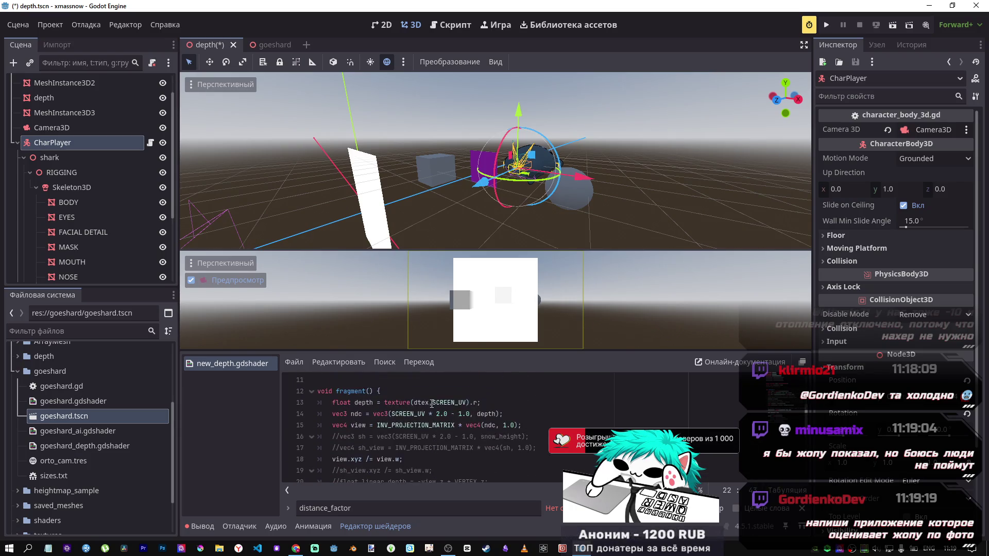
{"action": "double_click", "coordinate": [420, 425]}
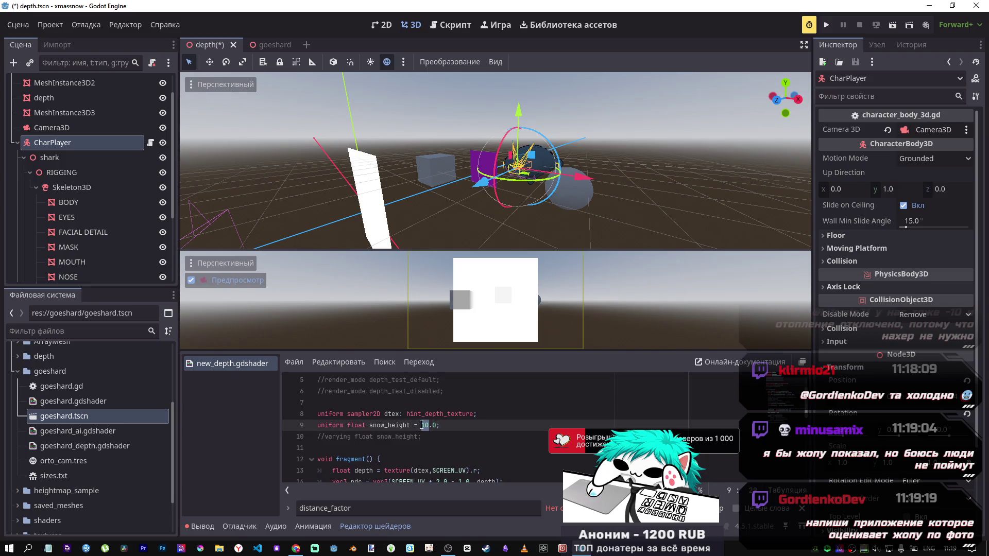
{"action": "scroll", "coordinate": [448, 435], "scroll_direction": "down", "scroll_amount": 3}
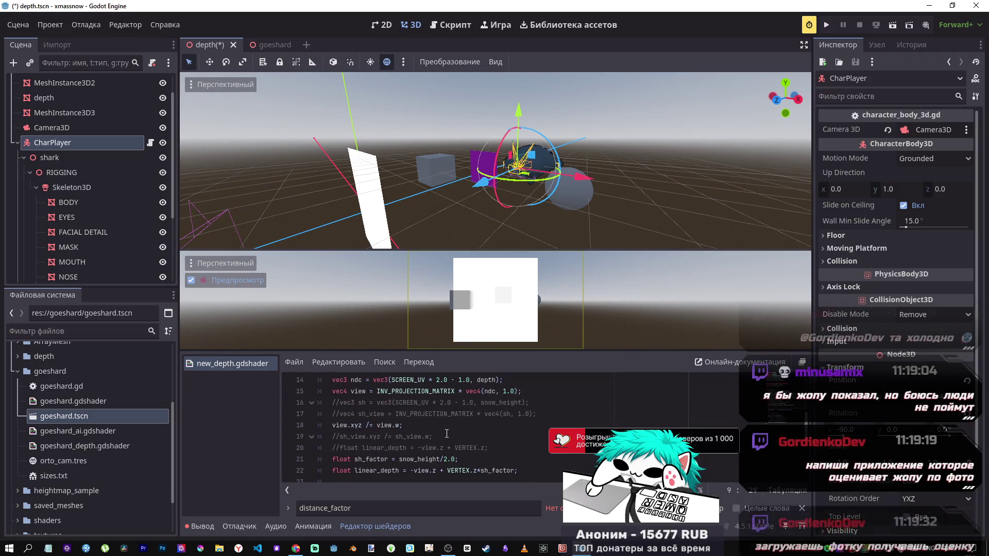
{"action": "scroll", "coordinate": [446, 435], "scroll_direction": "down", "scroll_amount": 1}
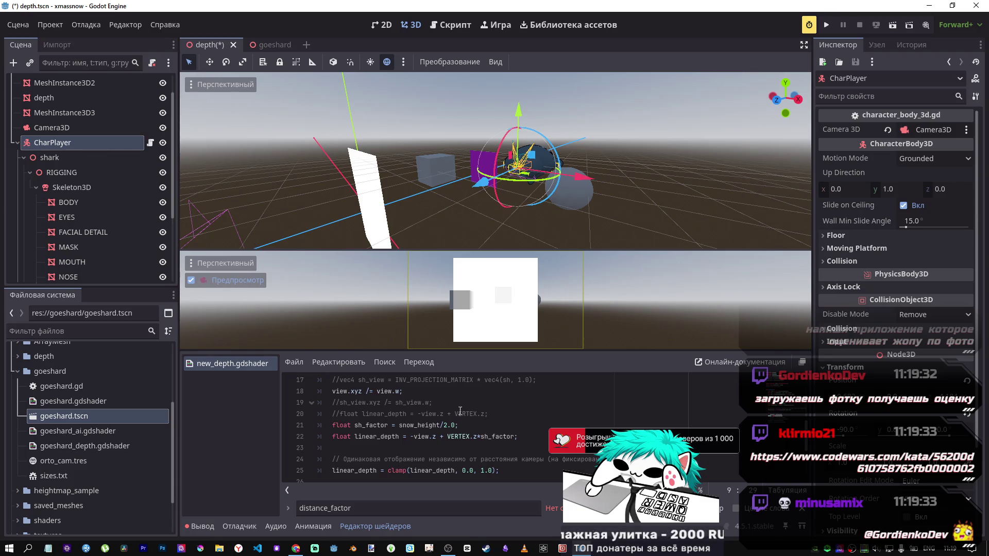
{"action": "left_click", "coordinate": [449, 426]}
{"action": "double_click", "coordinate": [451, 425]}
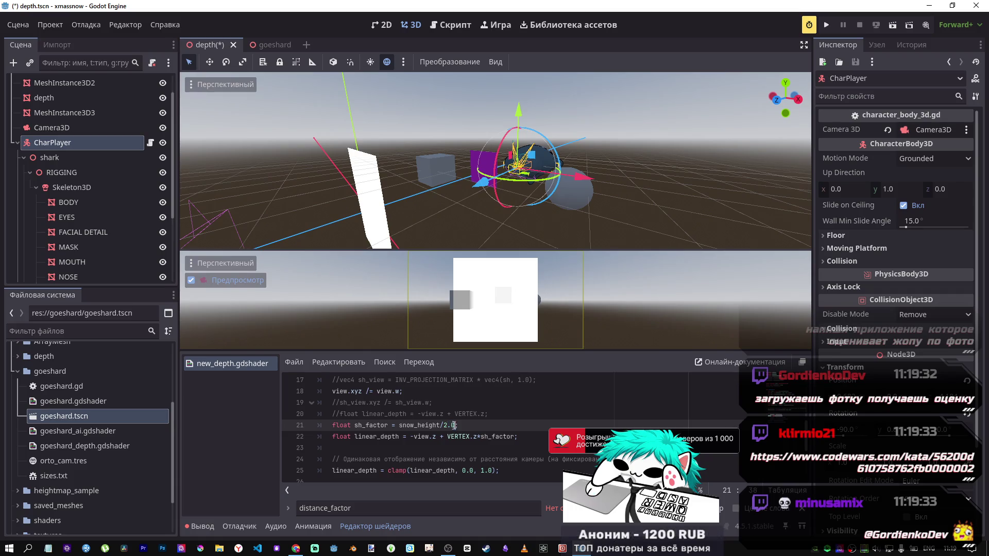
{"action": "left_click_drag", "start_coordinate": [444, 426], "coordinate": [457, 427]}
{"action": "scroll", "coordinate": [457, 427], "scroll_direction": "up", "scroll_amount": 2}
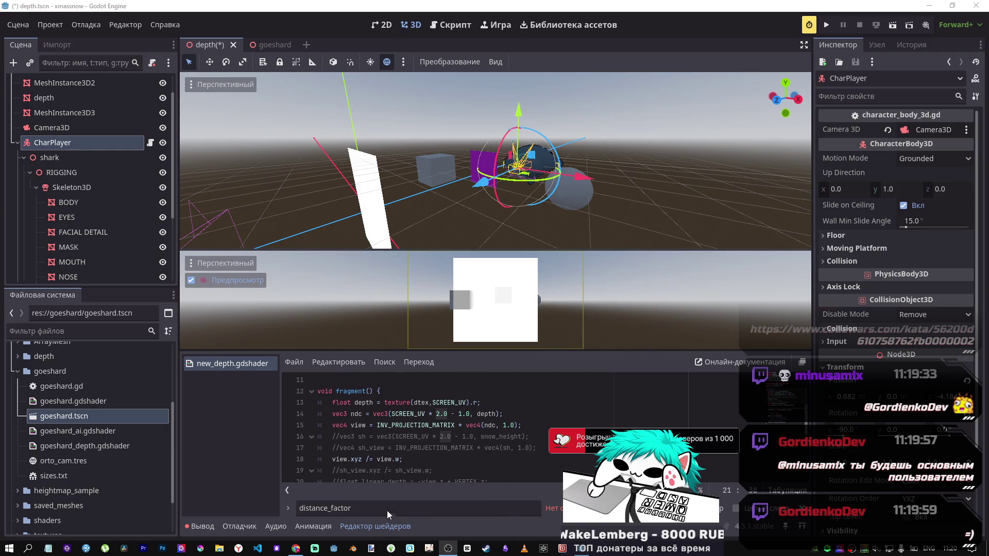
{"action": "mouse_move", "coordinate": [296, 549]}
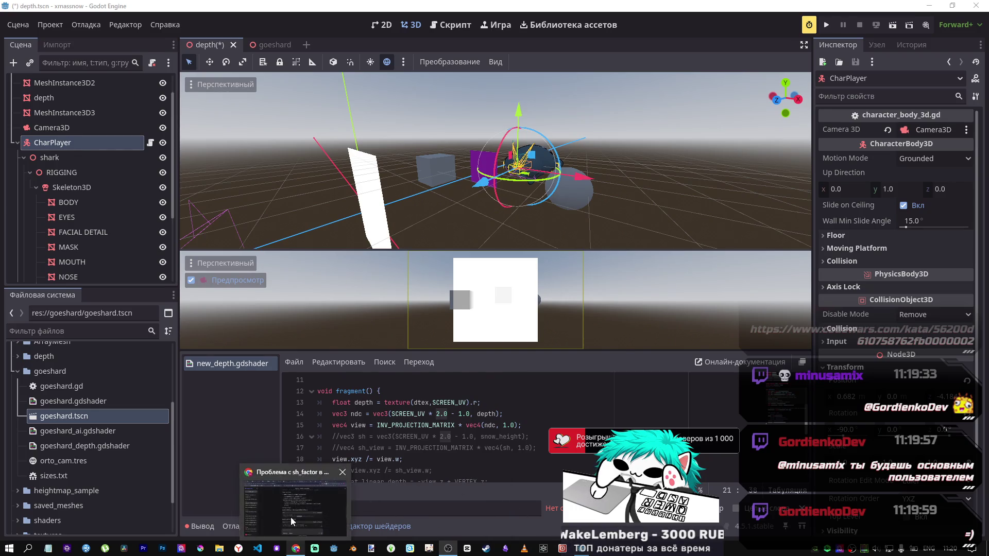
Copy the Codewars kata link from the Twitch popout chat and paste it into a new tab's address bar
{"action": "left_click", "coordinate": [292, 518]}
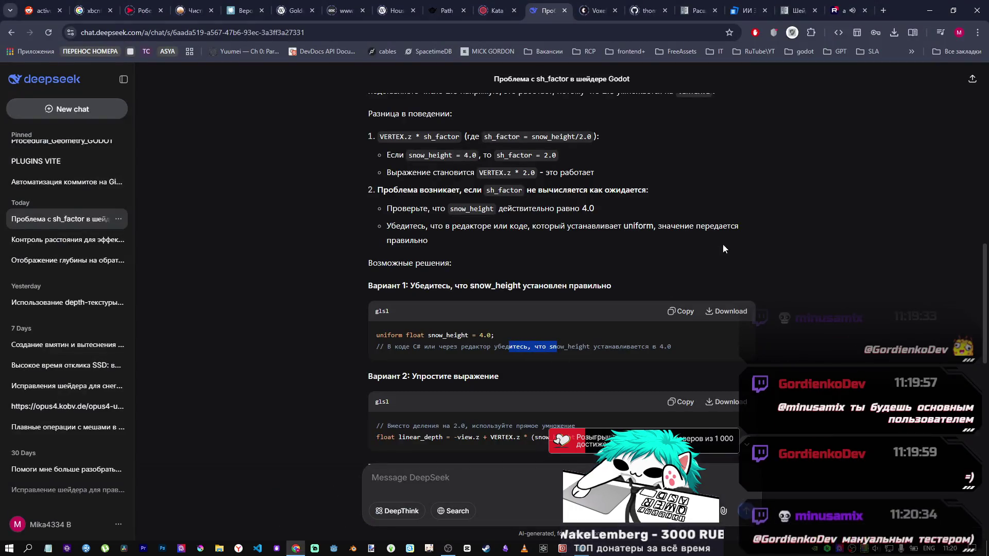
{"action": "left_click", "coordinate": [141, 53]}
{"action": "key", "text": "ctrl+shift+t"}
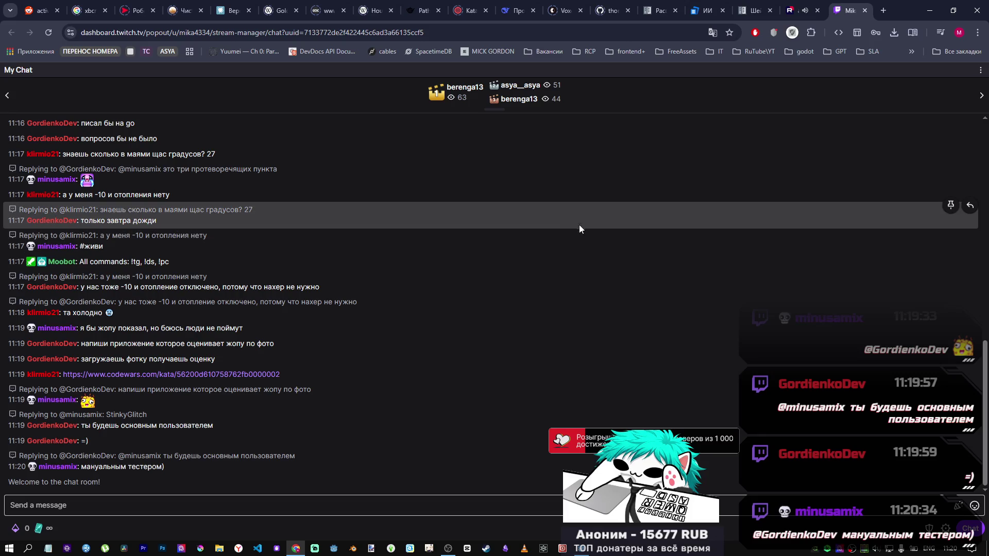
{"action": "left_click_drag", "start_coordinate": [285, 375], "coordinate": [64, 376]}
{"action": "key", "text": "ctrl+c"}
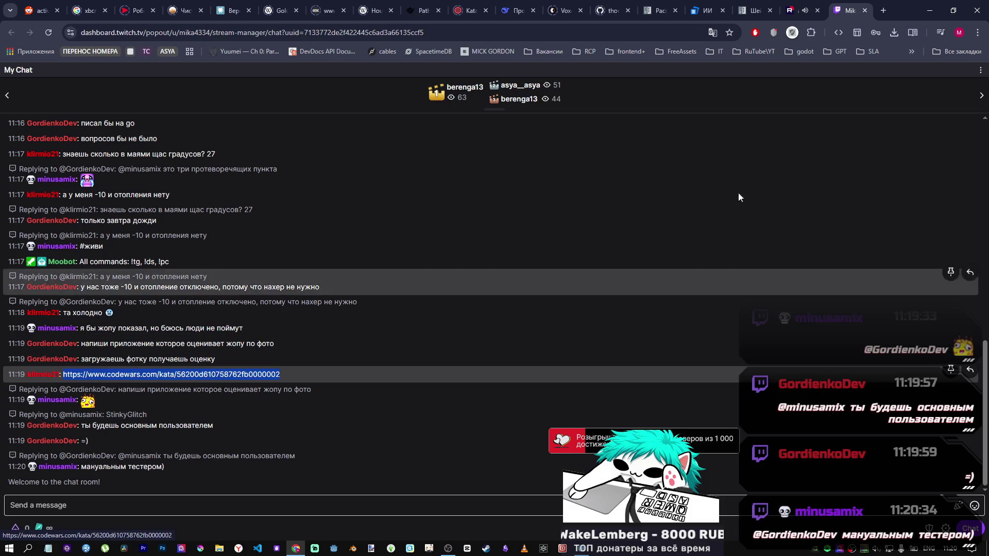
{"action": "left_click", "coordinate": [880, 14]}
{"action": "key", "text": "ctrl+v"}
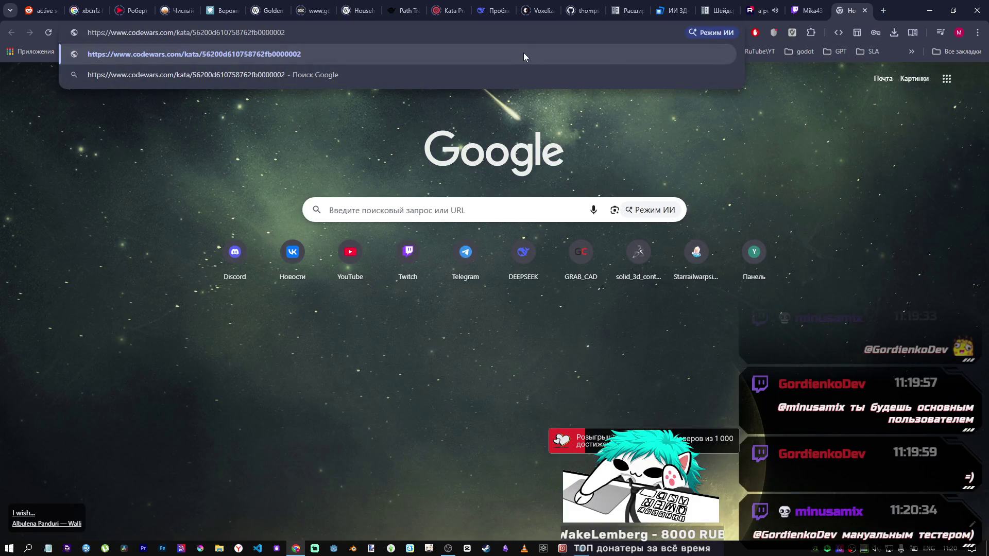
Load the pasted link and navigate back to the Readability is King kata page
{"action": "key", "text": "Return"}
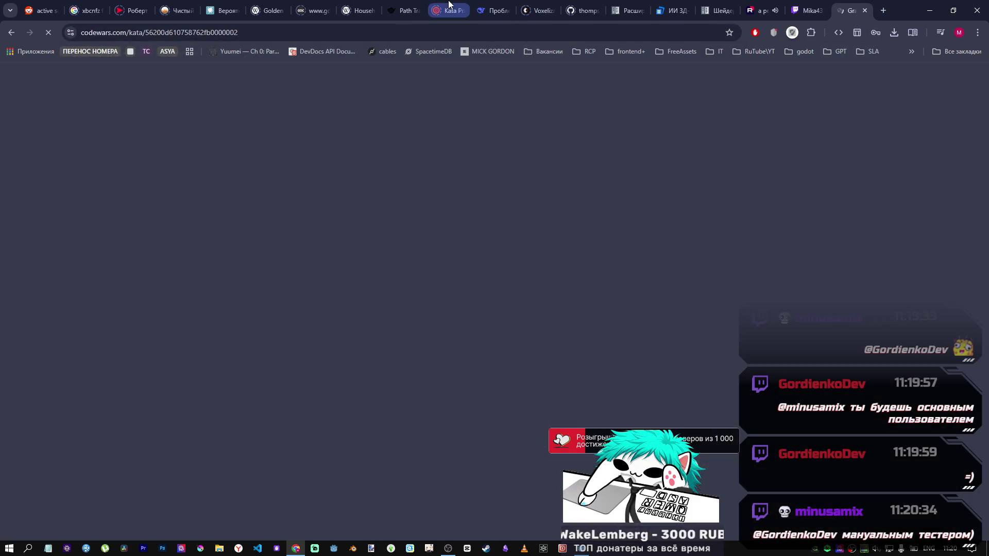
{"action": "left_click", "coordinate": [445, 10]}
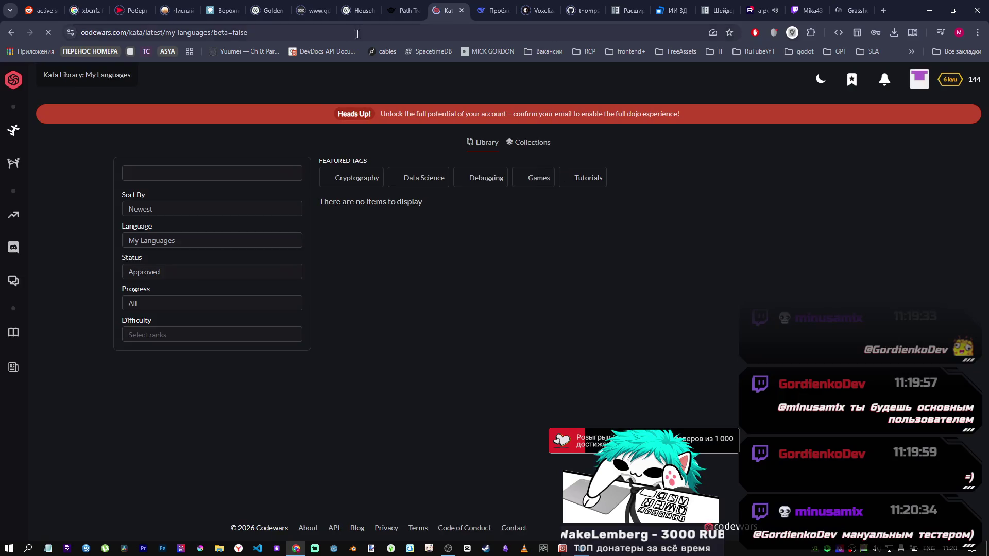
{"action": "mouse_move", "coordinate": [965, 83]}
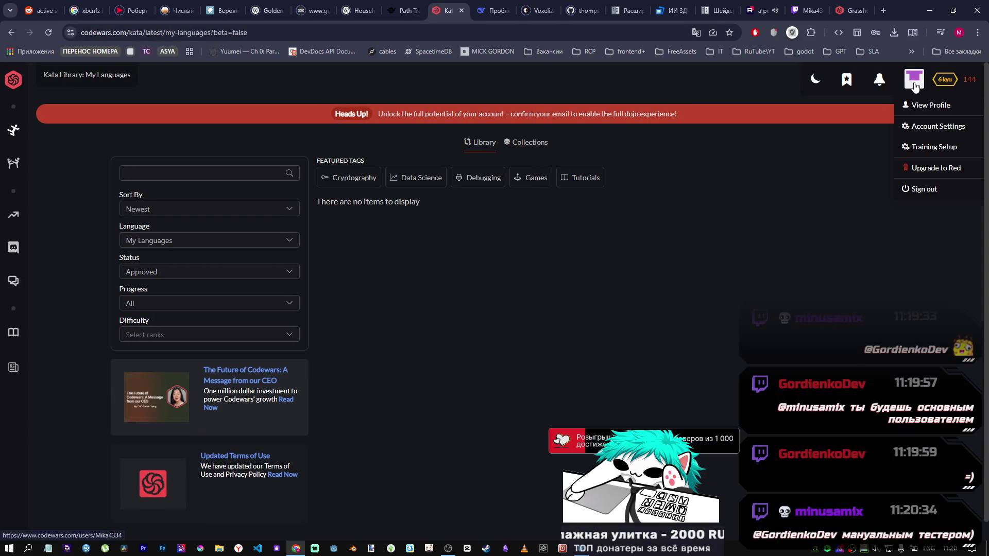
{"action": "left_click", "coordinate": [10, 33]}
{"action": "left_click", "coordinate": [11, 33]}
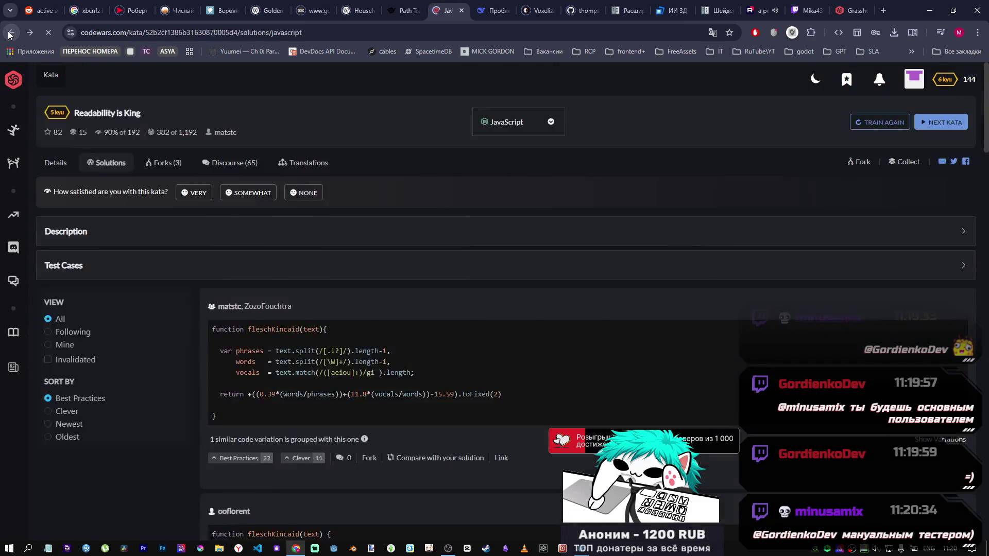
{"action": "scroll", "coordinate": [386, 271], "scroll_direction": "up", "scroll_amount": 20}
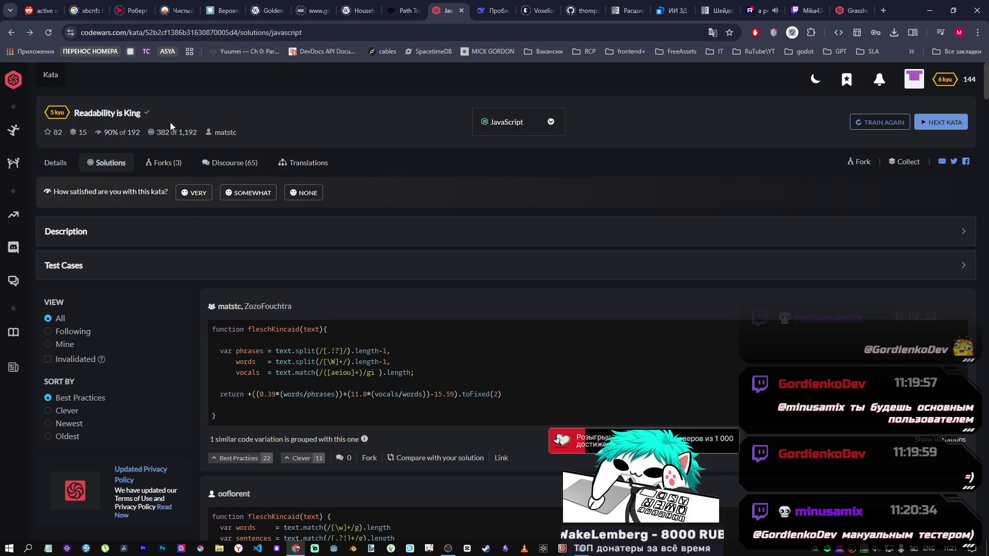
{"action": "left_click", "coordinate": [56, 163]}
Copy the kata's URL and post it in the Twitch stream chat
{"action": "left_click", "coordinate": [292, 35]}
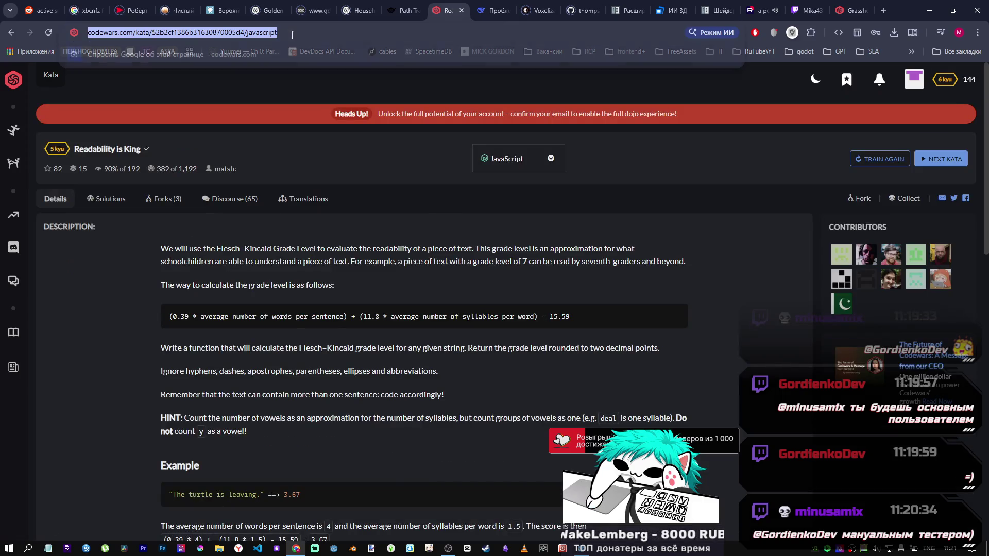
{"action": "left_click", "coordinate": [802, 10]}
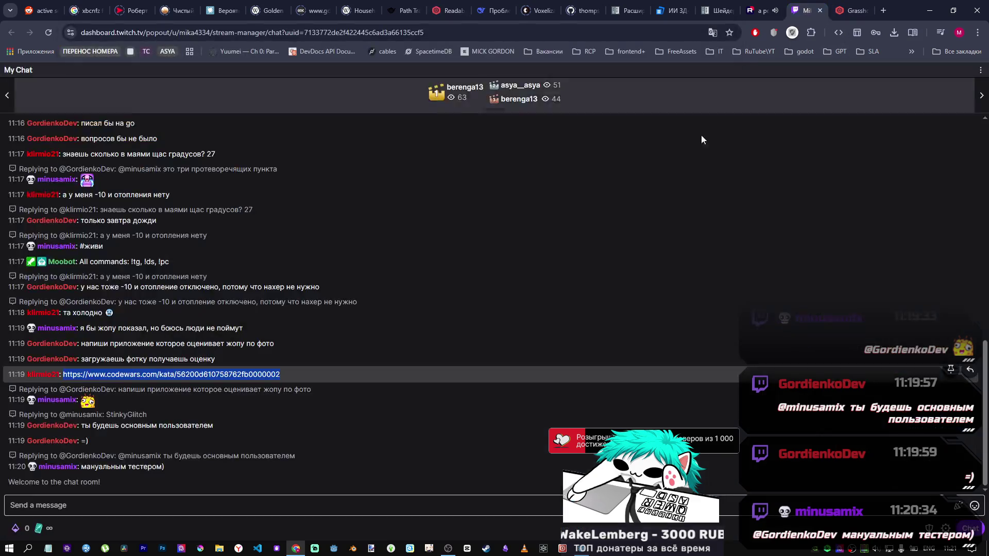
{"action": "left_click", "coordinate": [293, 505]}
{"action": "key", "text": "ctrl+v"}
{"action": "key", "text": "Return"}
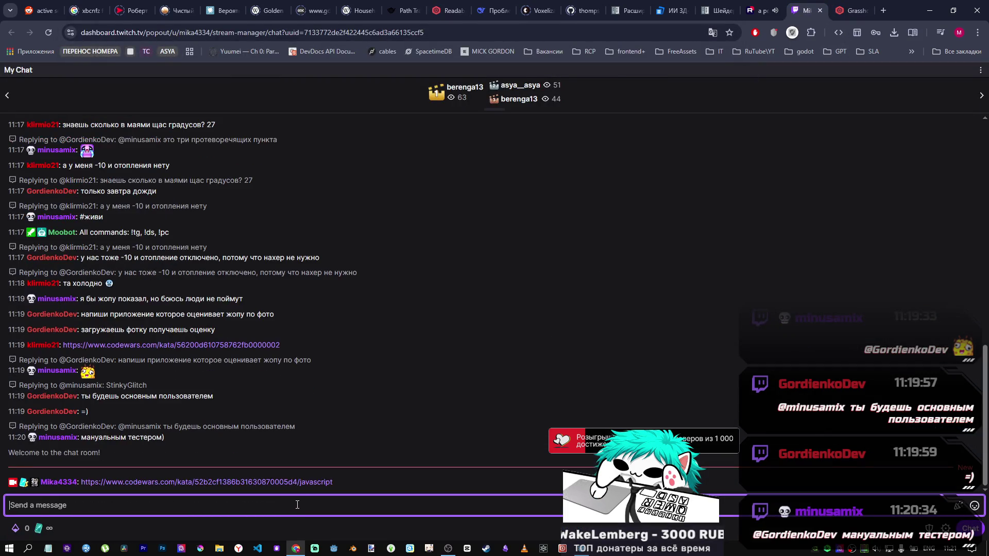
Close the Readability is King kata tab and the stream chat tab
{"action": "left_click", "coordinate": [857, 13]}
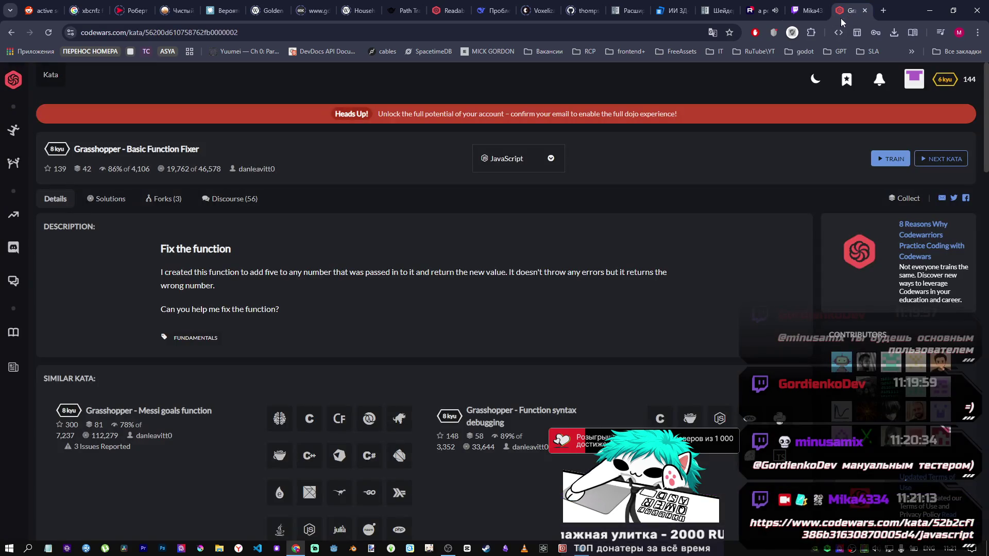
{"action": "middle_click", "coordinate": [447, 12]}
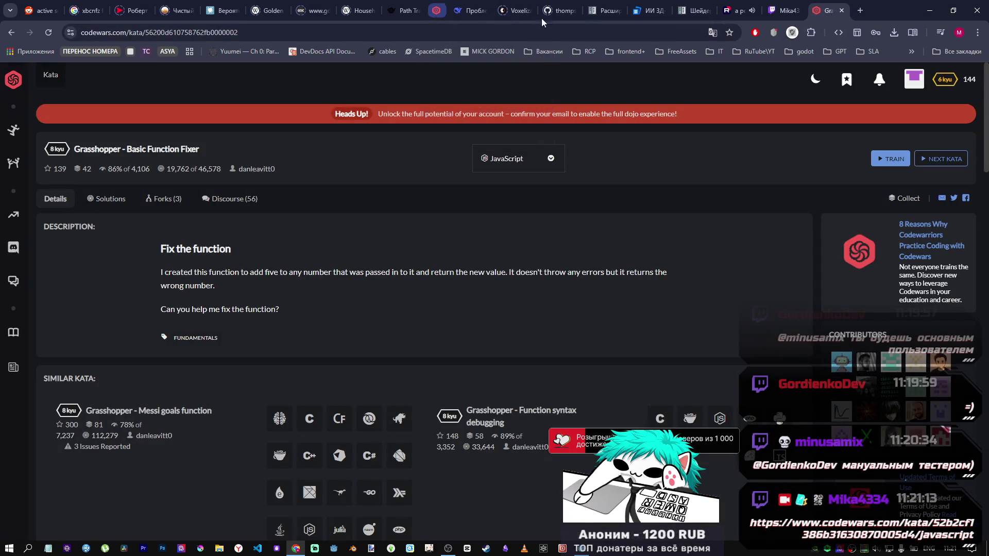
{"action": "left_click_drag", "start_coordinate": [808, 12], "coordinate": [455, 9]}
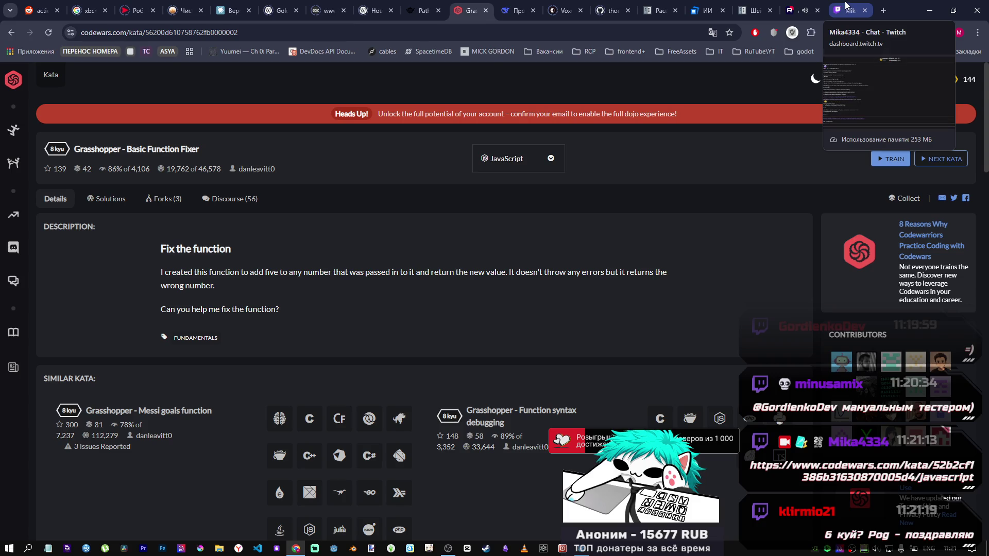
{"action": "left_click", "coordinate": [846, 6]}
{"action": "middle_click", "coordinate": [845, 6]}
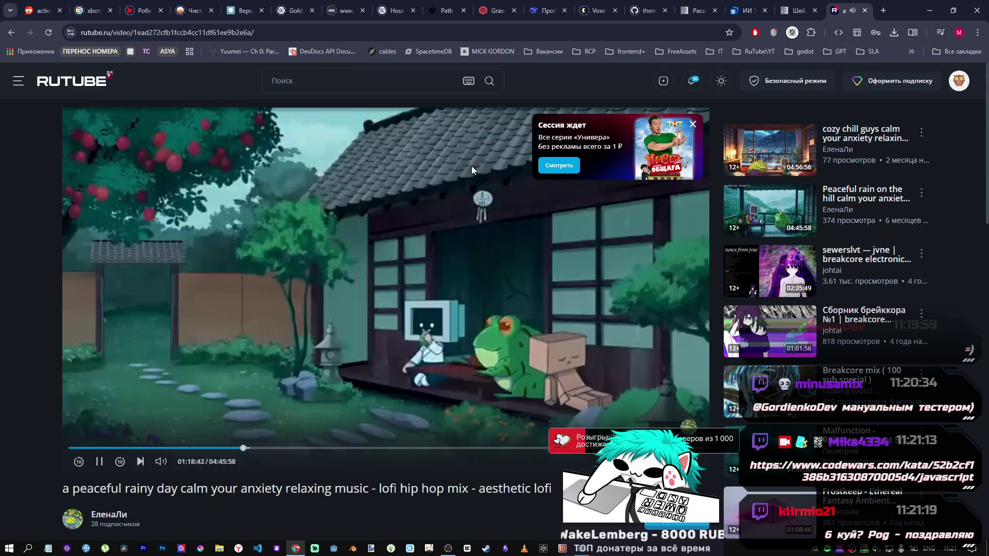
Show the DeepSeek sh_factor conversation, flip to the Godot editor, then back to the browser
{"action": "left_click", "coordinate": [547, 12]}
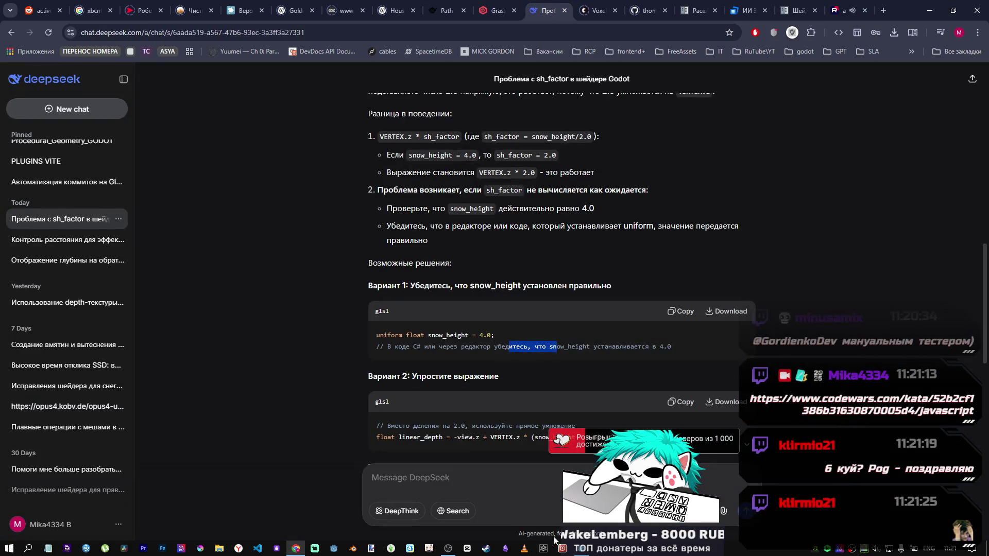
{"action": "key", "text": "alt+Tab"}
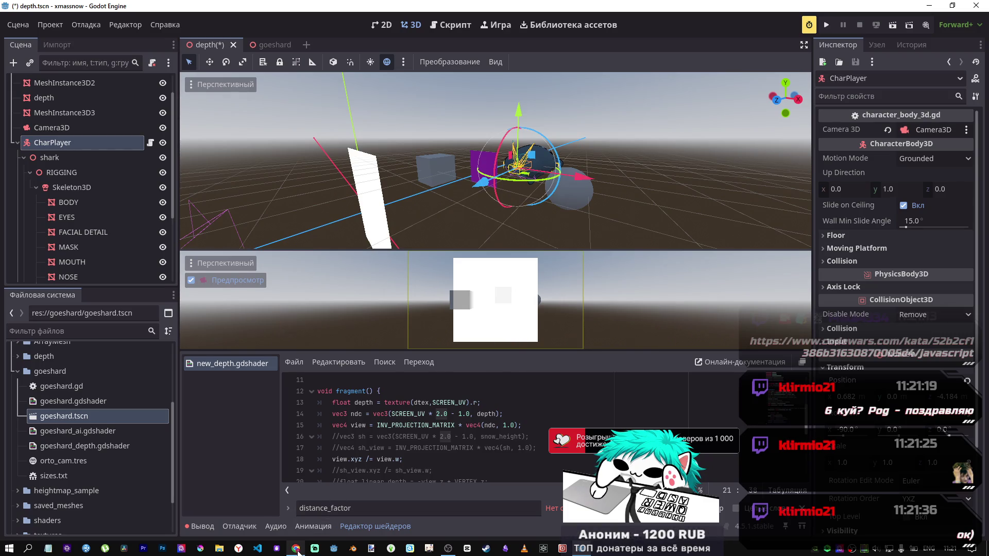
{"action": "mouse_move", "coordinate": [297, 547]}
{"action": "left_click", "coordinate": [292, 524]}
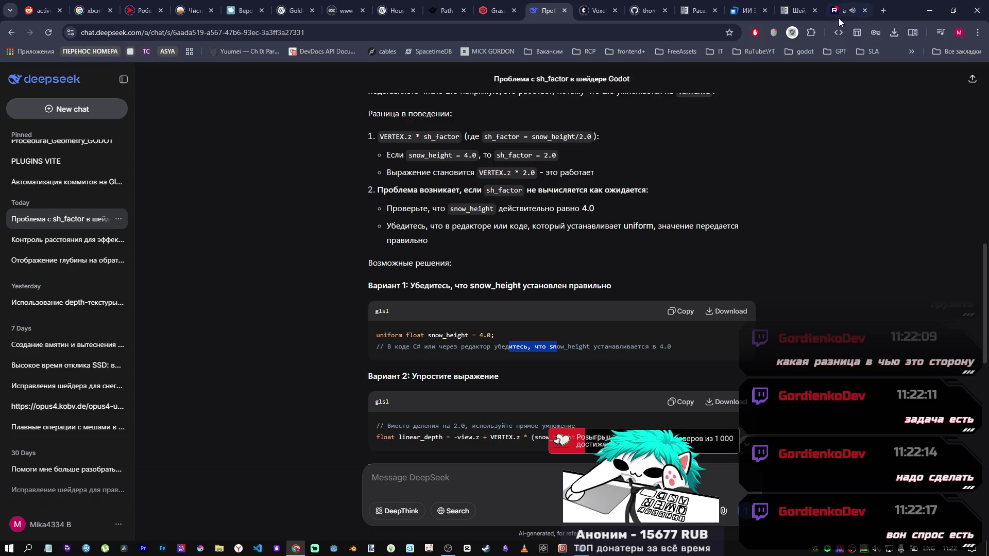
Glance over the Codewars Grasshopper kata, the Rutube music video and DeepSeek, then return to Godot
{"action": "left_click", "coordinate": [496, 11]}
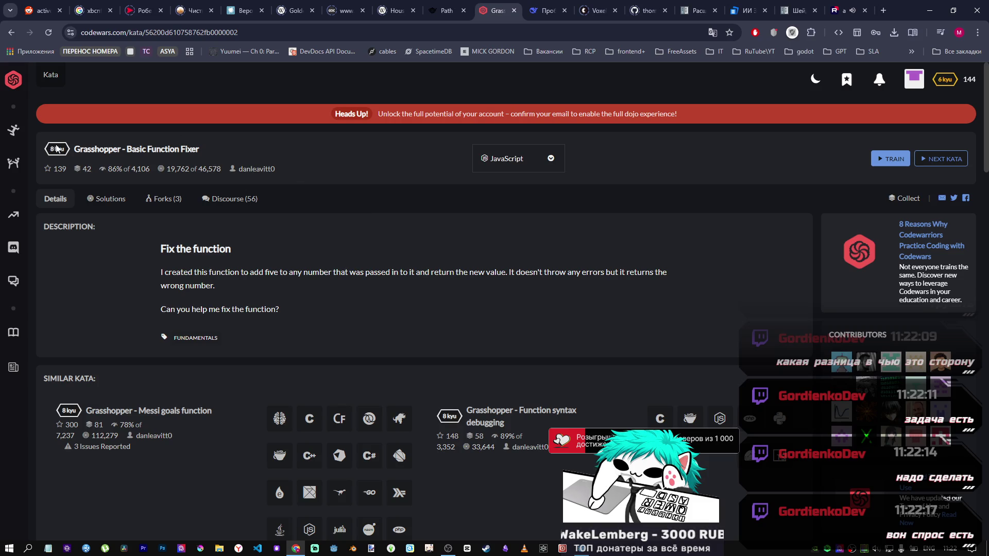
{"action": "left_click", "coordinate": [837, 9]}
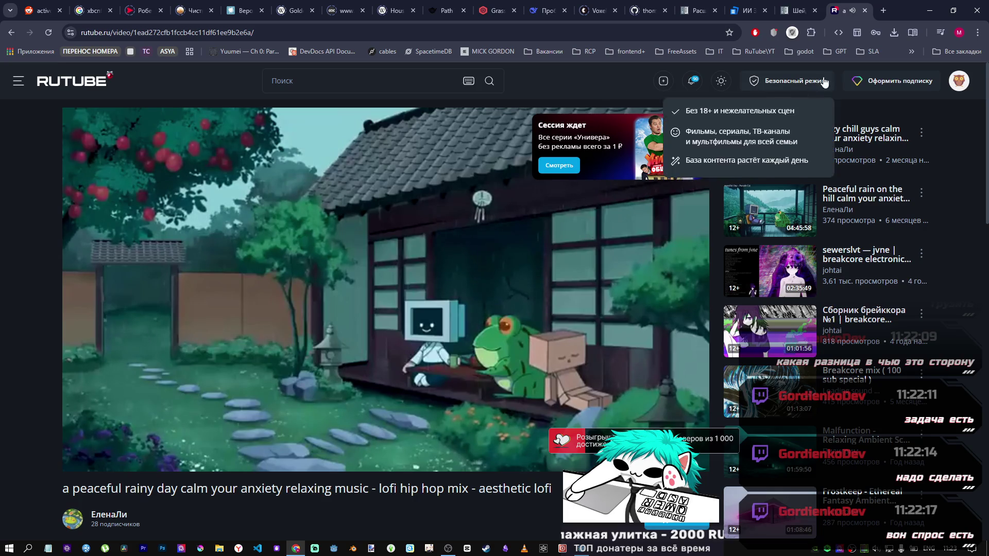
{"action": "left_click", "coordinate": [546, 10]}
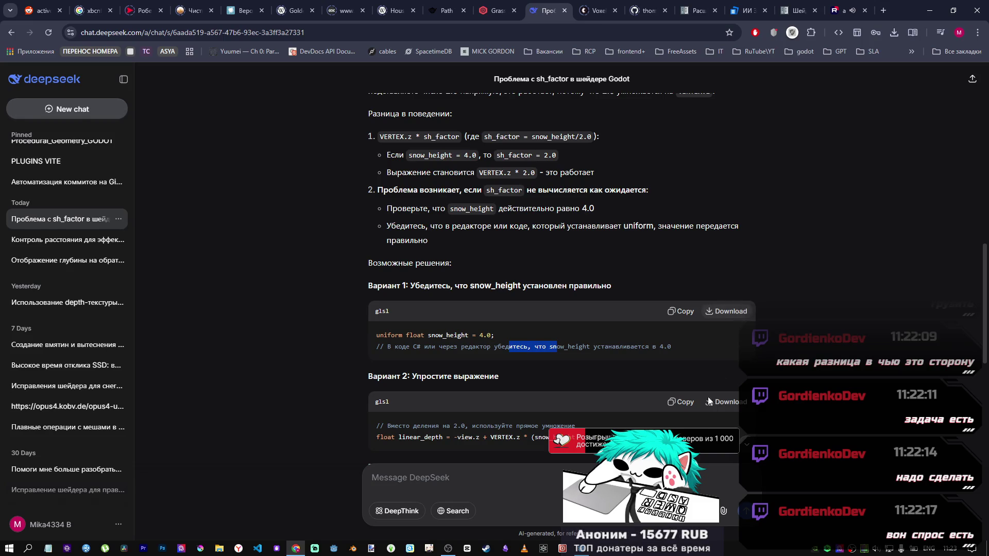
{"action": "key", "text": "alt+Tab"}
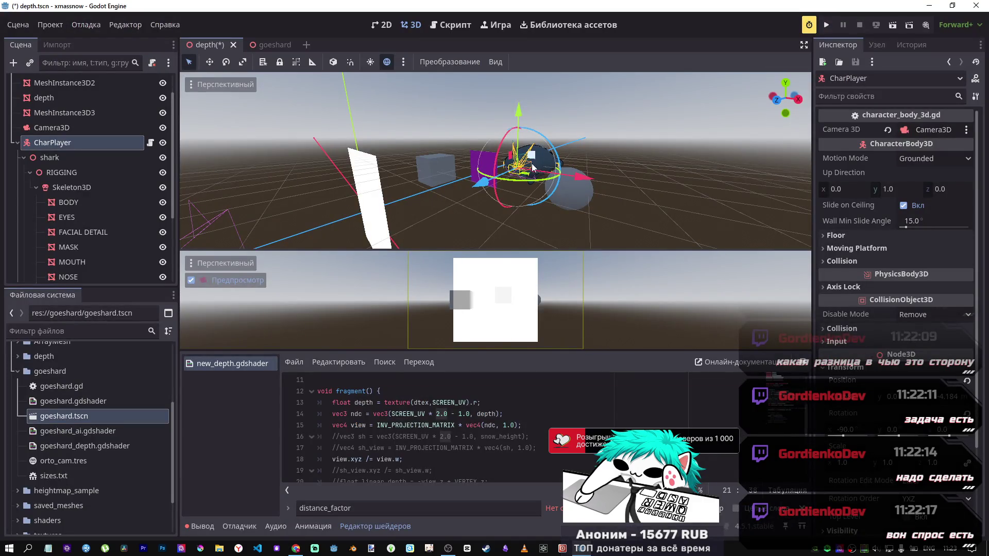
Move CharPlayer 2.062 along Z, collapse its tree node, and save depth.tscn
{"action": "mouse_move", "coordinate": [482, 182]}
{"action": "left_mouse_down"}
{"action": "mouse_move", "coordinate": [369, 241]}
{"action": "mouse_move", "coordinate": [367, 216]}
{"action": "mouse_move", "coordinate": [299, 243]}
{"action": "mouse_move", "coordinate": [315, 236]}
{"action": "left_mouse_up"}
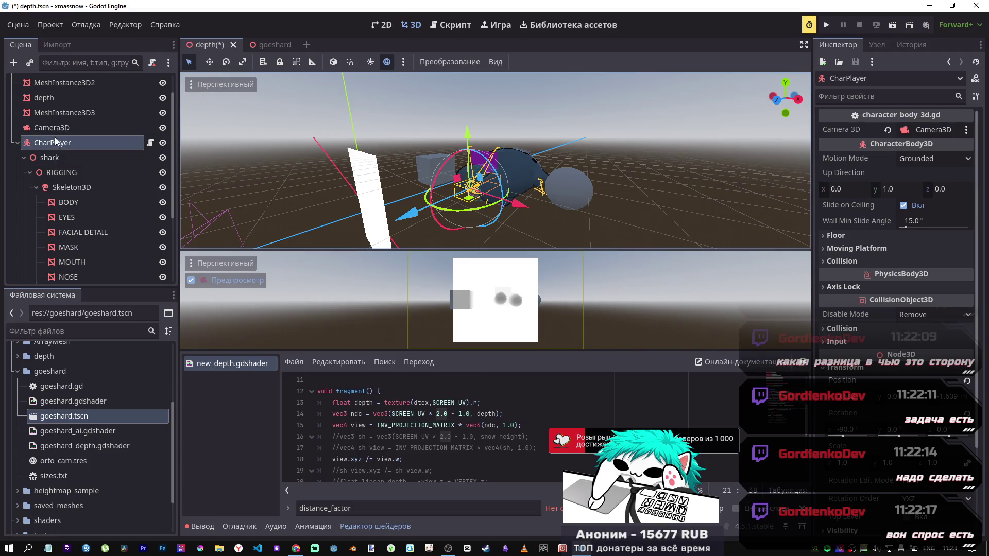
{"action": "left_click", "coordinate": [16, 144]}
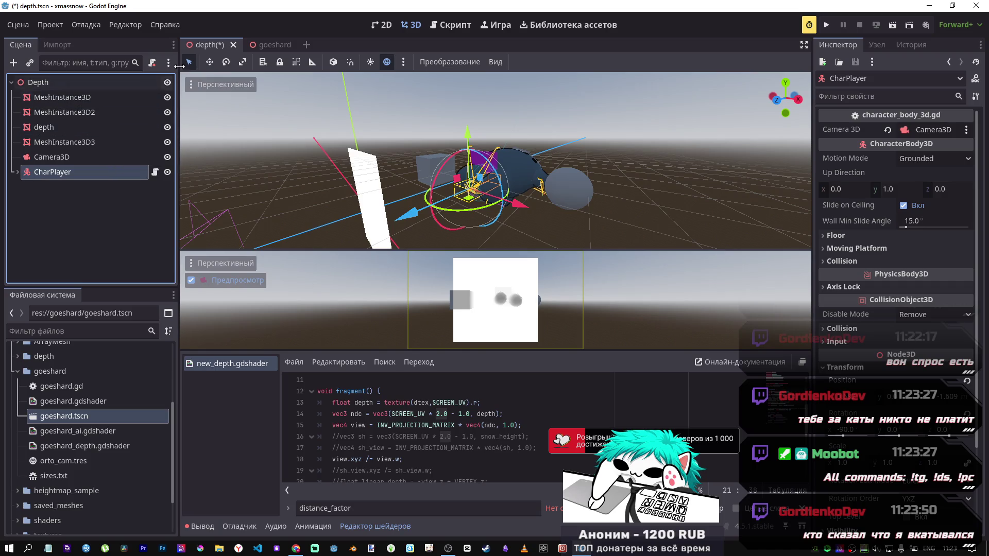
{"action": "key", "text": "ctrl+s"}
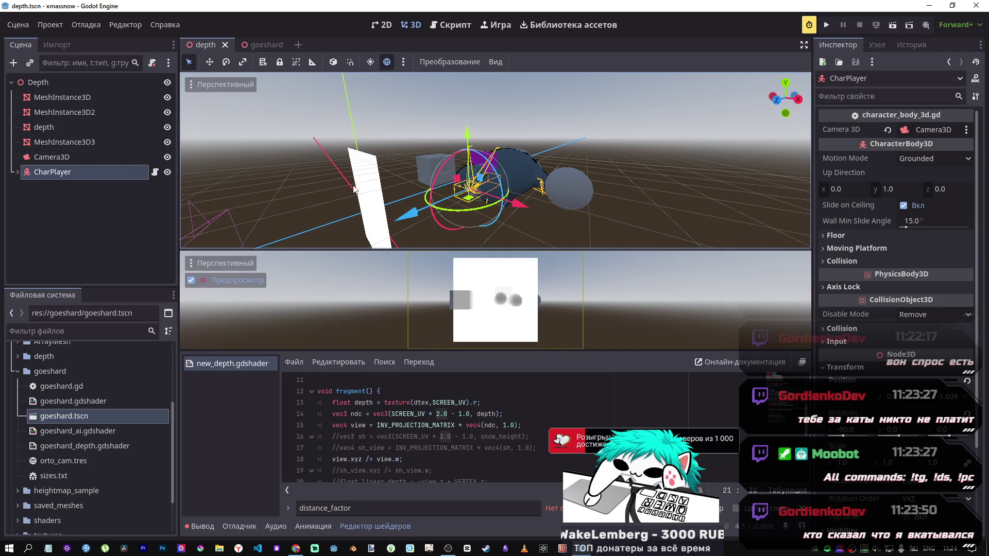
Select the depth plane to check its shader parameters, then bring up the DeepSeek chat
{"action": "left_click", "coordinate": [84, 145]}
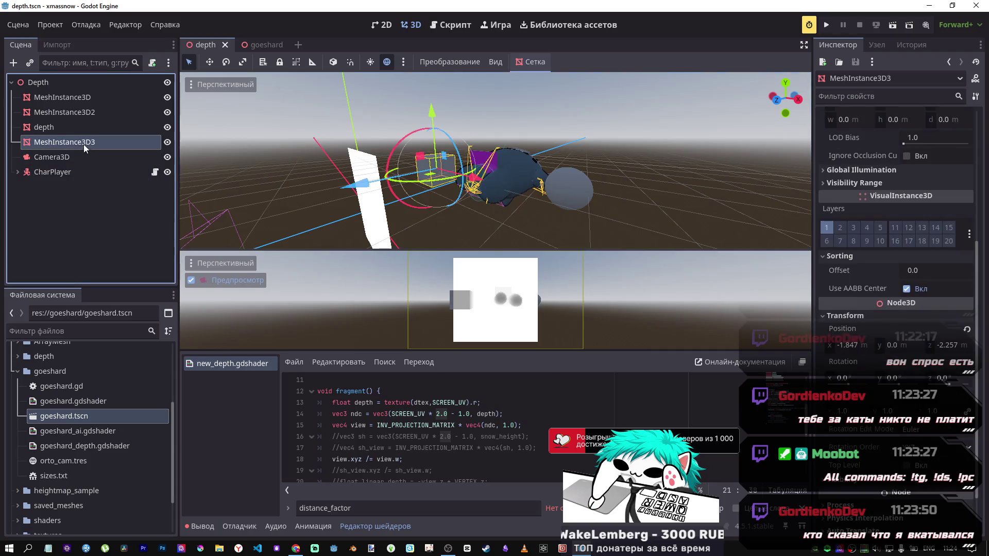
{"action": "left_click", "coordinate": [75, 132]}
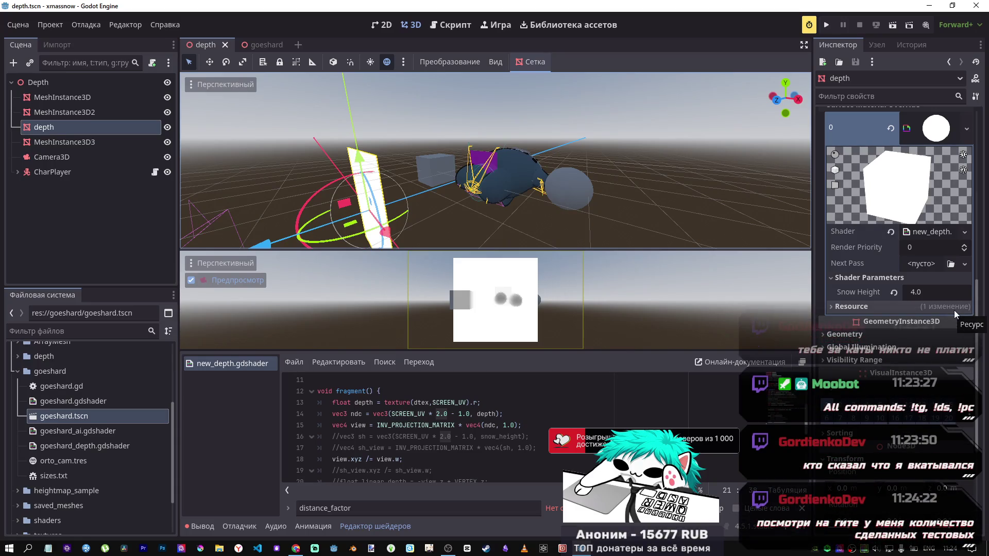
{"action": "mouse_move", "coordinate": [977, 303]}
{"action": "left_mouse_down"}
{"action": "mouse_move", "coordinate": [981, 251]}
{"action": "mouse_move", "coordinate": [985, 295]}
{"action": "mouse_move", "coordinate": [977, 290]}
{"action": "left_mouse_up"}
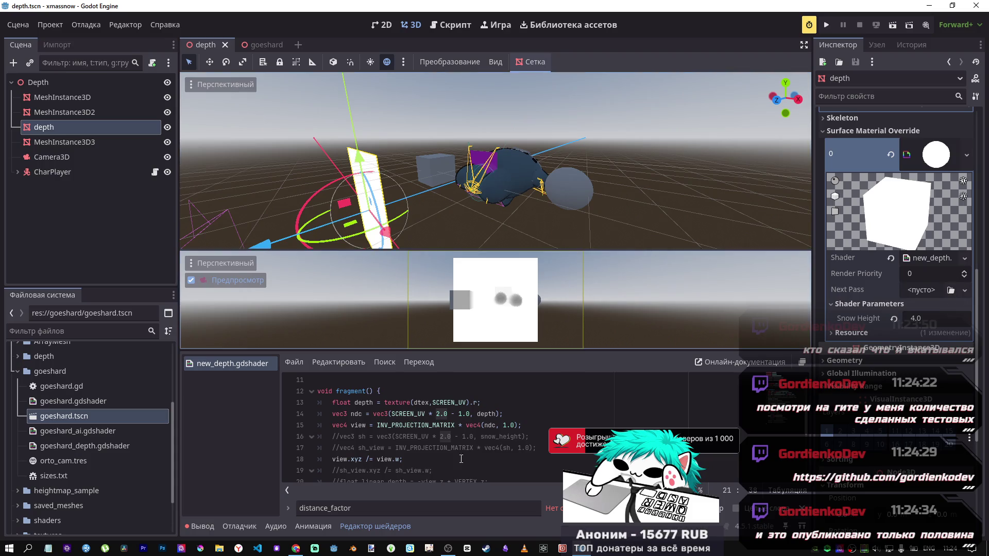
{"action": "left_click", "coordinate": [296, 550]}
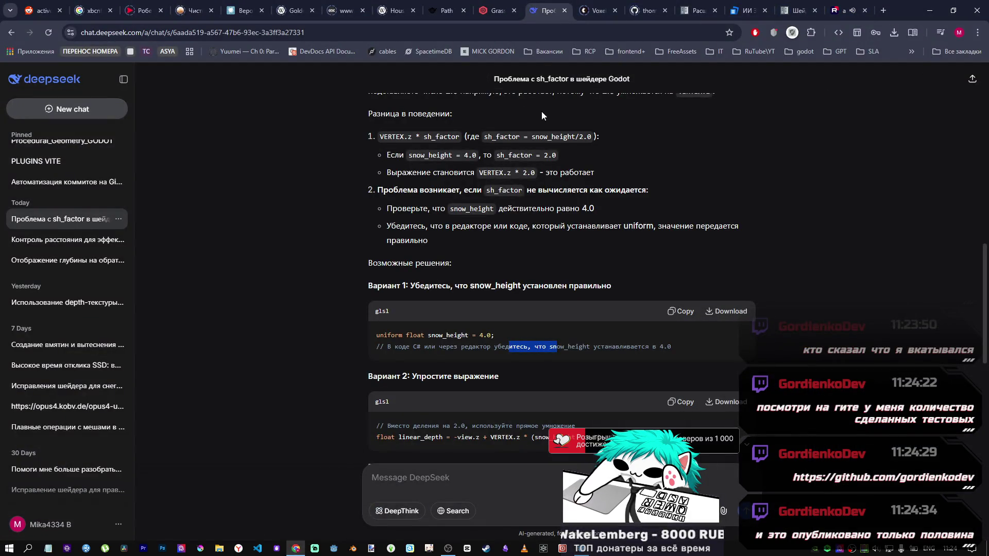
Open the stream's Twitch chat and the viewer's linked GitHub profile in a new tab
{"action": "left_click", "coordinate": [146, 51]}
{"action": "left_click", "coordinate": [193, 156]}
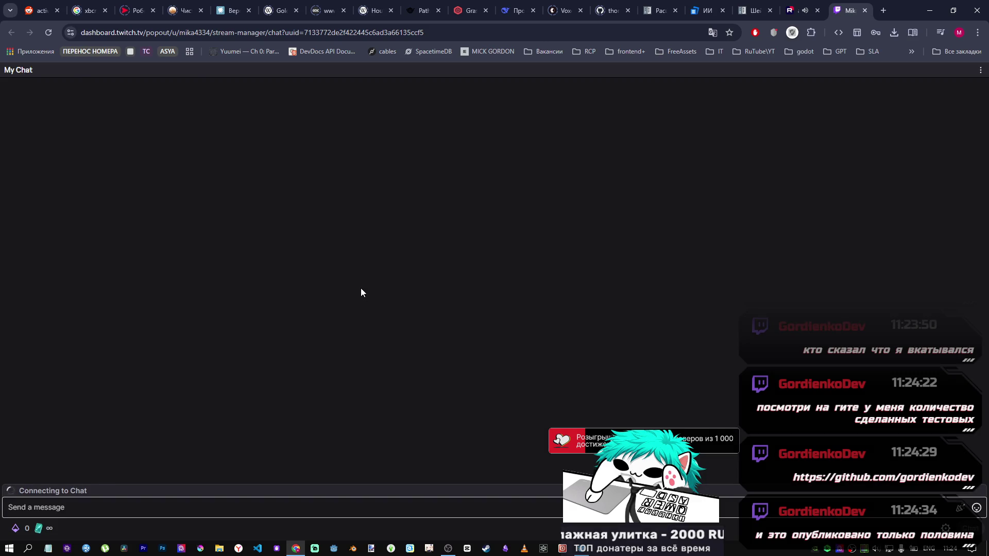
{"action": "middle_click", "coordinate": [178, 457]}
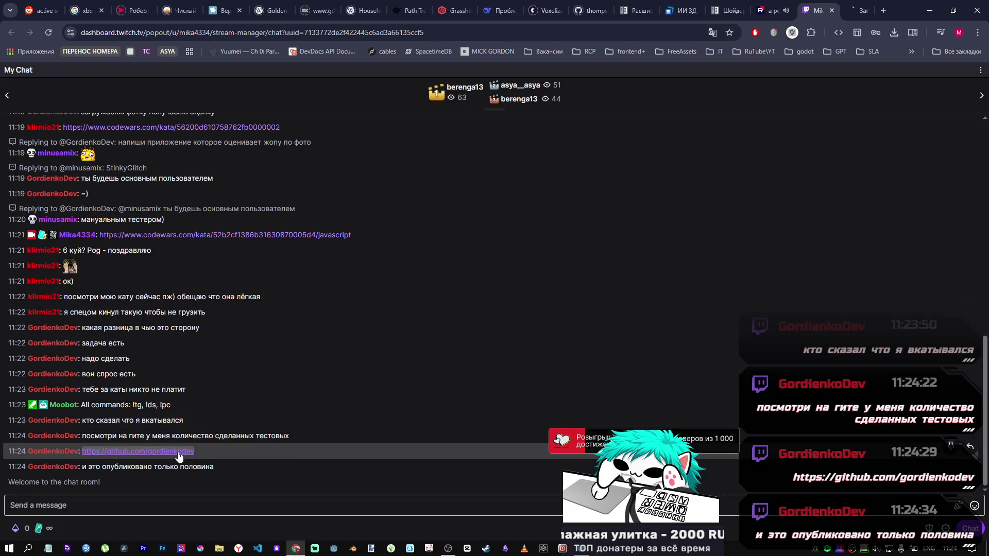
{"action": "left_click", "coordinate": [840, 5]}
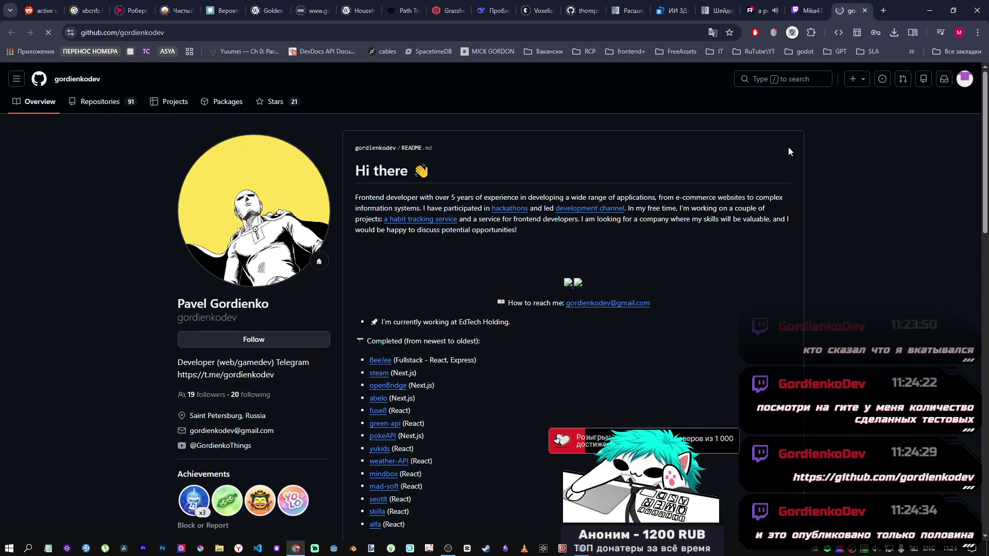
Read through the GitHub profile's README introduction
{"action": "scroll", "coordinate": [733, 223], "scroll_direction": "down", "scroll_amount": 2}
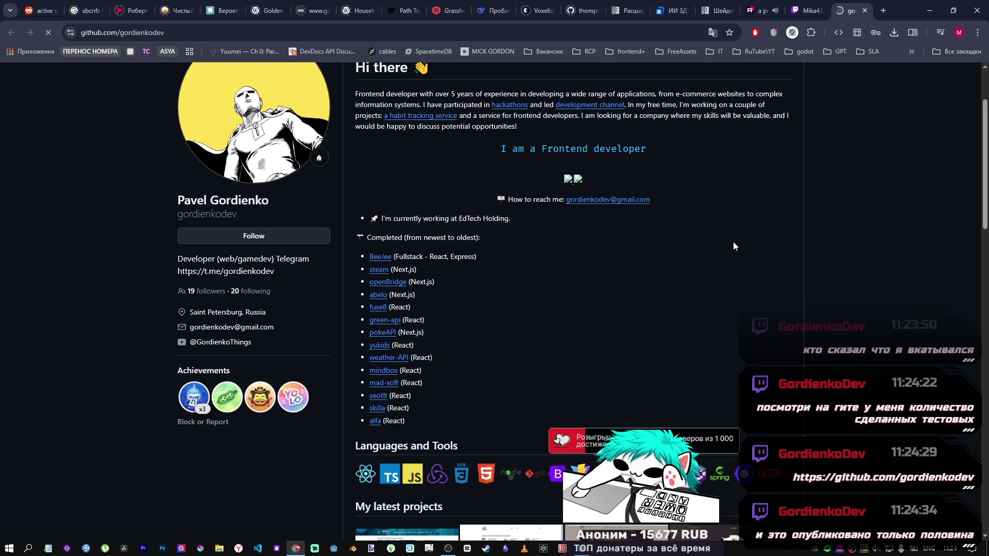
{"action": "scroll", "coordinate": [733, 242], "scroll_direction": "down", "scroll_amount": 1}
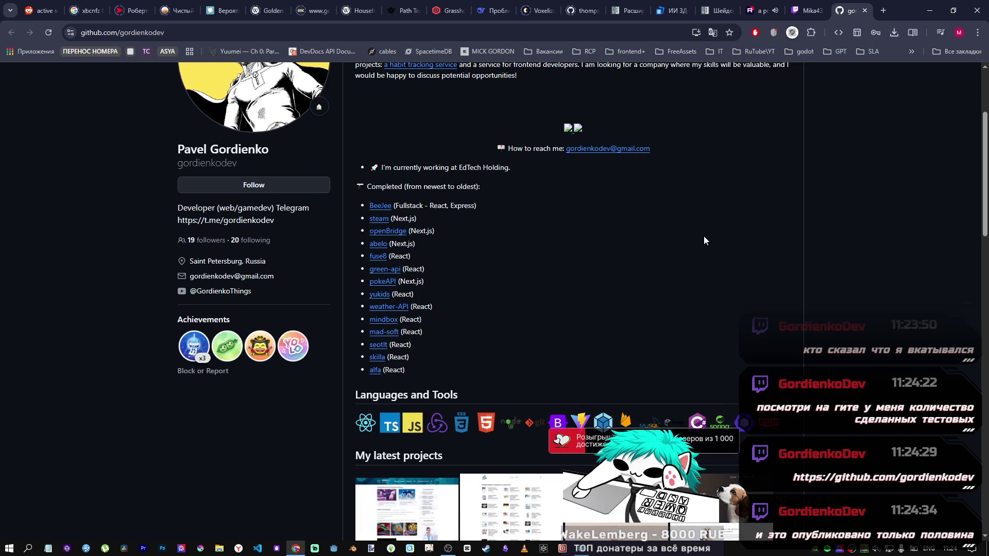
{"action": "scroll", "coordinate": [669, 241], "scroll_direction": "up", "scroll_amount": 2}
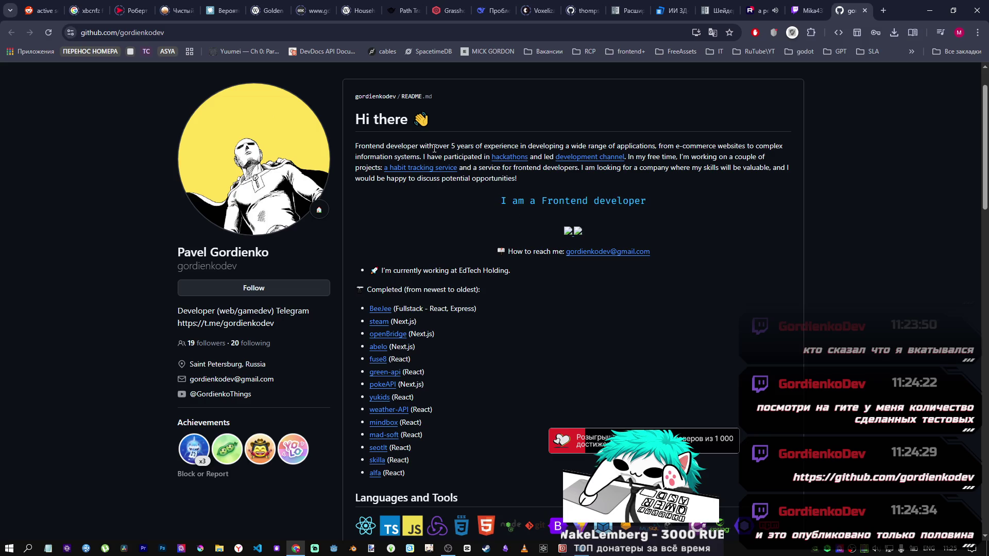
{"action": "left_click_drag", "start_coordinate": [369, 145], "coordinate": [561, 178]}
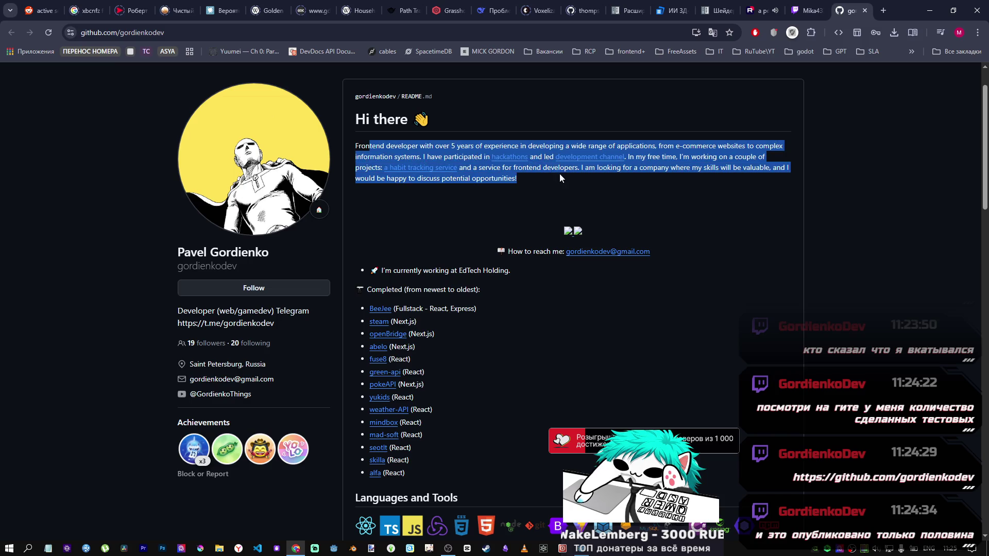
{"action": "left_click", "coordinate": [785, 165]}
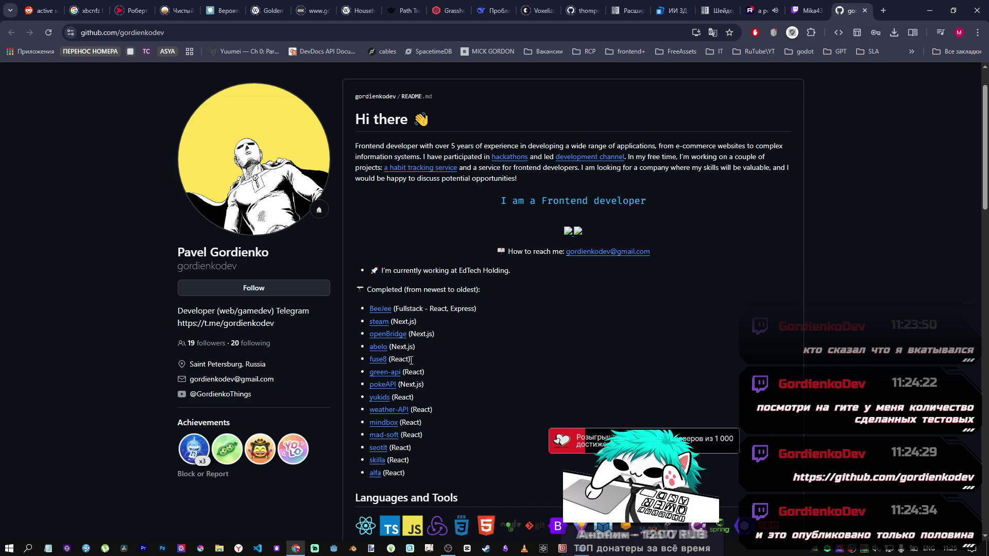
Open the alfa project in a background tab and browse to the dog-breeds project repository
{"action": "middle_click", "coordinate": [379, 470]}
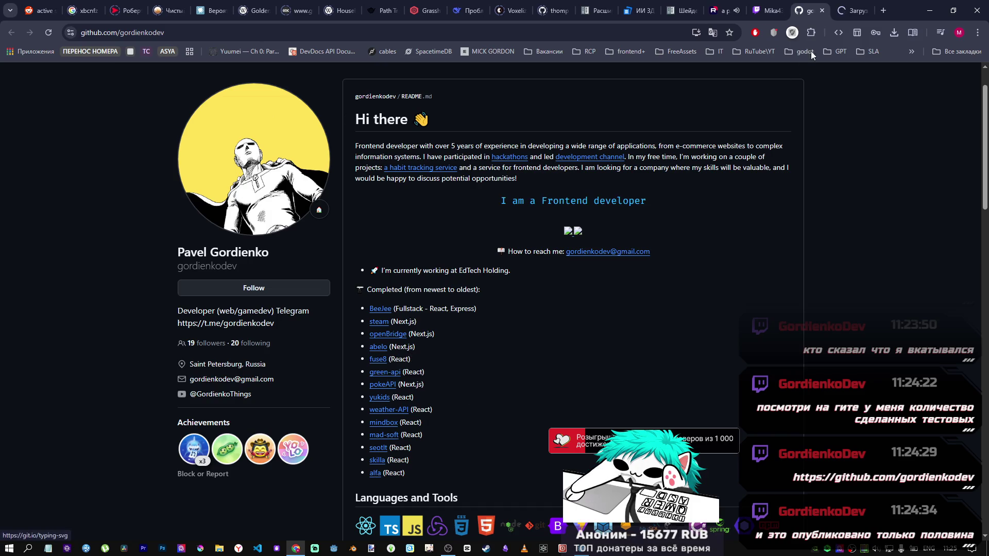
{"action": "scroll", "coordinate": [428, 332], "scroll_direction": "down", "scroll_amount": 2}
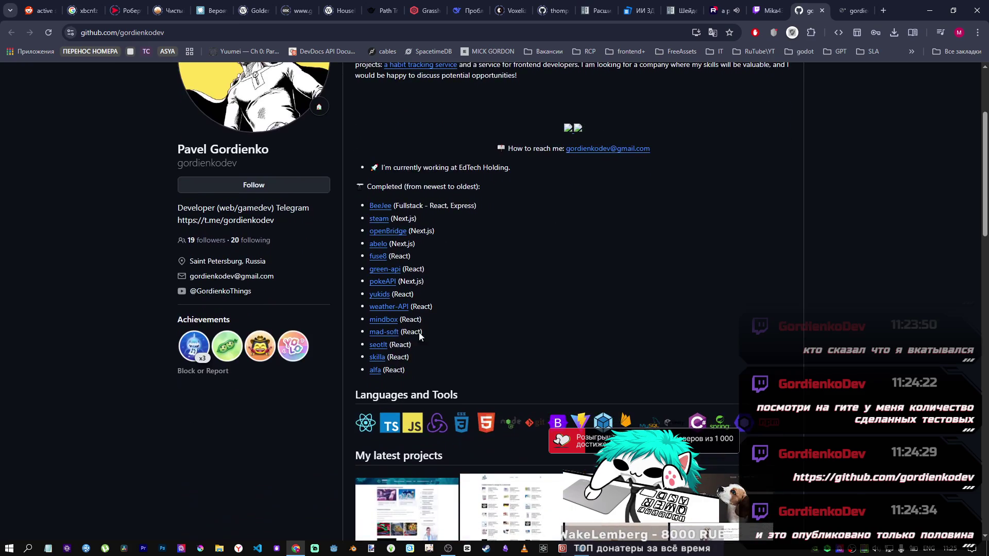
{"action": "scroll", "coordinate": [457, 390], "scroll_direction": "down", "scroll_amount": 4}
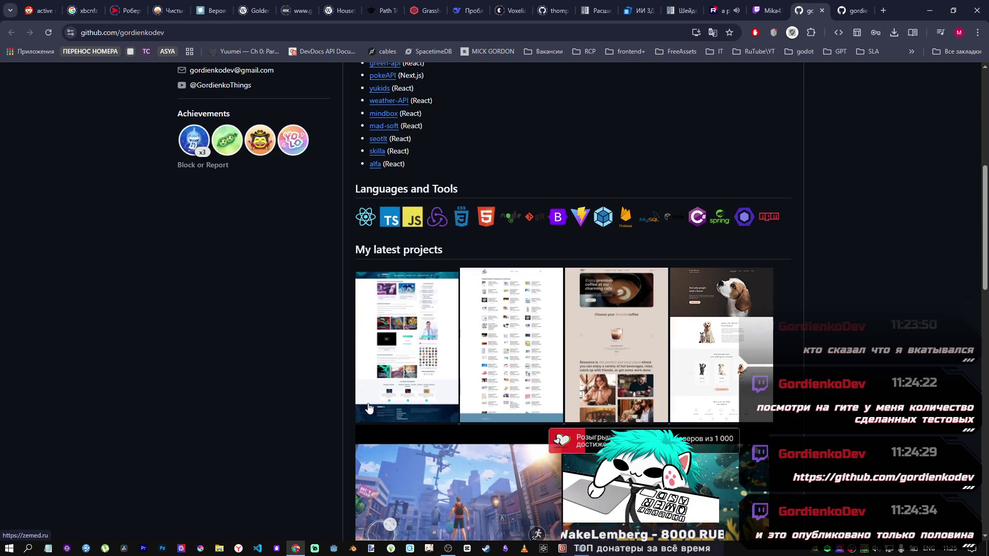
{"action": "scroll", "coordinate": [564, 331], "scroll_direction": "down", "scroll_amount": 1}
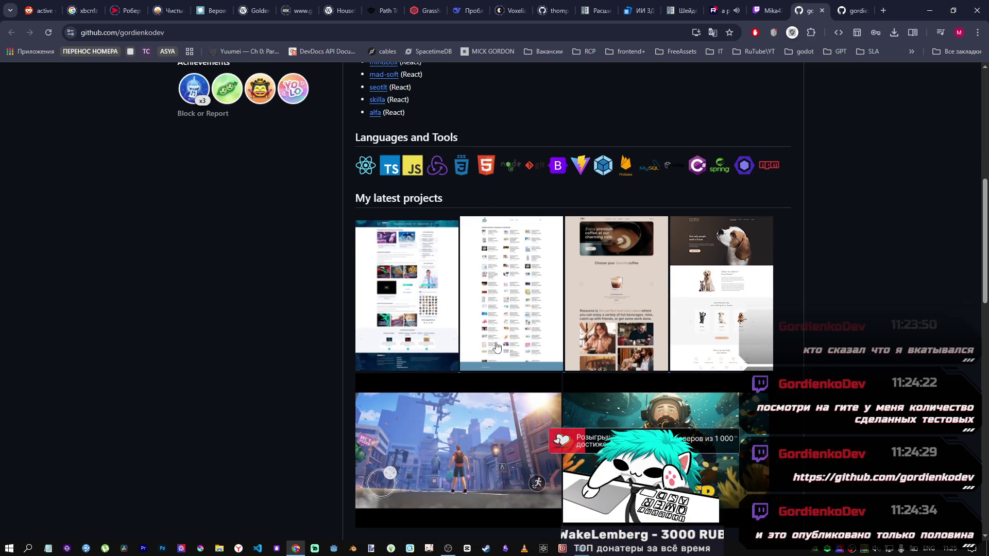
{"action": "scroll", "coordinate": [490, 361], "scroll_direction": "down", "scroll_amount": 1}
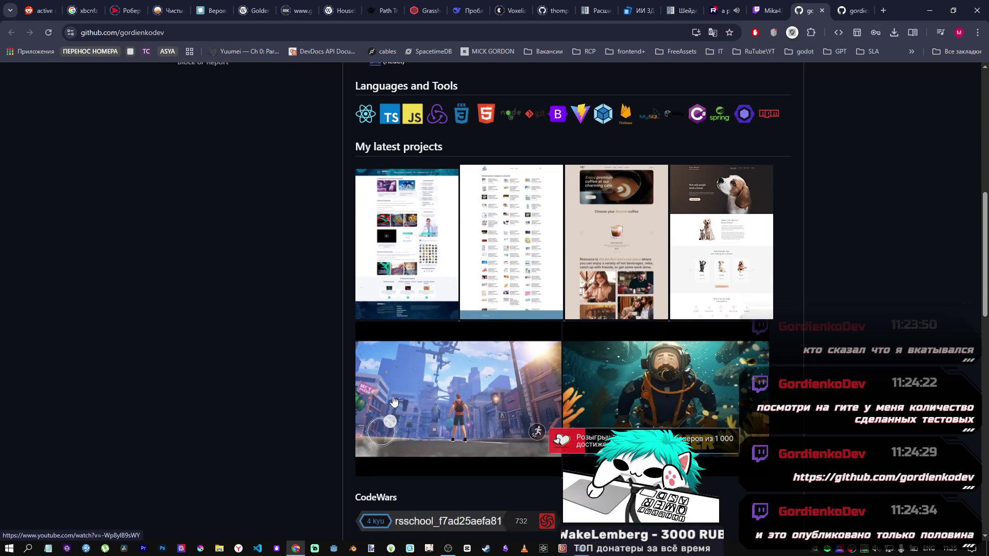
{"action": "scroll", "coordinate": [823, 360], "scroll_direction": "down", "scroll_amount": 5}
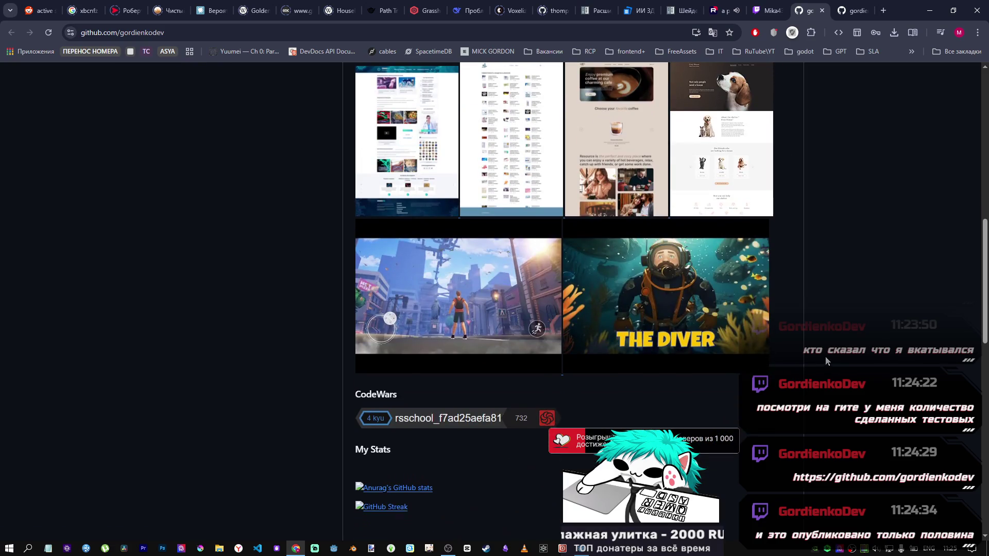
{"action": "scroll", "coordinate": [816, 355], "scroll_direction": "down", "scroll_amount": 2}
{"action": "scroll", "coordinate": [812, 355], "scroll_direction": "up", "scroll_amount": 5}
{"action": "scroll", "coordinate": [738, 312], "scroll_direction": "up", "scroll_amount": 3}
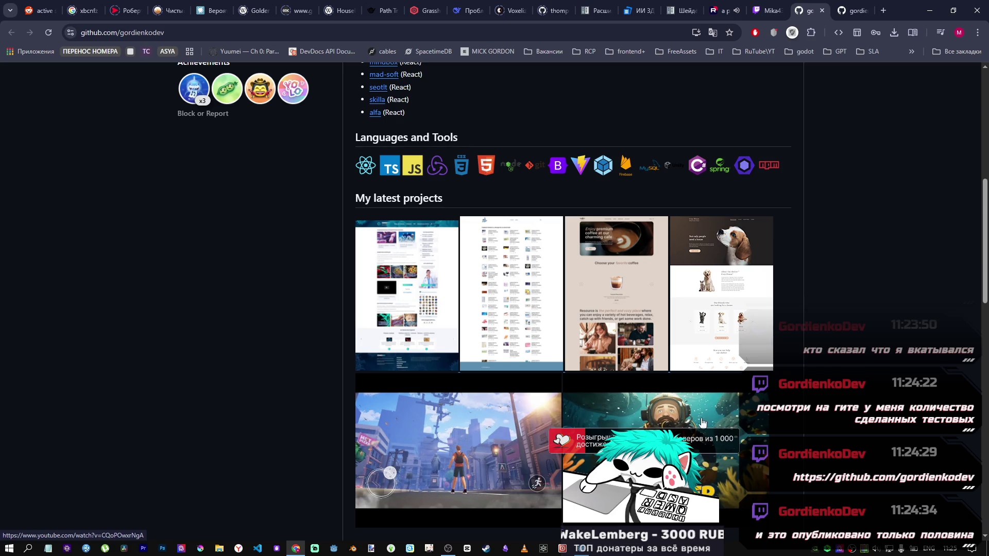
{"action": "left_click", "coordinate": [759, 304]}
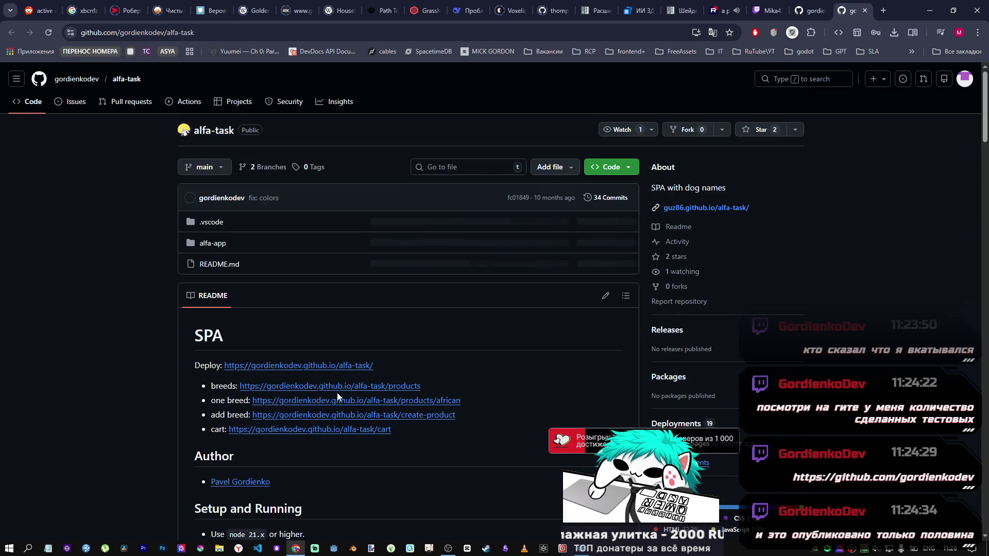
Scroll the alfa-task README and open its deployed cart page in a new tab
{"action": "scroll", "coordinate": [247, 322], "scroll_direction": "down", "scroll_amount": 1}
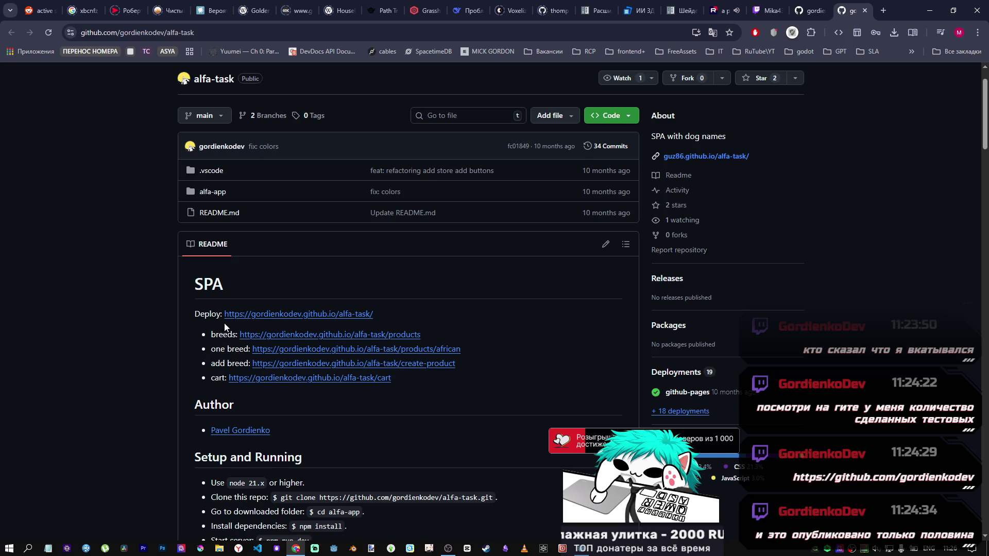
{"action": "scroll", "coordinate": [222, 327], "scroll_direction": "down", "scroll_amount": 1}
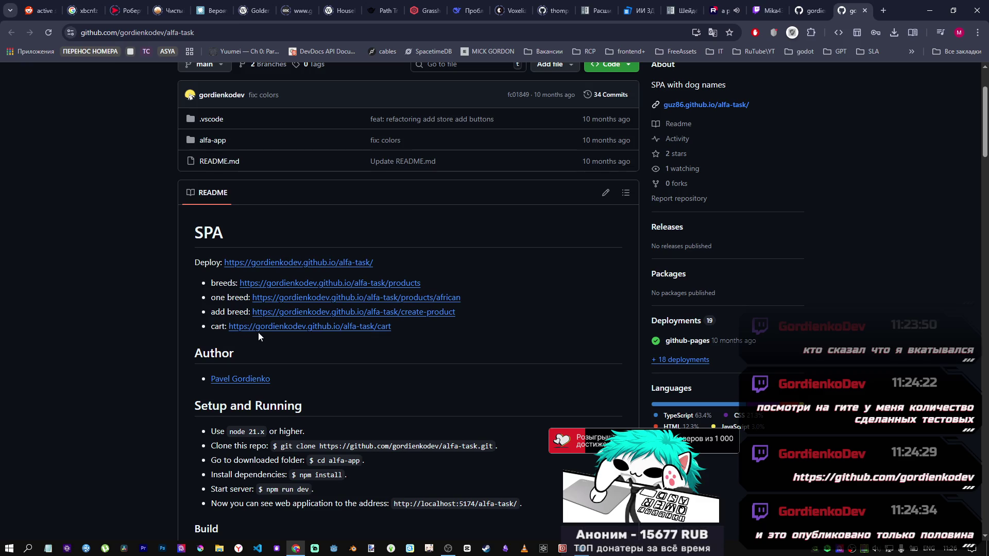
{"action": "scroll", "coordinate": [264, 281], "scroll_direction": "down", "scroll_amount": 3}
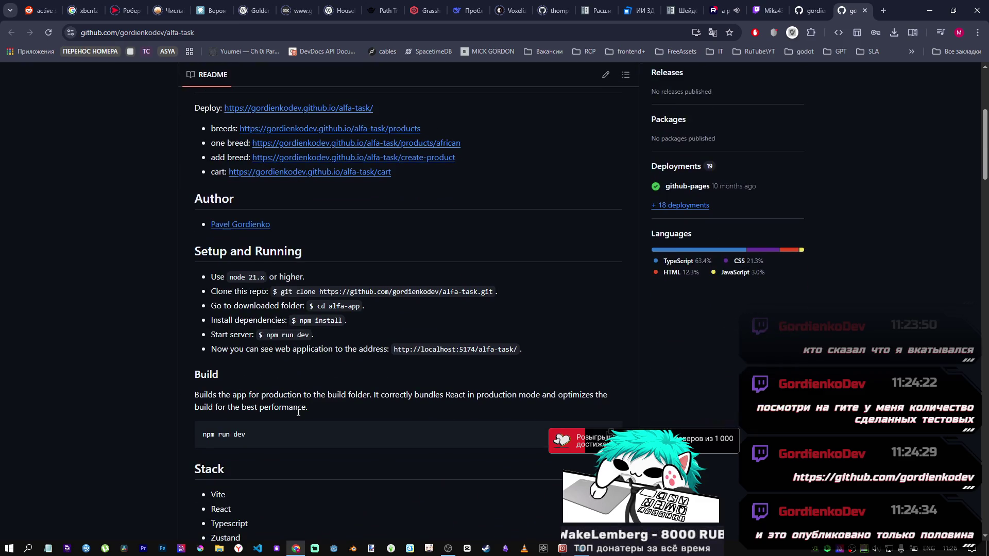
{"action": "scroll", "coordinate": [236, 393], "scroll_direction": "up", "scroll_amount": 5}
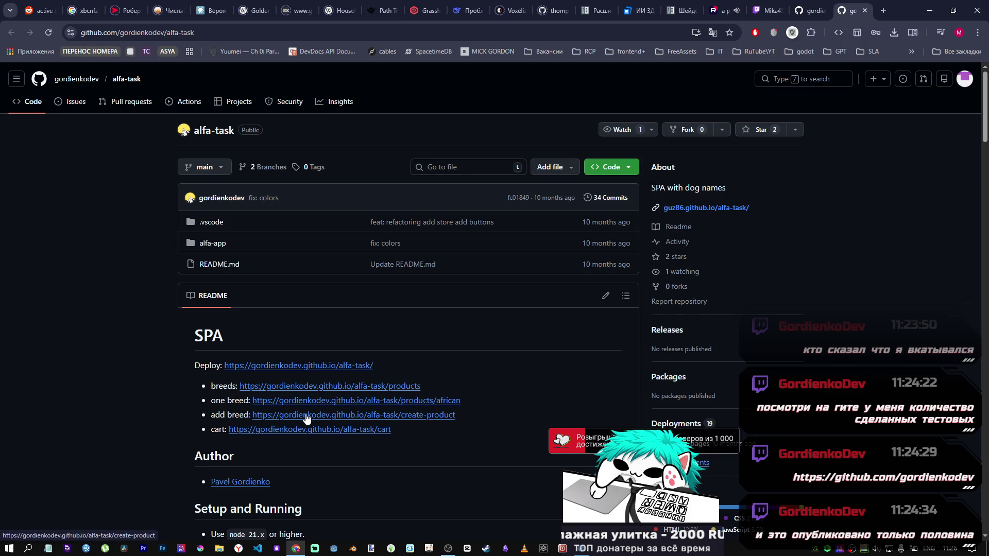
{"action": "middle_click", "coordinate": [316, 430]}
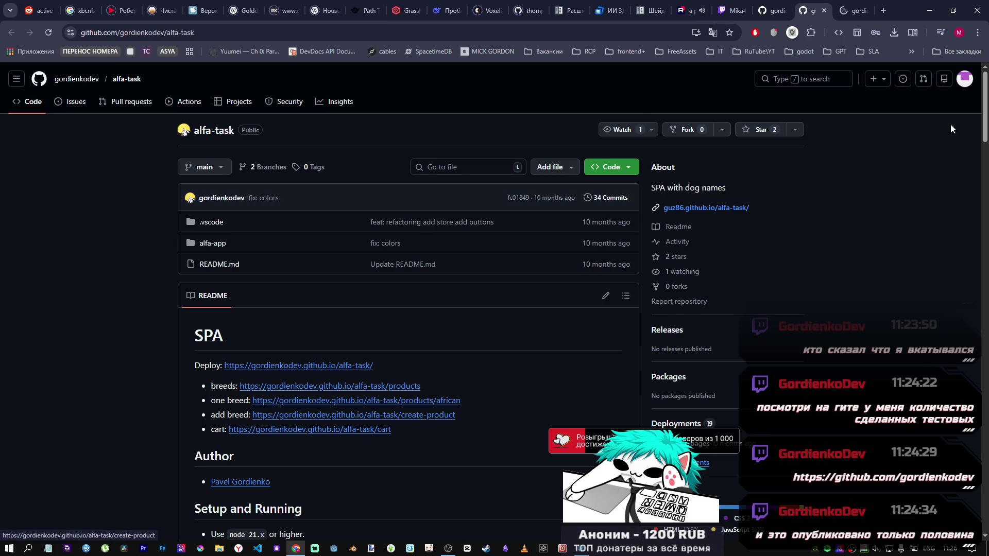
{"action": "left_click", "coordinate": [854, 7]}
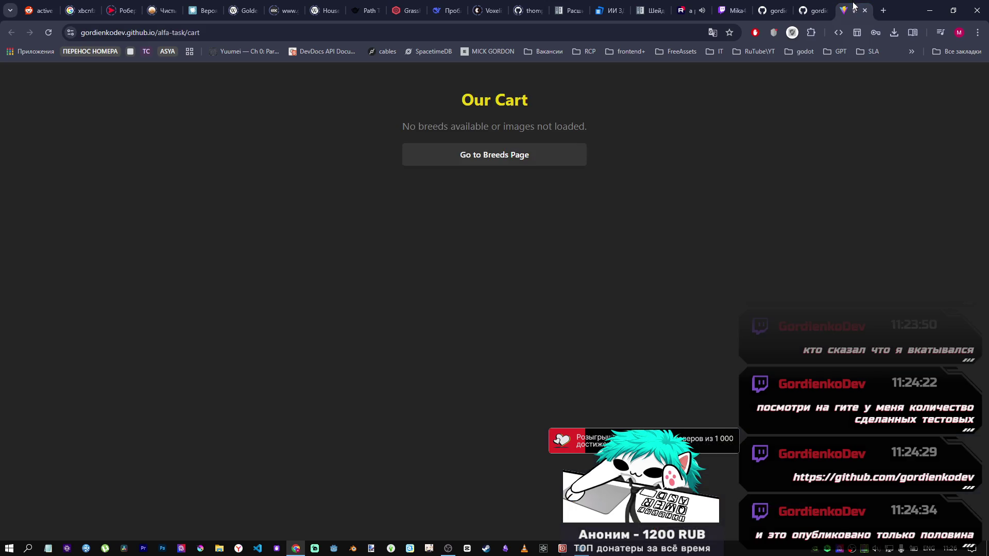
Like the African and Airedale breeds, add one Airedale, and check the cart
{"action": "left_click", "coordinate": [527, 156]}
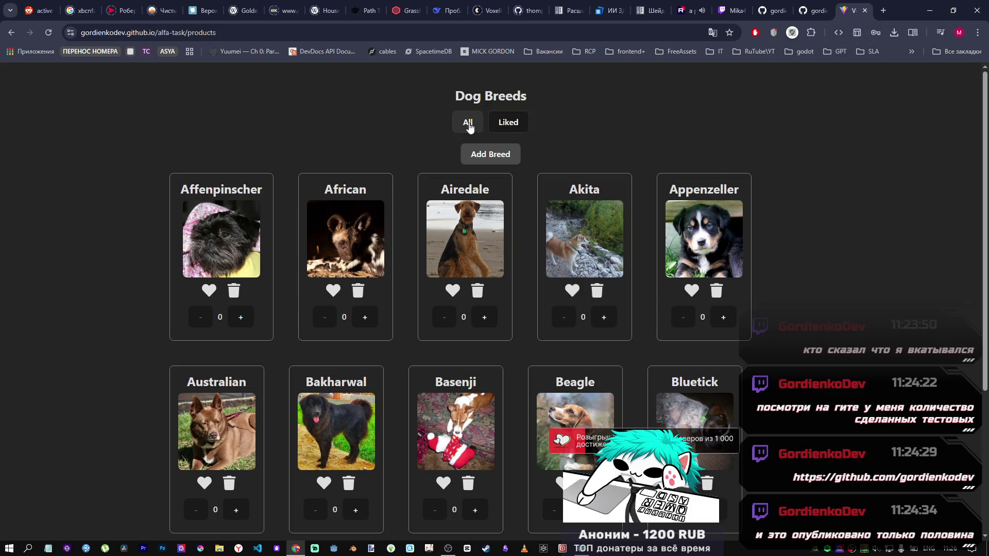
{"action": "left_click", "coordinate": [334, 291]}
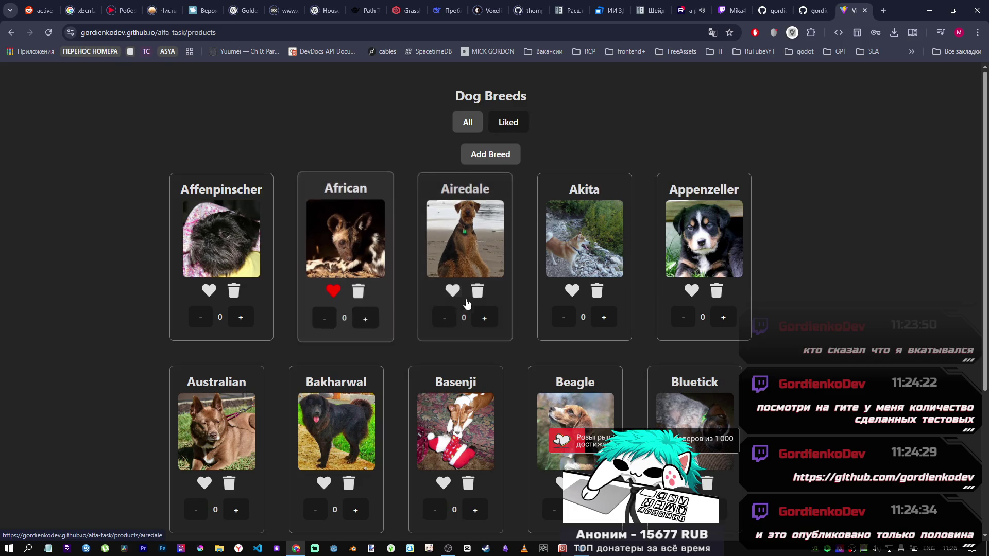
{"action": "left_click", "coordinate": [453, 290]}
{"action": "left_click", "coordinate": [484, 319]}
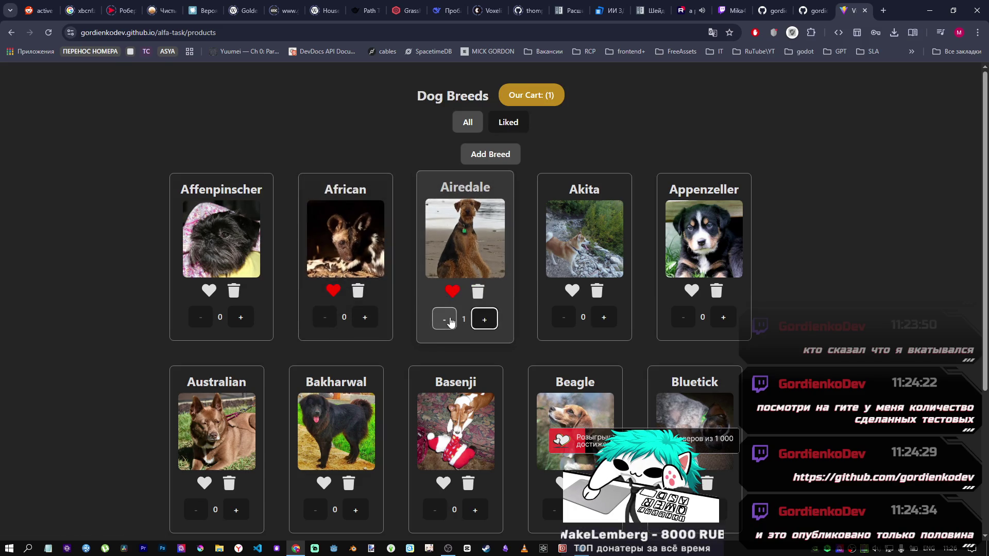
{"action": "left_click", "coordinate": [548, 102]}
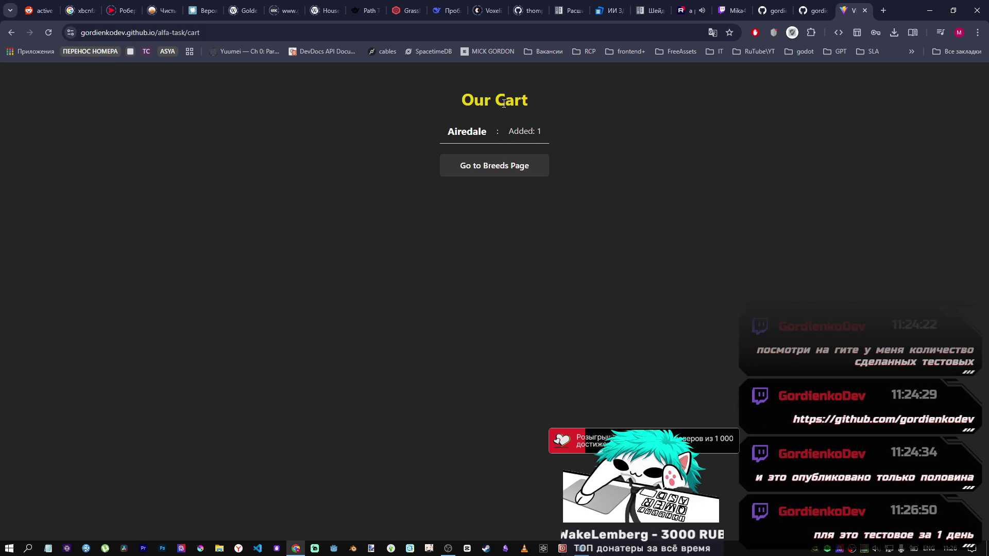
Add two more Airedales and confirm the cart shows Airedale 3
{"action": "left_click", "coordinate": [484, 167]}
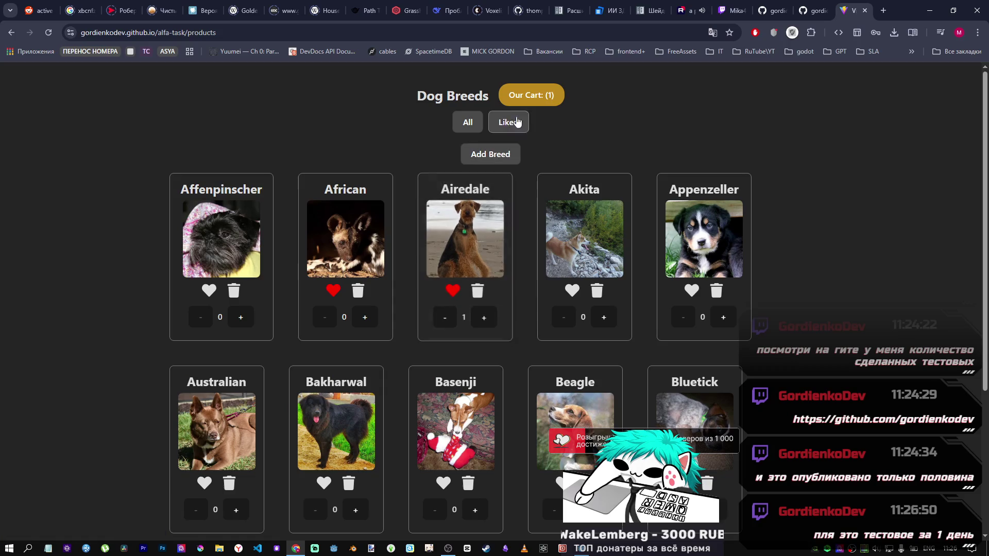
{"action": "left_click", "coordinate": [537, 87]}
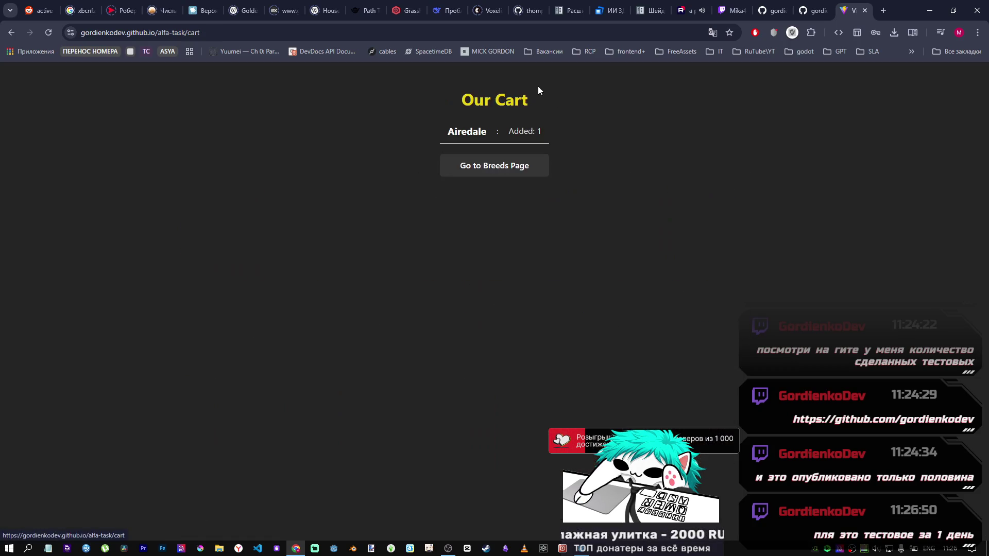
{"action": "left_click", "coordinate": [510, 170]}
{"action": "scroll", "coordinate": [454, 359], "scroll_direction": "down", "scroll_amount": 3}
{"action": "scroll", "coordinate": [454, 359], "scroll_direction": "up", "scroll_amount": 2}
{"action": "left_click", "coordinate": [484, 265]}
{"action": "left_click", "coordinate": [485, 263]}
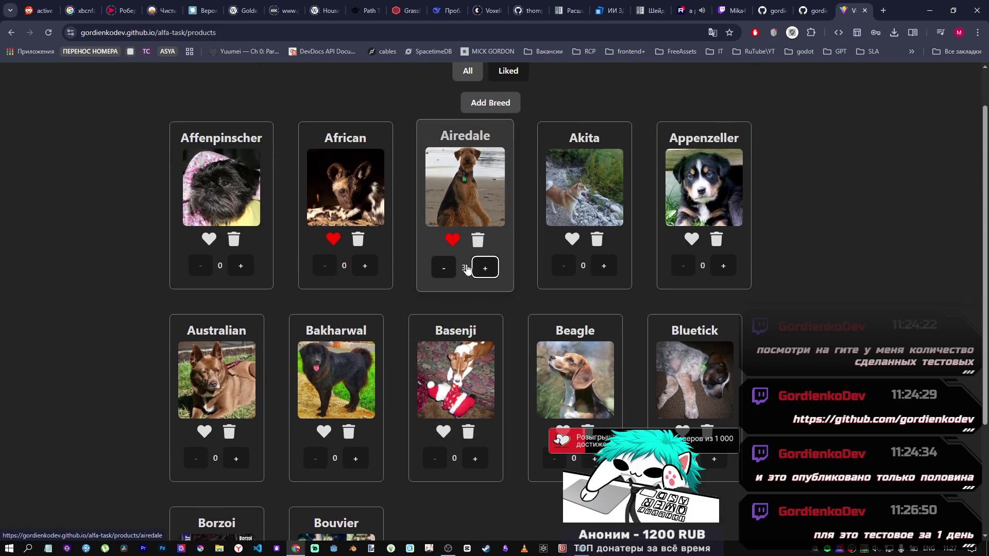
{"action": "scroll", "coordinate": [484, 265], "scroll_direction": "up", "scroll_amount": 1}
{"action": "left_click", "coordinate": [549, 94]}
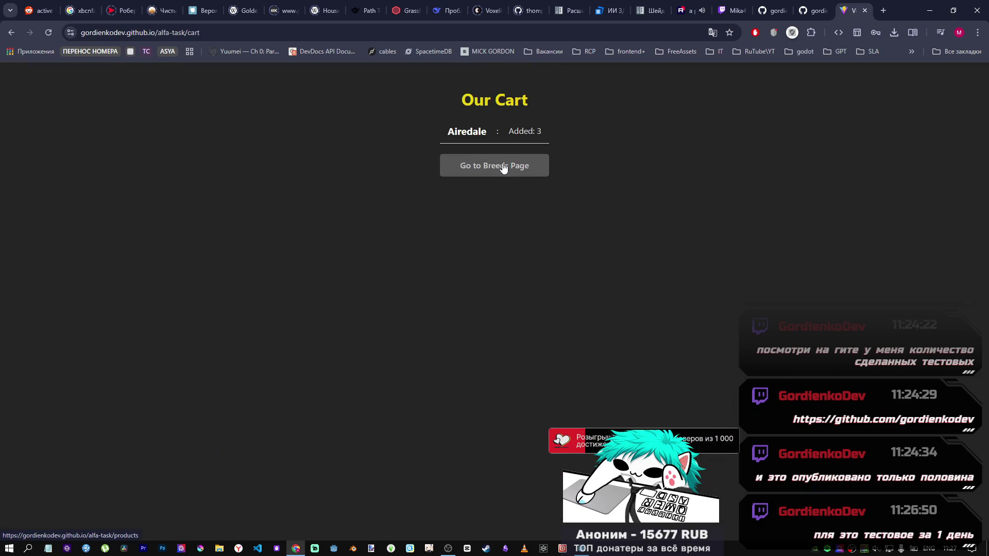
Add two Akitas and review the cart listing Airedale 3 and Akita 2
{"action": "left_click", "coordinate": [503, 168]}
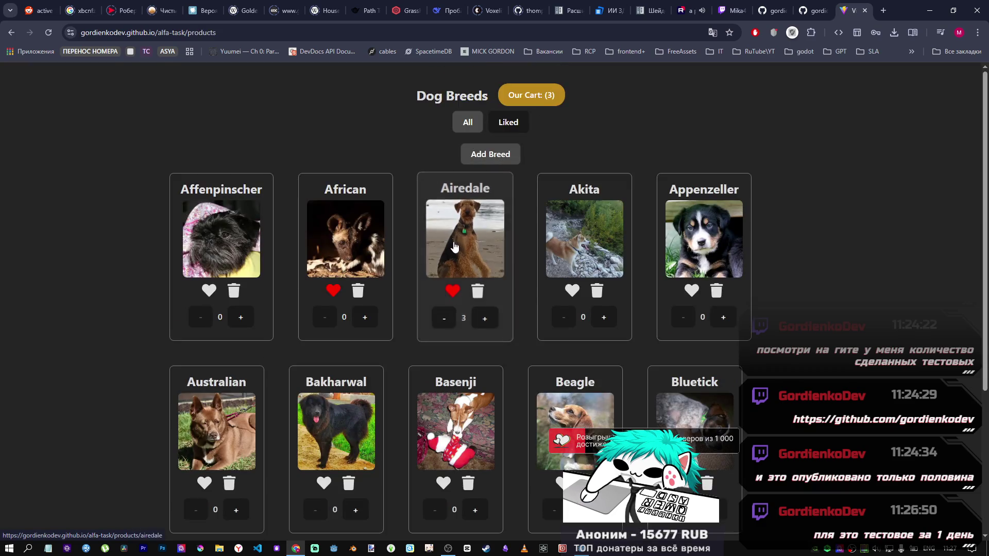
{"action": "left_click", "coordinate": [602, 319]}
{"action": "left_click", "coordinate": [602, 320]}
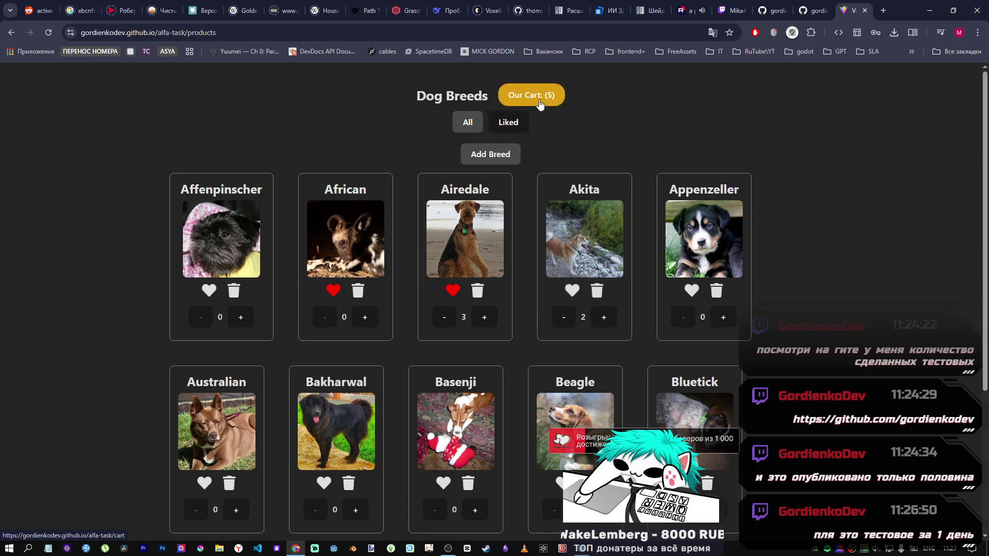
{"action": "left_click", "coordinate": [533, 95]}
{"action": "left_click", "coordinate": [511, 206]}
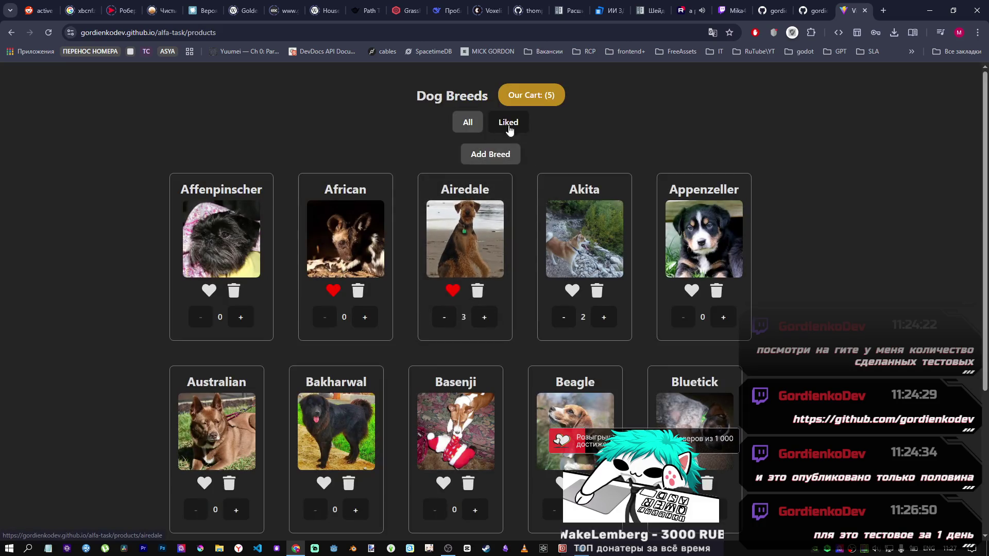
{"action": "left_click", "coordinate": [533, 94]}
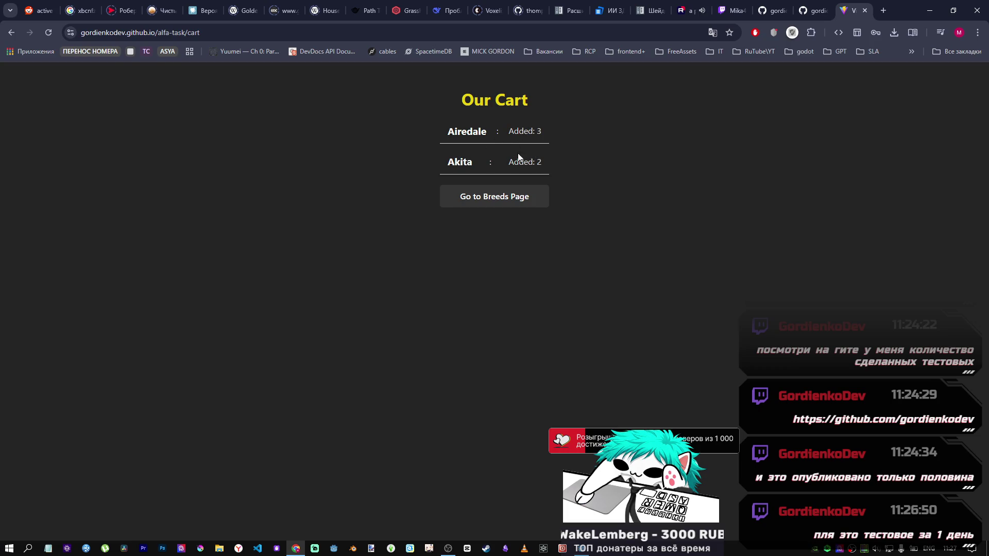
{"action": "left_click", "coordinate": [518, 197]}
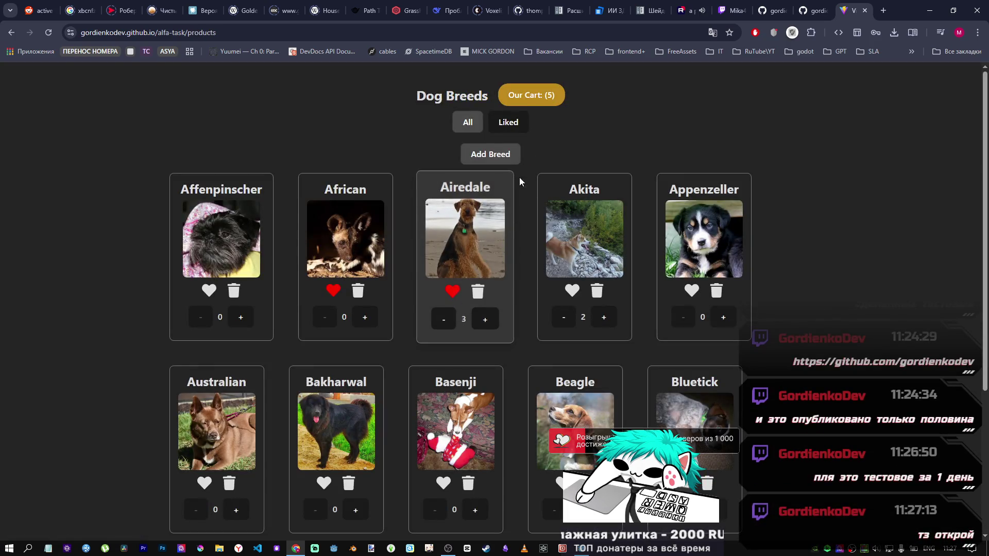
{"action": "left_click", "coordinate": [535, 95]}
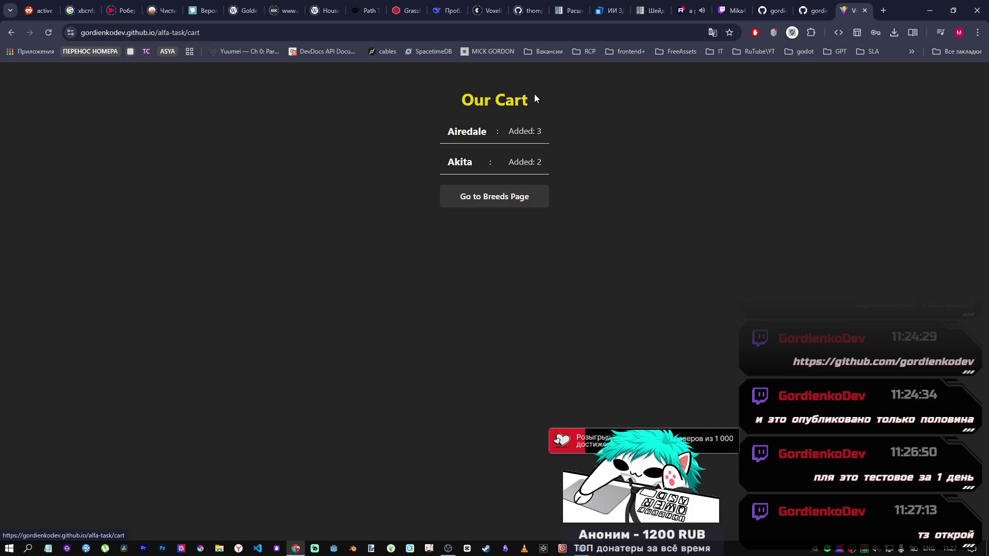
Delete the Airedale card from the Dog Breeds list
{"action": "left_click", "coordinate": [524, 197]}
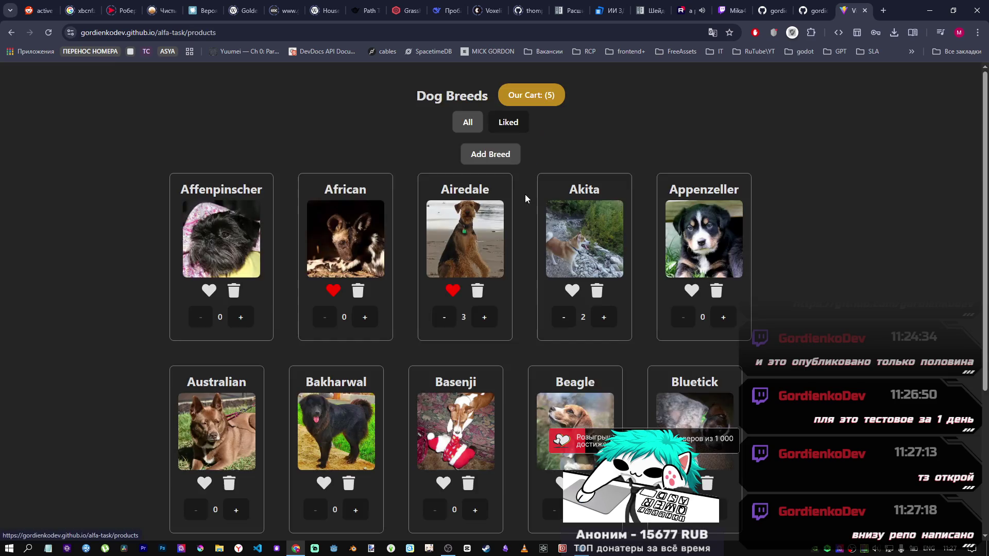
{"action": "left_click", "coordinate": [478, 292]}
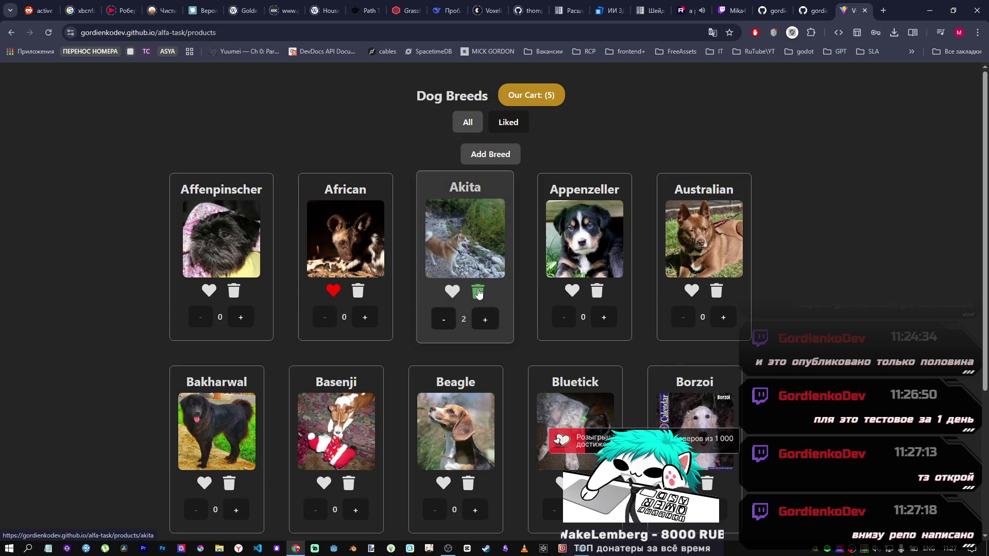
{"action": "scroll", "coordinate": [478, 420], "scroll_direction": "down", "scroll_amount": 1}
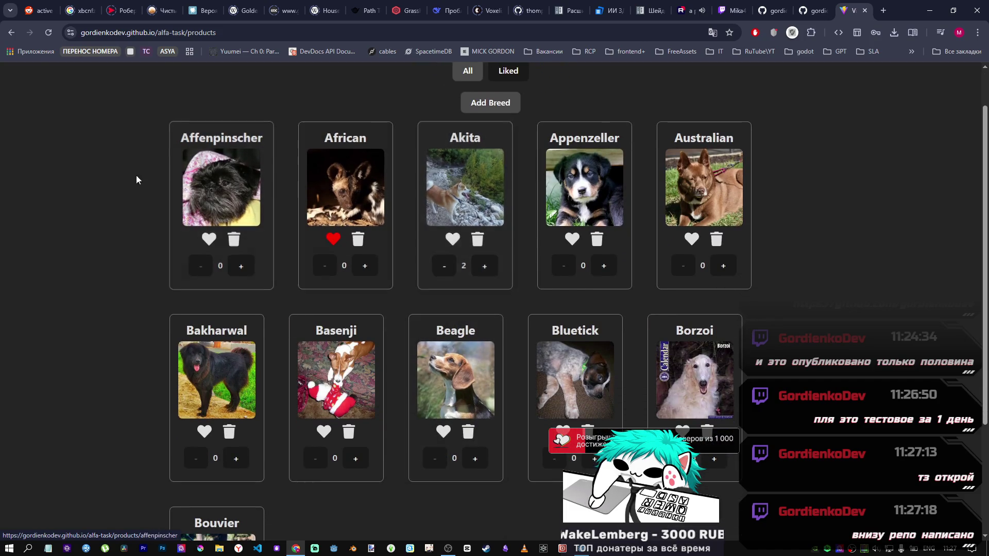
{"action": "scroll", "coordinate": [318, 458], "scroll_direction": "down", "scroll_amount": 3}
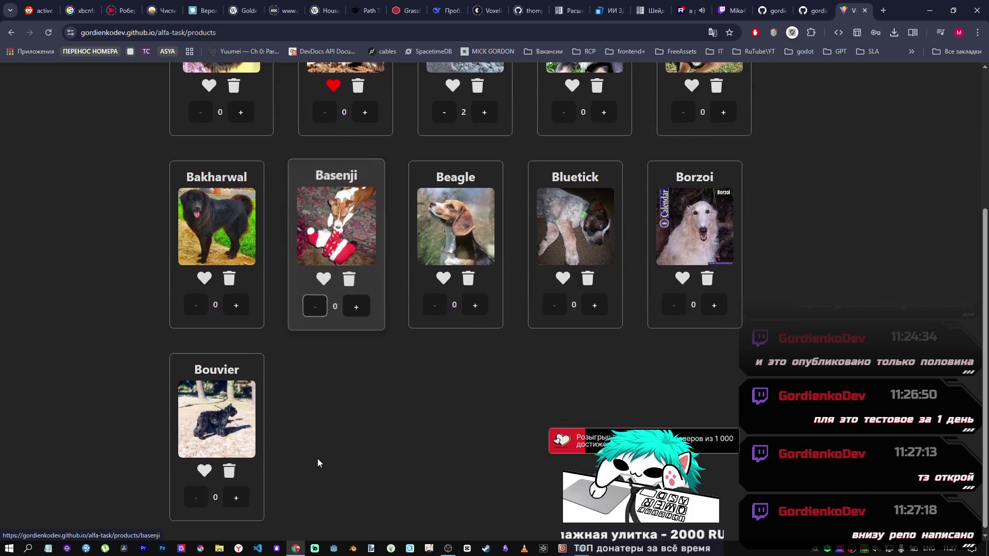
{"action": "scroll", "coordinate": [444, 320], "scroll_direction": "up", "scroll_amount": 4}
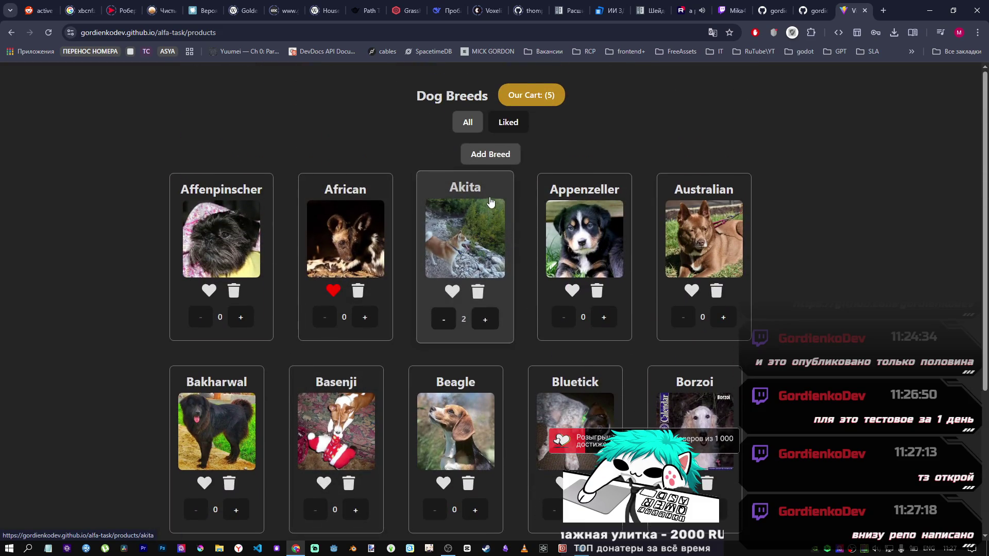
Translate the word Breeds into Russian via the context menu
{"action": "left_click", "coordinate": [500, 163]}
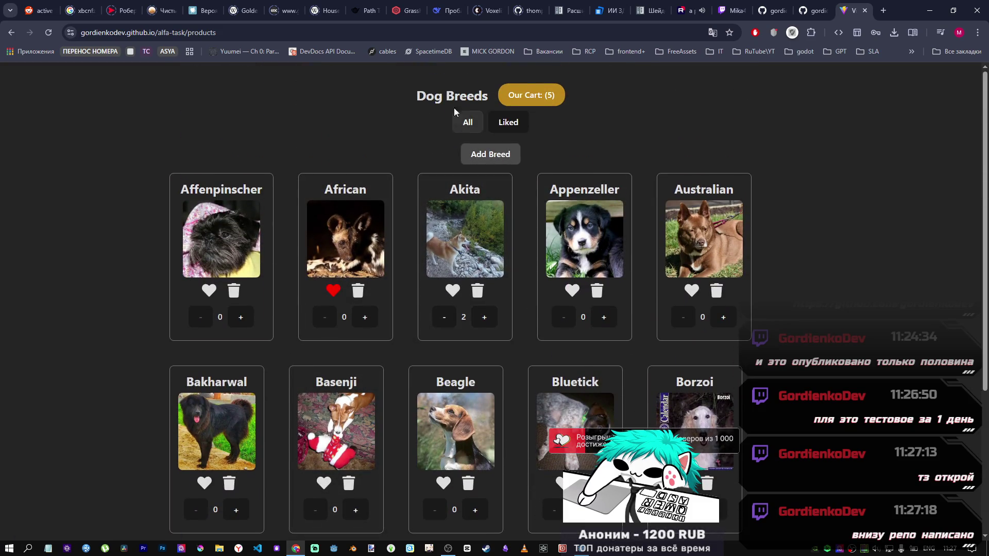
{"action": "right_click", "coordinate": [487, 94]}
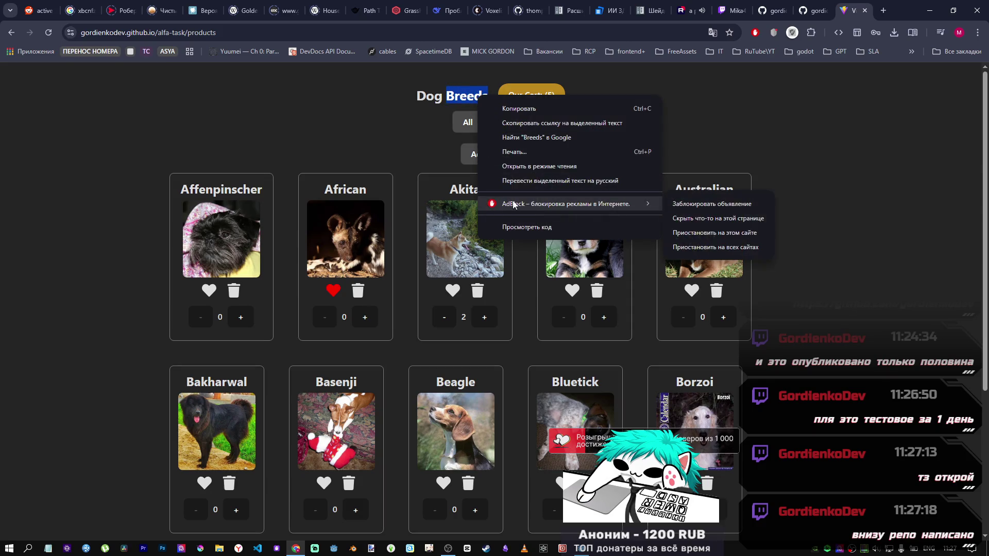
{"action": "left_click", "coordinate": [533, 182]}
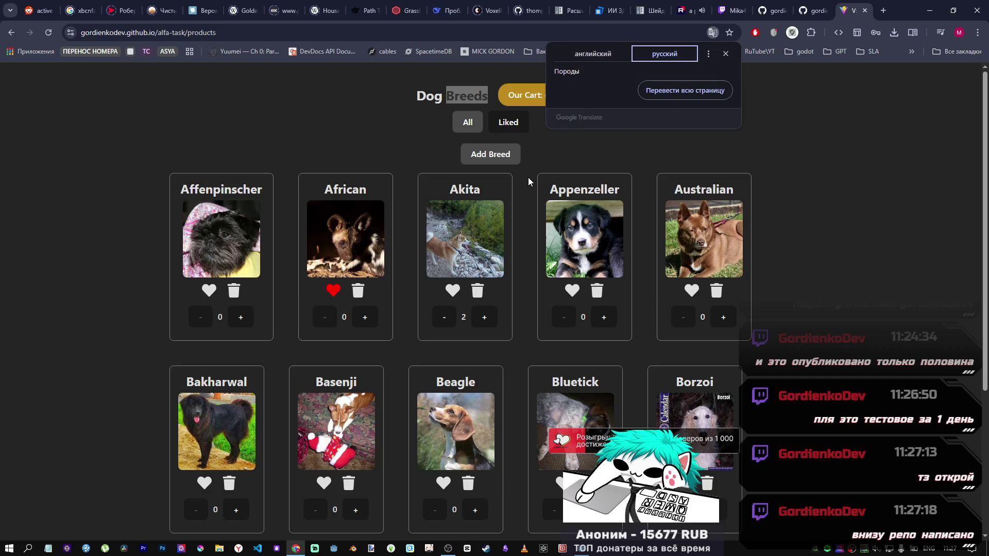
{"action": "left_click", "coordinate": [726, 54]}
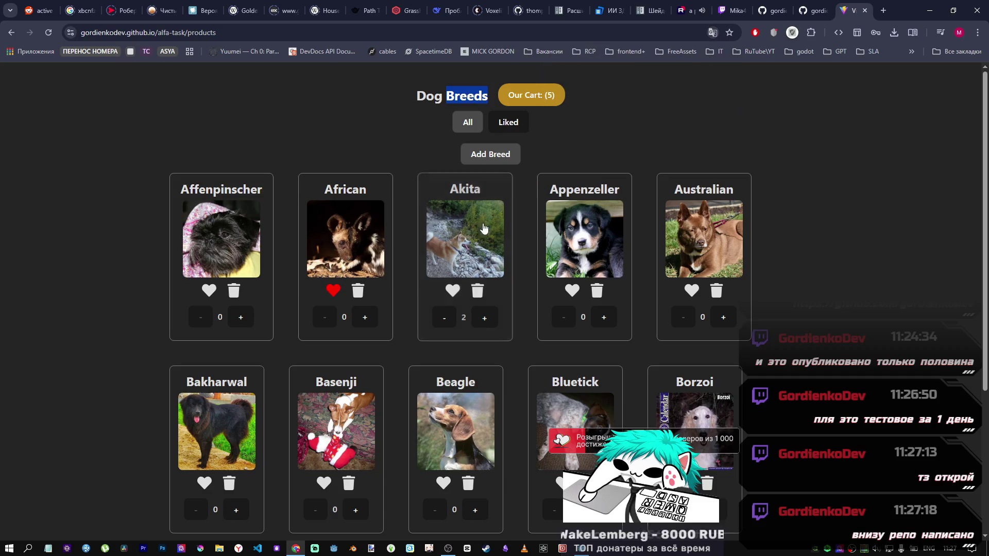
Try the Add Breed form and Our Cart, then close the dog breeds page
{"action": "left_click", "coordinate": [490, 157]}
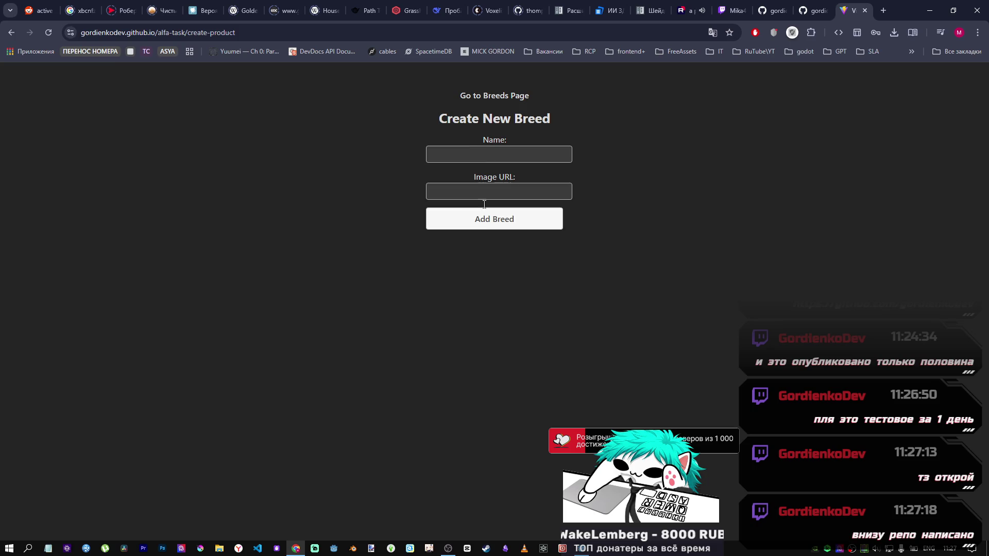
{"action": "key", "text": "alt+Left"}
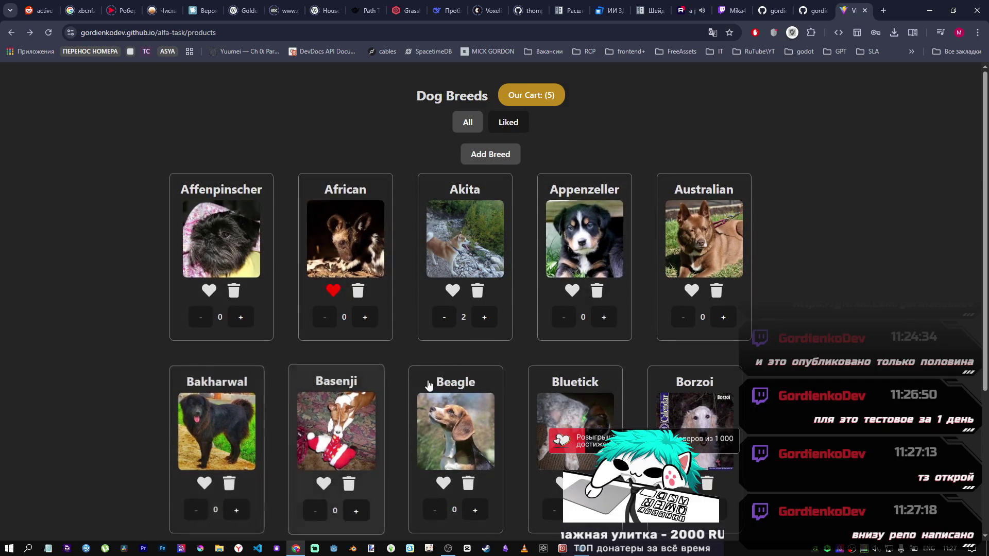
{"action": "left_click", "coordinate": [550, 93]}
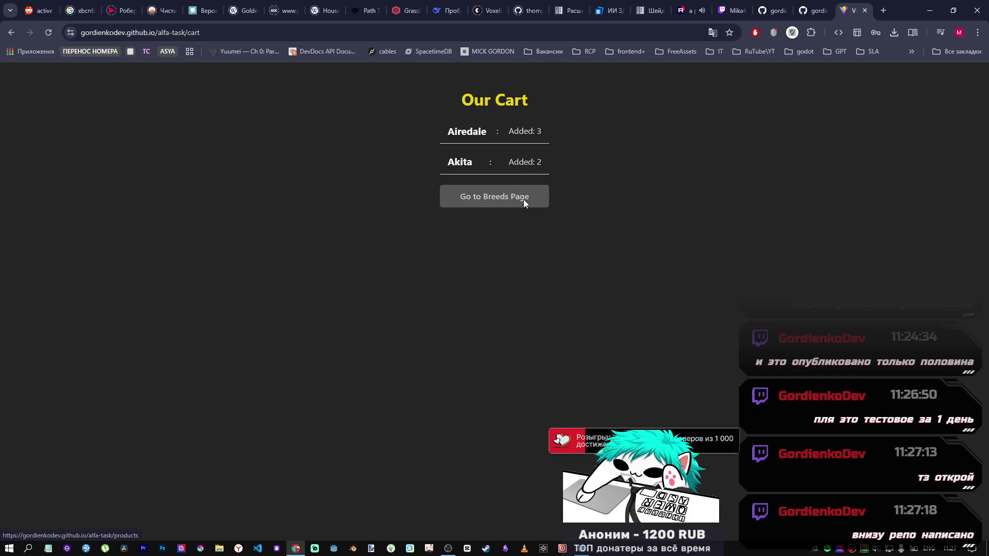
{"action": "left_click", "coordinate": [524, 202]}
{"action": "middle_click", "coordinate": [853, 13]}
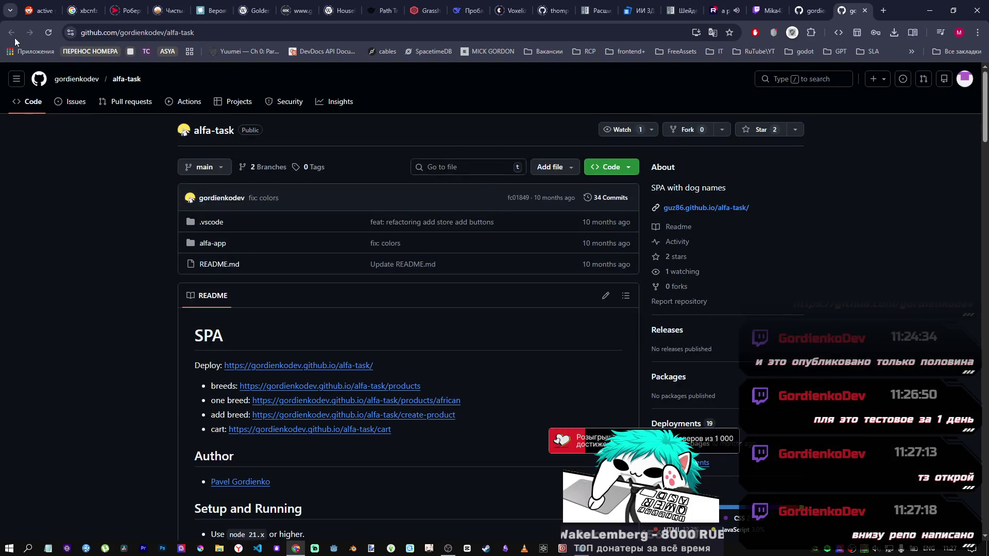
Return to the developer's GitHub profile, close its duplicate tab, and scroll to latest projects
{"action": "left_click", "coordinate": [817, 8]}
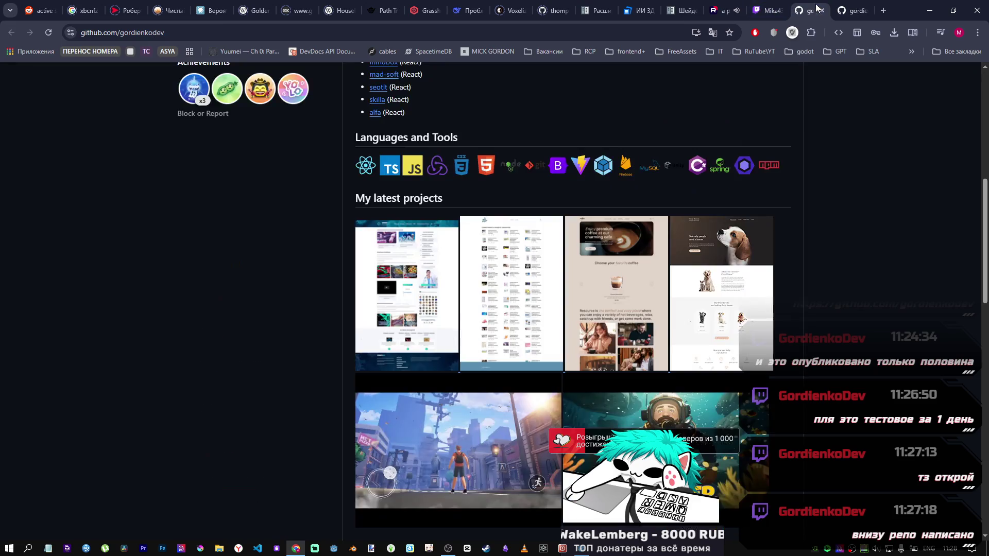
{"action": "middle_click", "coordinate": [861, 10]}
{"action": "scroll", "coordinate": [802, 221], "scroll_direction": "up", "scroll_amount": 2}
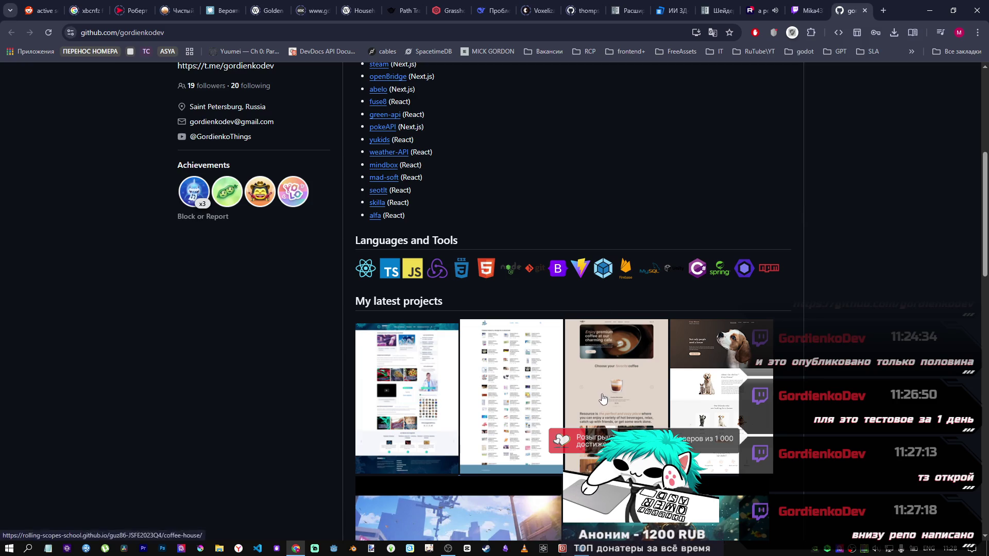
{"action": "scroll", "coordinate": [644, 309], "scroll_direction": "down", "scroll_amount": 2}
{"action": "left_click", "coordinate": [705, 332]}
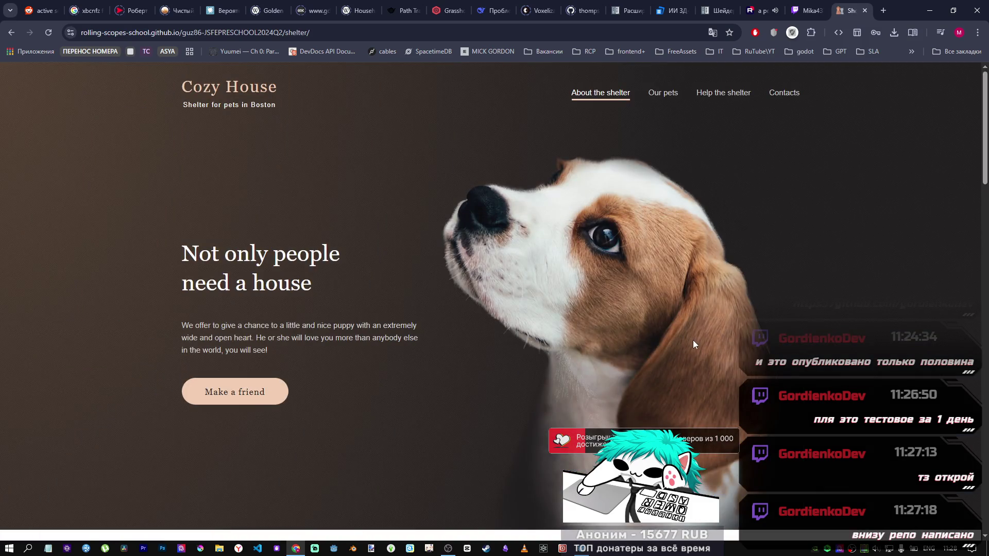
{"action": "scroll", "coordinate": [409, 216], "scroll_direction": "down", "scroll_amount": 15}
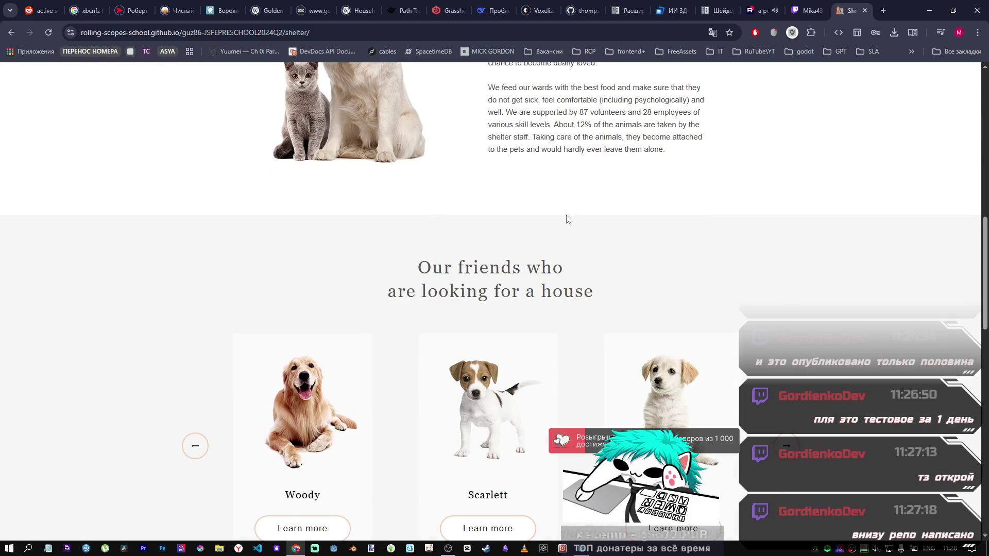
{"action": "scroll", "coordinate": [556, 295], "scroll_direction": "down", "scroll_amount": 12}
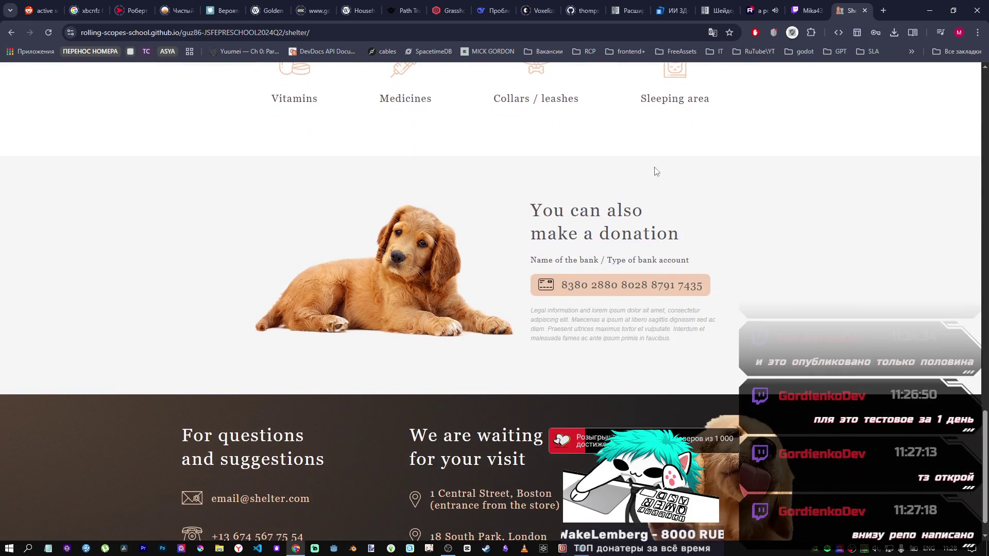
{"action": "scroll", "coordinate": [657, 381], "scroll_direction": "up", "scroll_amount": 12}
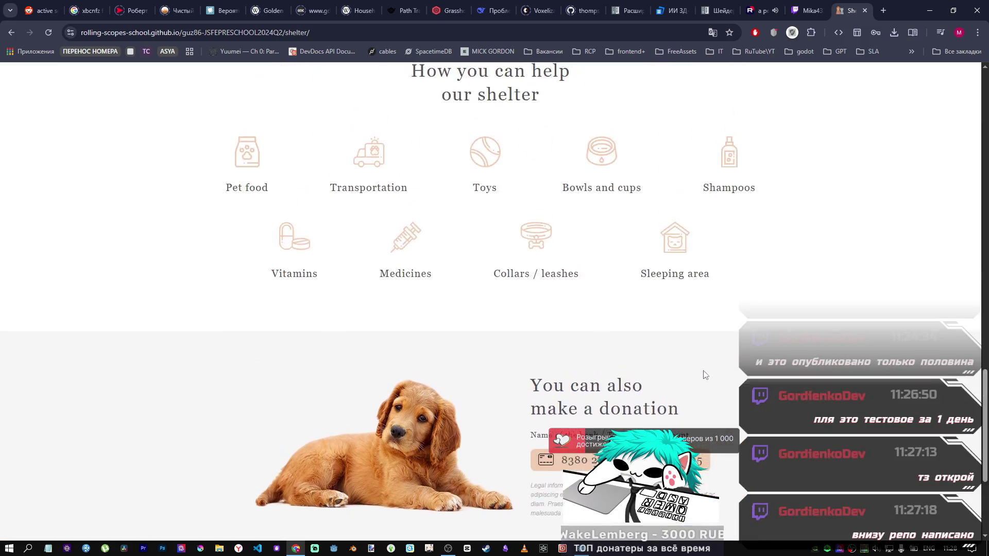
{"action": "scroll", "coordinate": [441, 344], "scroll_direction": "up", "scroll_amount": 15}
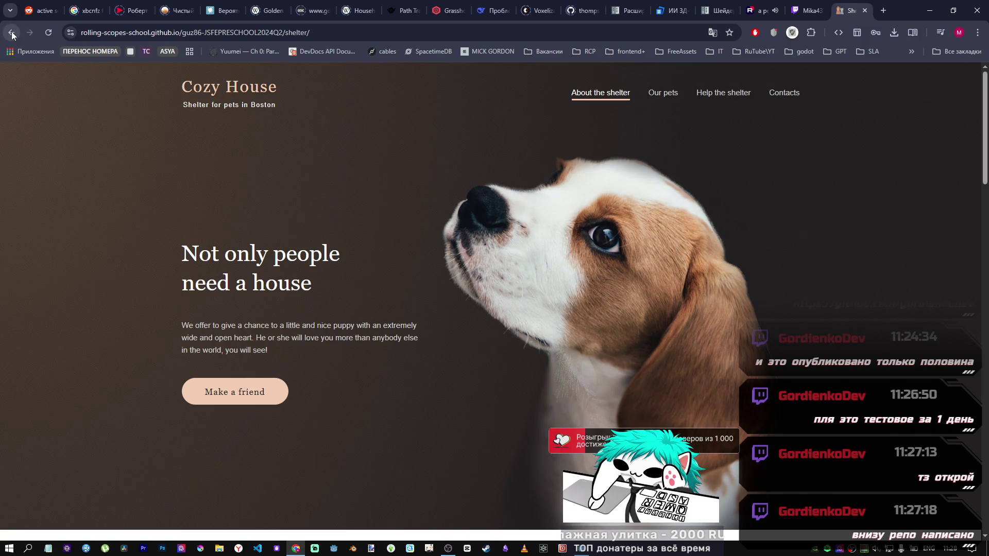
{"action": "scroll", "coordinate": [379, 239], "scroll_direction": "down", "scroll_amount": 6}
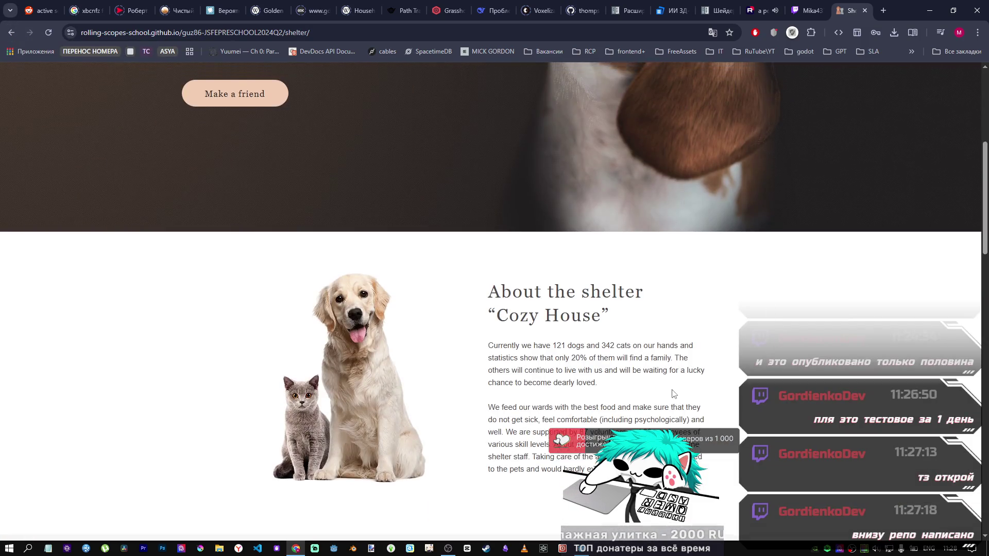
{"action": "scroll", "coordinate": [287, 310], "scroll_direction": "down", "scroll_amount": 9}
{"action": "scroll", "coordinate": [435, 317], "scroll_direction": "down", "scroll_amount": 13}
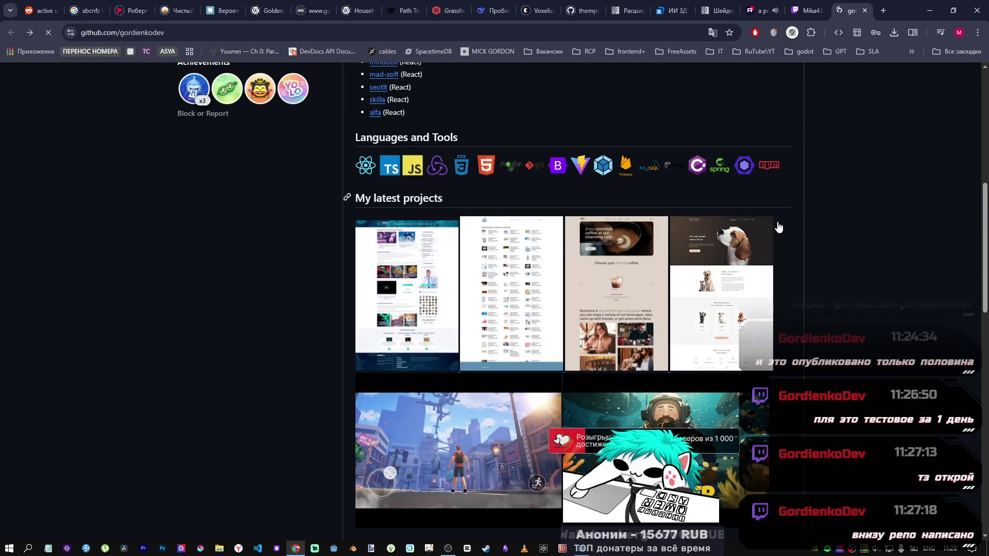
{"action": "left_click_drag", "start_coordinate": [983, 270], "coordinate": [982, 132]}
{"action": "scroll", "coordinate": [750, 329], "scroll_direction": "down", "scroll_amount": 5}
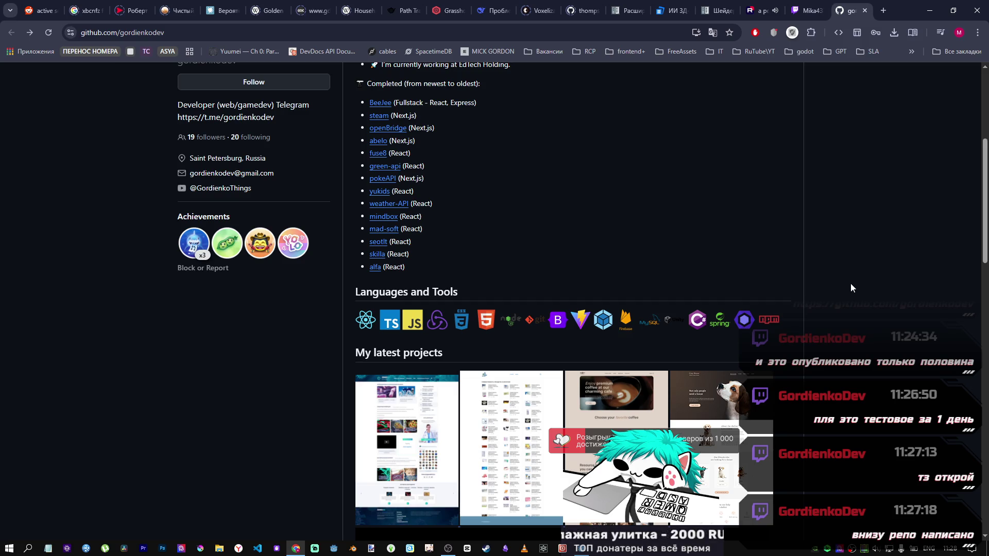
{"action": "left_click_drag", "start_coordinate": [979, 212], "coordinate": [979, 158]}
{"action": "scroll", "coordinate": [586, 382], "scroll_direction": "down", "scroll_amount": 2}
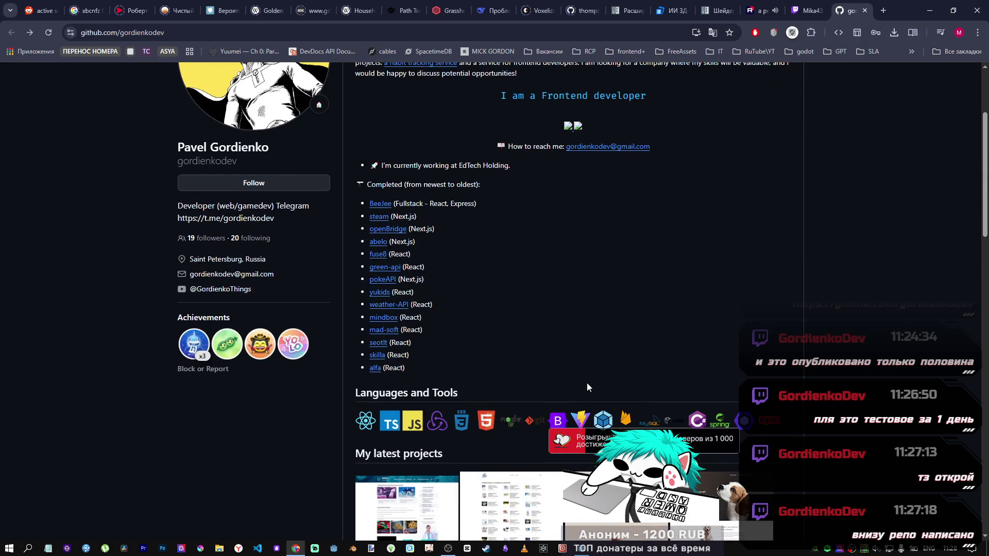
{"action": "scroll", "coordinate": [517, 351], "scroll_direction": "down", "scroll_amount": 2}
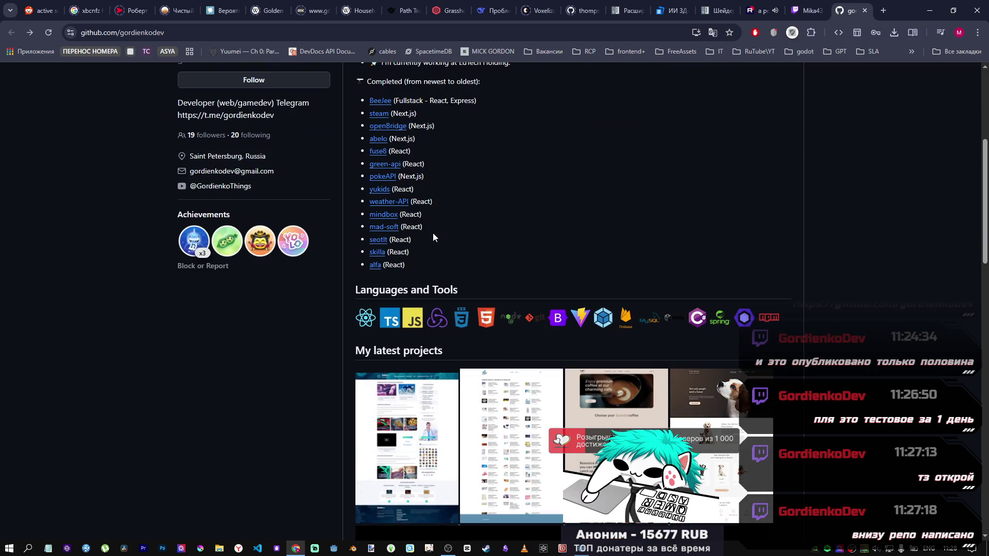
{"action": "left_click", "coordinate": [716, 396]}
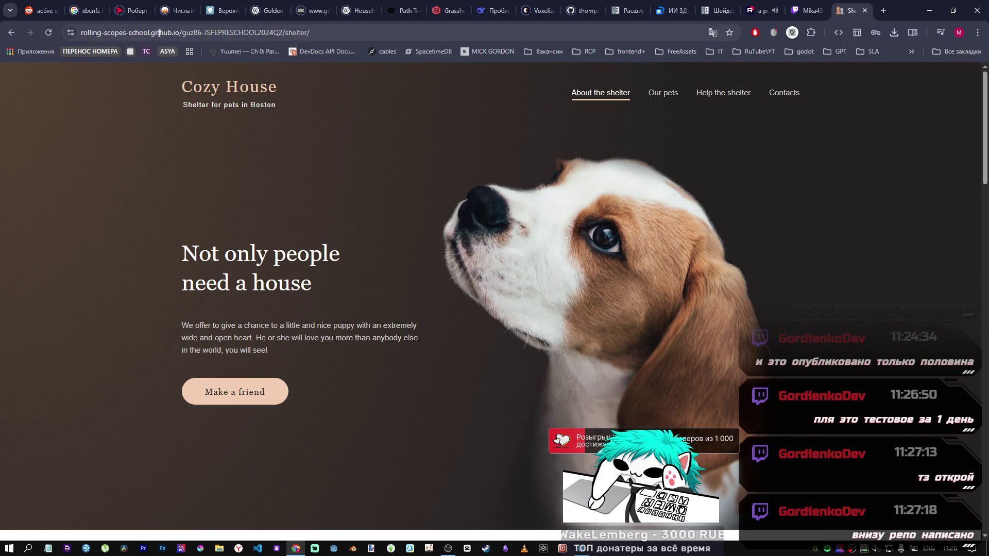
Check the Cozy House site address, then bring up the About the shelter link's context menu
{"action": "left_click_drag", "start_coordinate": [148, 33], "coordinate": [80, 33]}
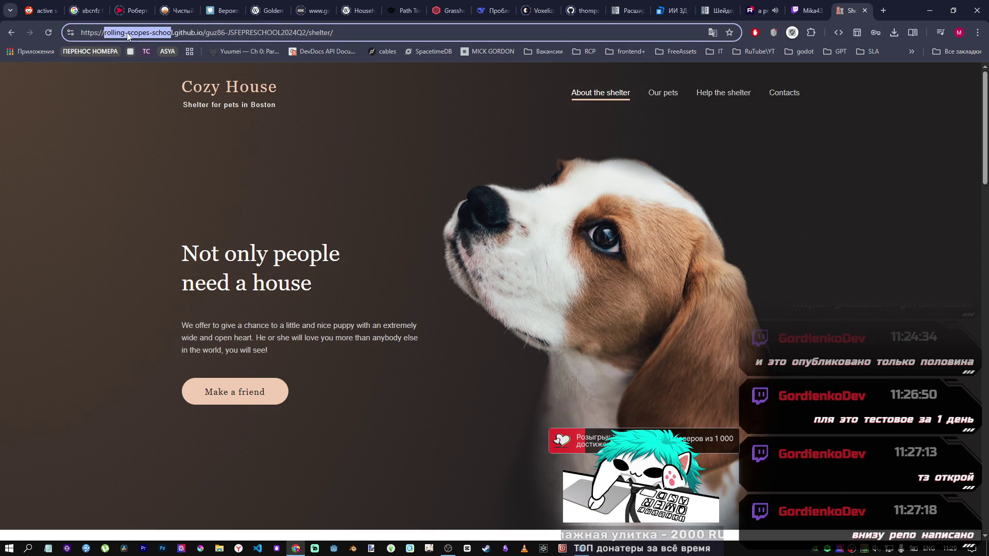
{"action": "left_click", "coordinate": [186, 33]}
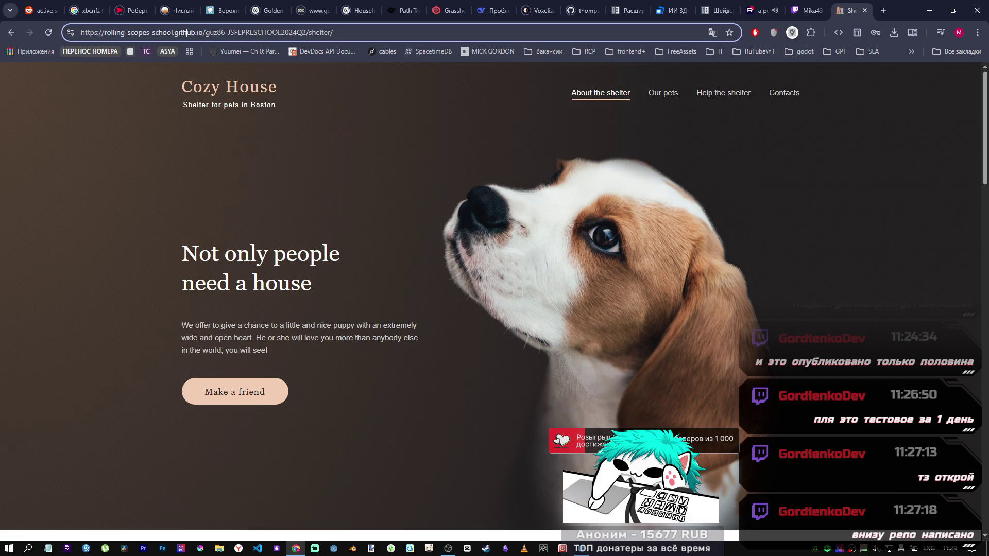
{"action": "right_click", "coordinate": [584, 92]}
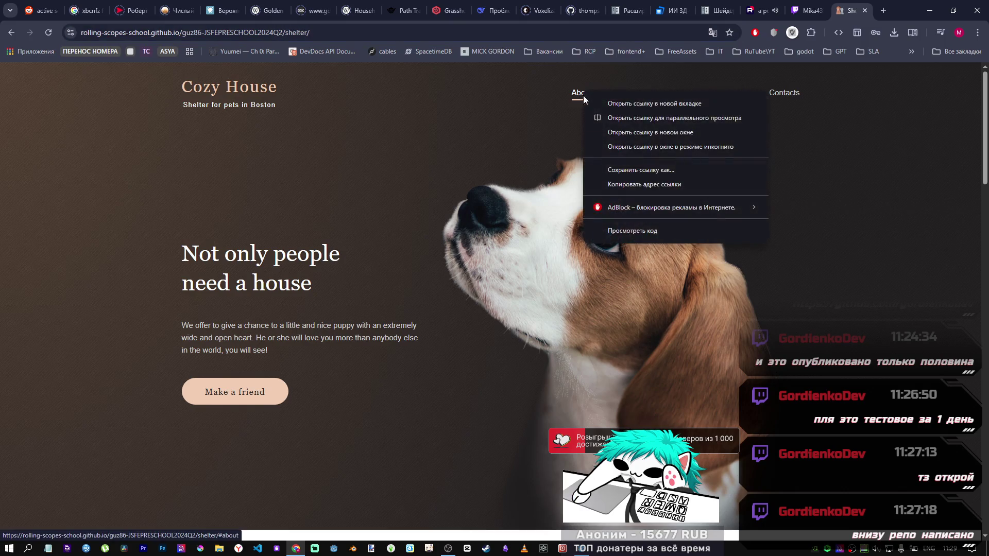
Inspect the About the shelter link's markup in DevTools, then browse the Our pets page
{"action": "left_click", "coordinate": [654, 233]}
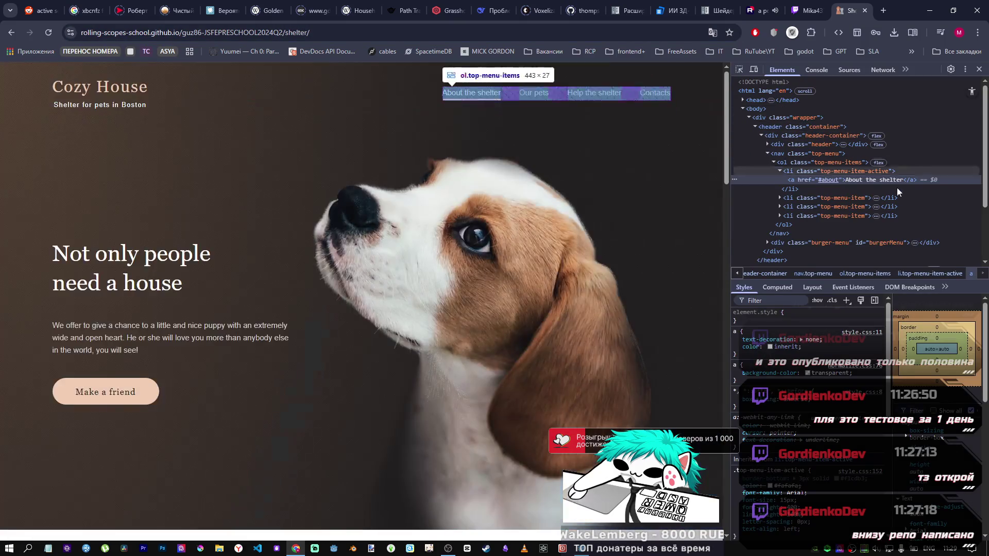
{"action": "scroll", "coordinate": [902, 240], "scroll_direction": "down", "scroll_amount": 3}
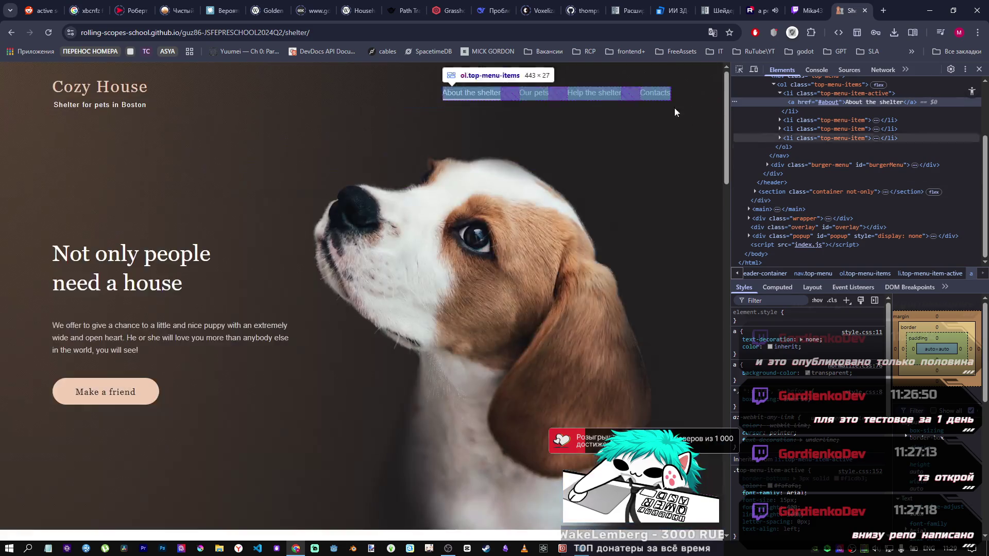
{"action": "left_click", "coordinate": [541, 94]}
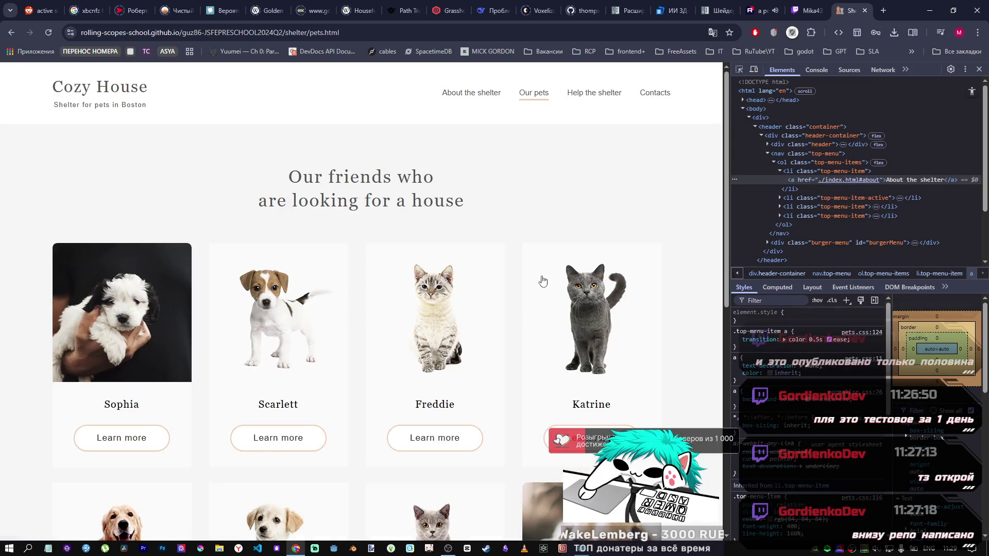
{"action": "scroll", "coordinate": [510, 289], "scroll_direction": "down", "scroll_amount": 4}
{"action": "scroll", "coordinate": [431, 316], "scroll_direction": "down", "scroll_amount": 4}
{"action": "scroll", "coordinate": [336, 311], "scroll_direction": "up", "scroll_amount": 9}
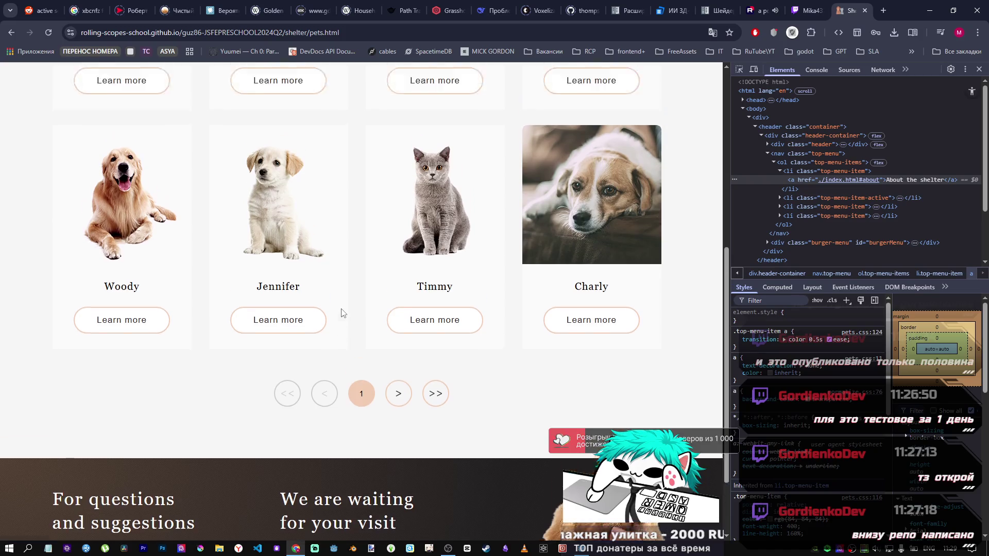
{"action": "scroll", "coordinate": [534, 165], "scroll_direction": "down", "scroll_amount": 5}
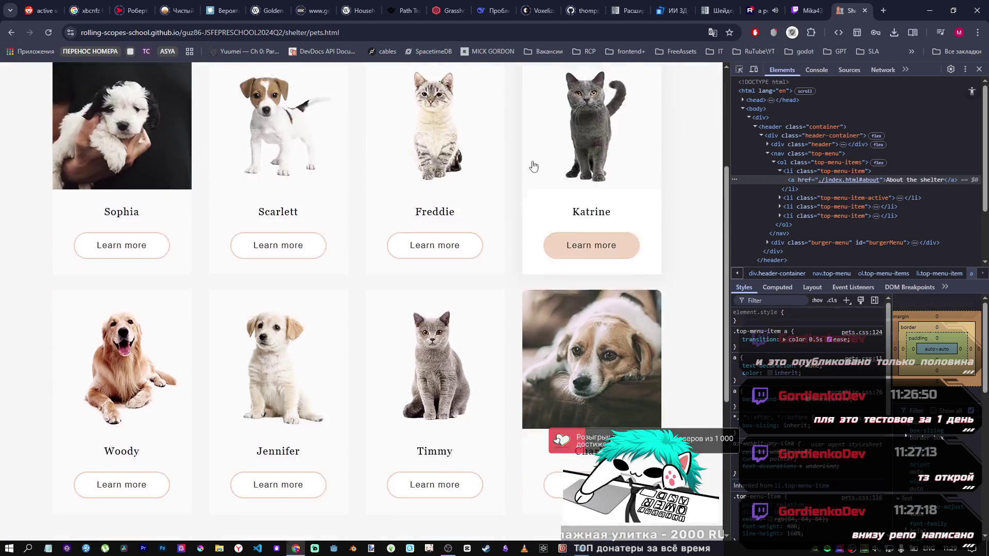
{"action": "scroll", "coordinate": [361, 387], "scroll_direction": "down", "scroll_amount": 3}
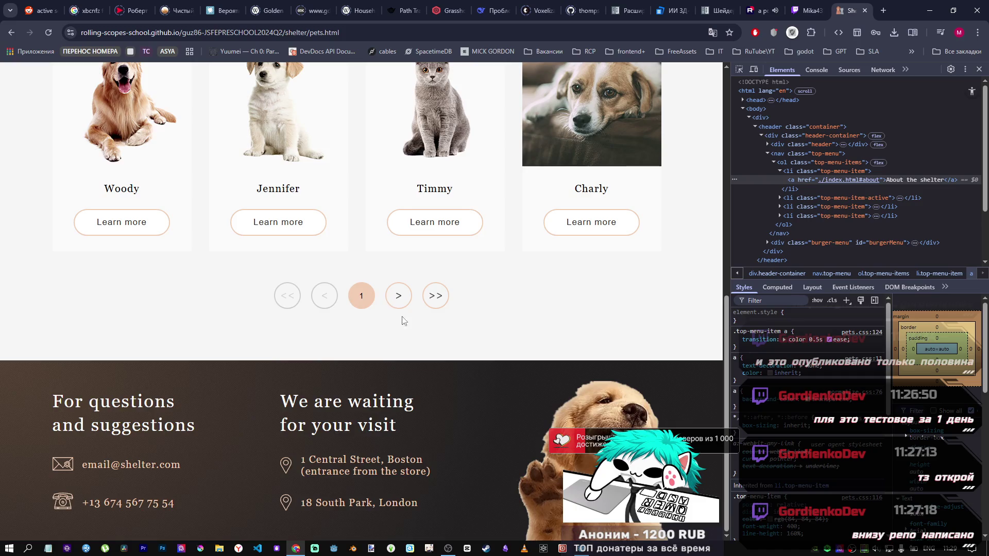
{"action": "scroll", "coordinate": [401, 317], "scroll_direction": "up", "scroll_amount": 8}
Jump to the Help the shelter and Contacts sections, then reopen Our pets
{"action": "left_click", "coordinate": [599, 96]}
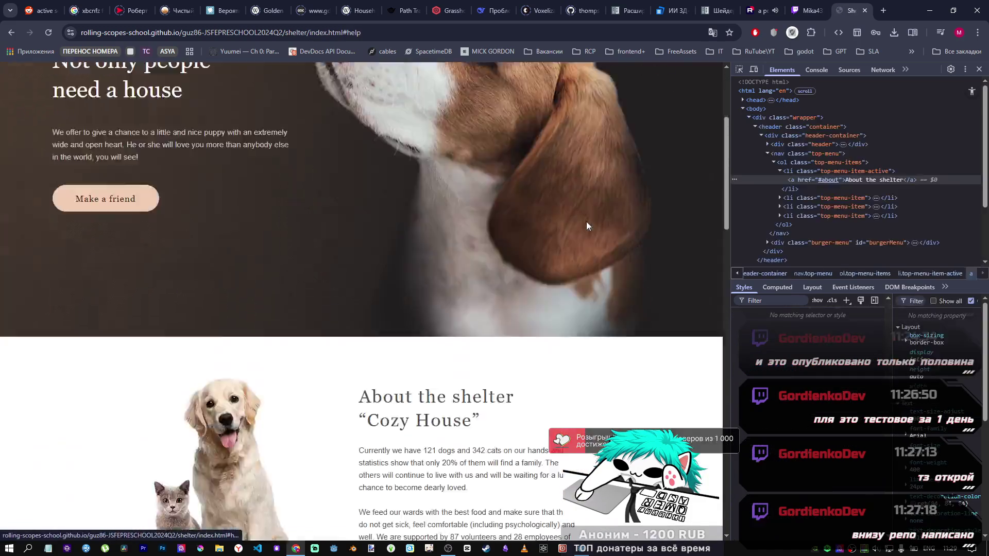
{"action": "scroll", "coordinate": [570, 264], "scroll_direction": "up", "scroll_amount": 10}
{"action": "scroll", "coordinate": [568, 267], "scroll_direction": "up", "scroll_amount": 8}
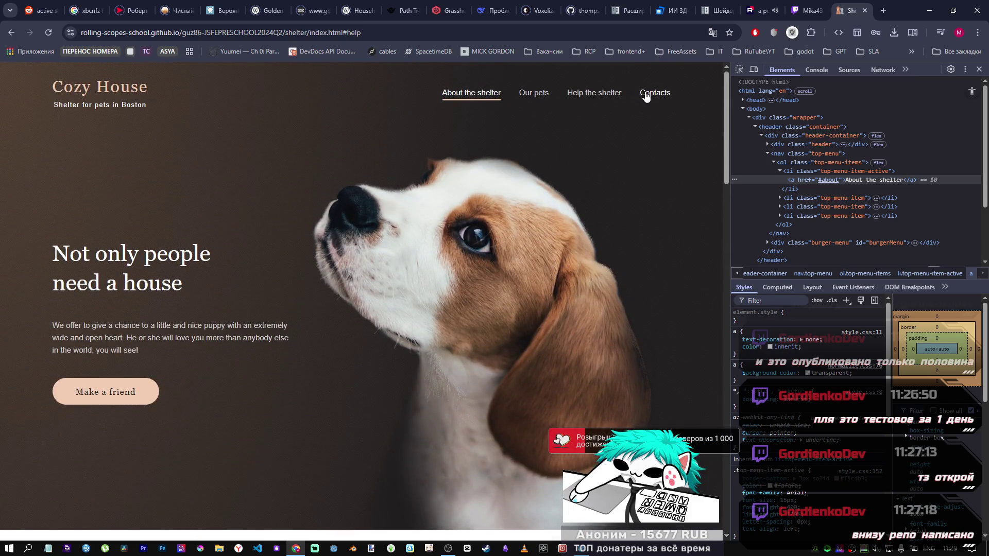
{"action": "left_click", "coordinate": [645, 97]}
{"action": "scroll", "coordinate": [647, 299], "scroll_direction": "up", "scroll_amount": 10}
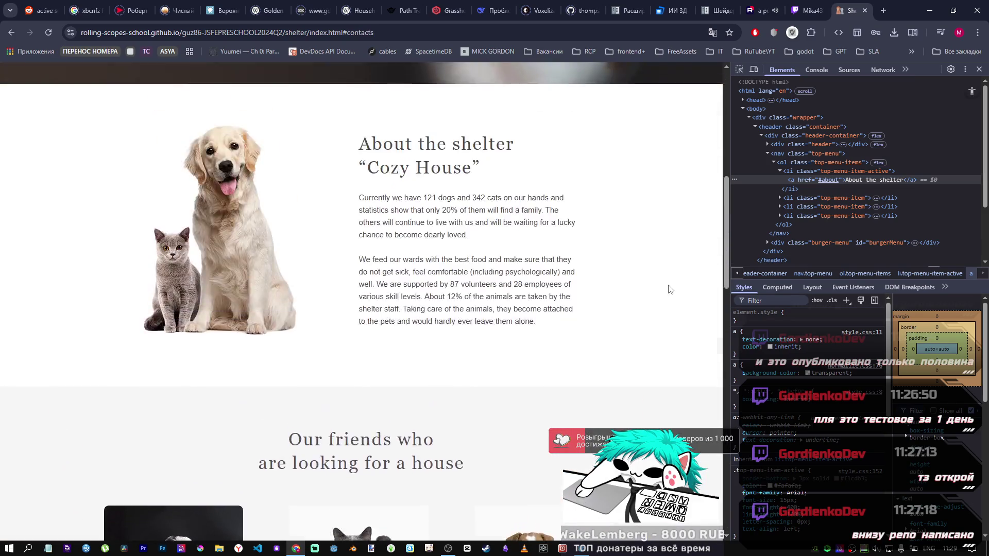
{"action": "scroll", "coordinate": [668, 289], "scroll_direction": "up", "scroll_amount": 8}
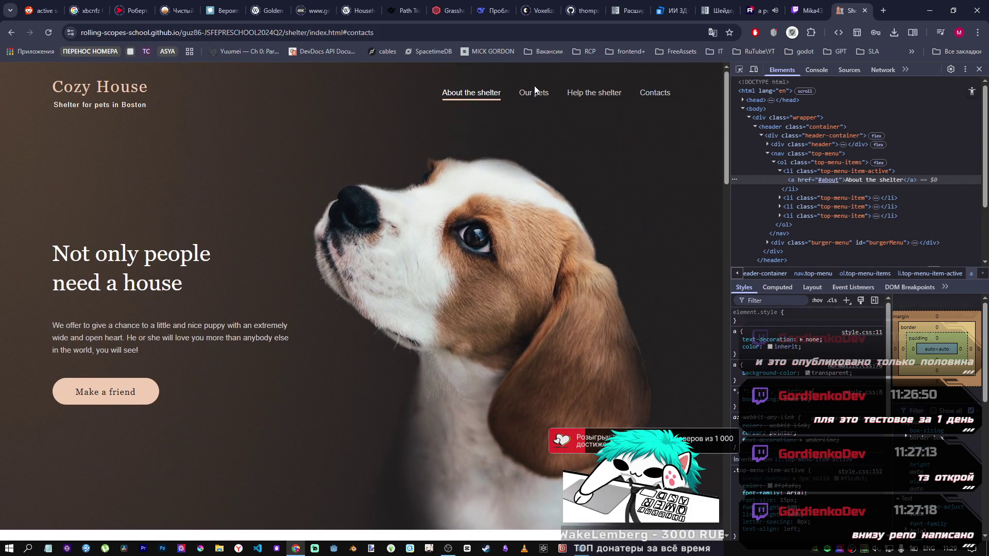
{"action": "left_click", "coordinate": [532, 92]}
{"action": "scroll", "coordinate": [562, 216], "scroll_direction": "down", "scroll_amount": 10}
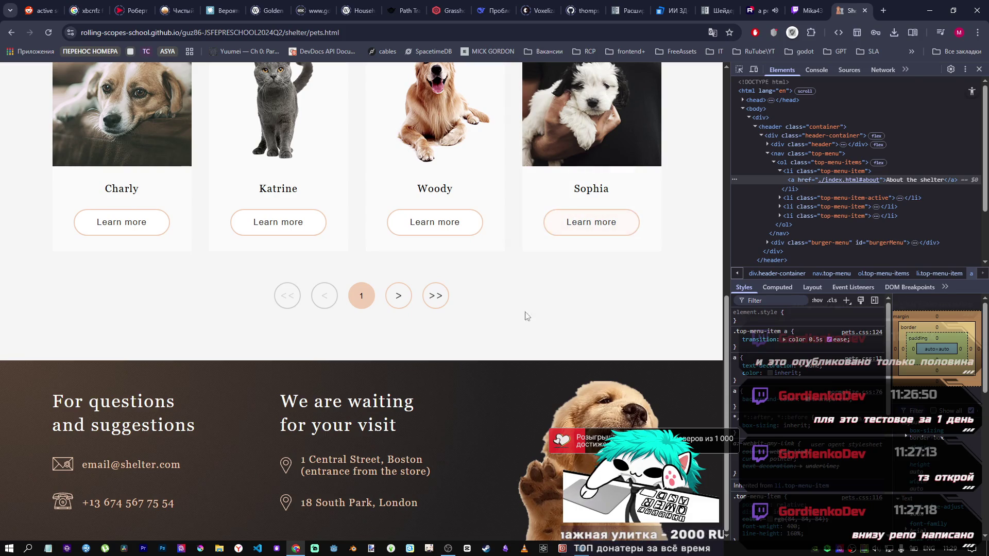
Page the pet cards forward to page 3, back to page 1, then forward to page 3 again
{"action": "scroll", "coordinate": [397, 385], "scroll_direction": "up", "scroll_amount": 4}
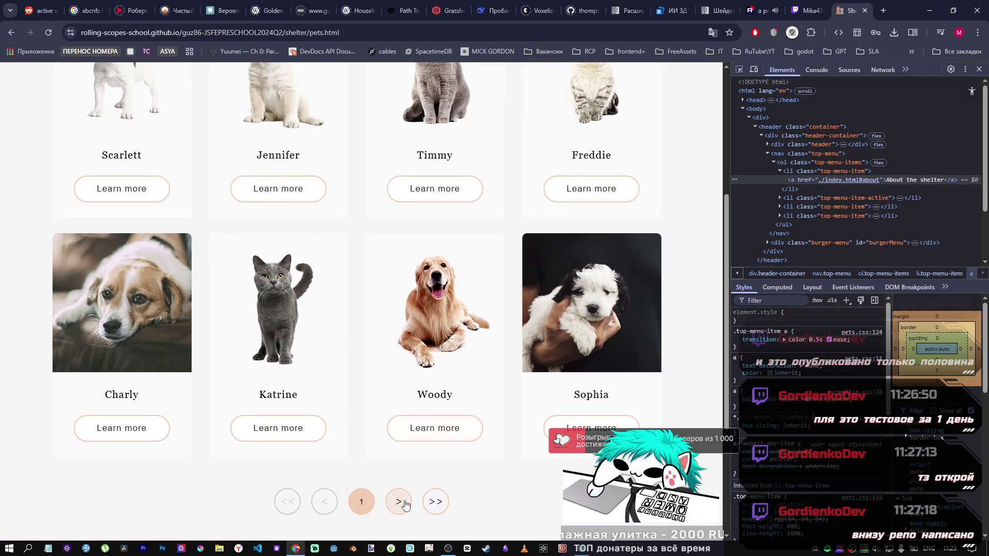
{"action": "left_click", "coordinate": [400, 502]}
{"action": "left_click", "coordinate": [405, 504]}
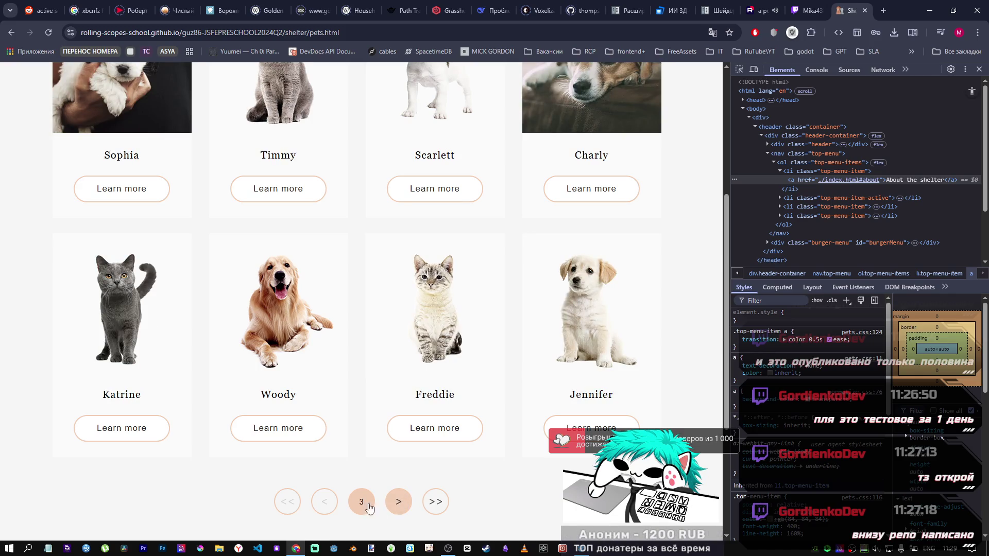
{"action": "left_click", "coordinate": [330, 502]}
{"action": "left_click", "coordinate": [332, 502]}
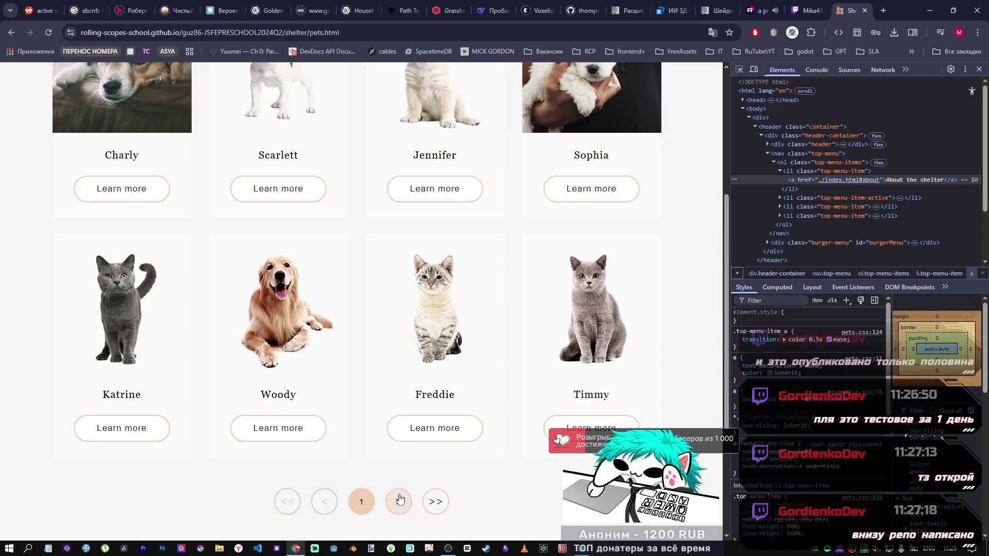
{"action": "left_click", "coordinate": [400, 501]}
{"action": "left_click", "coordinate": [401, 501]}
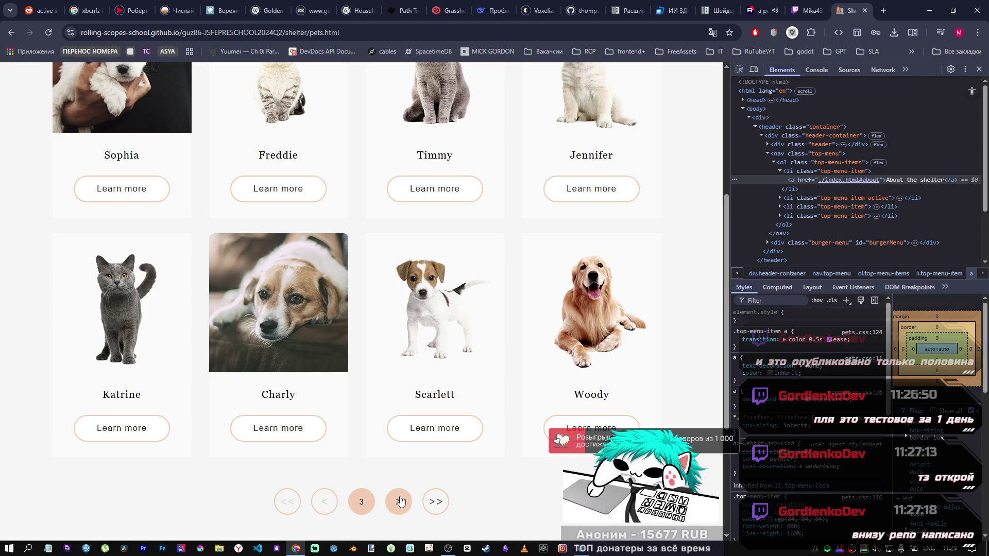
Keep paging the pet cards through pages 3, 4 and 5 to compare the card order
{"action": "scroll", "coordinate": [446, 465], "scroll_direction": "up", "scroll_amount": 1}
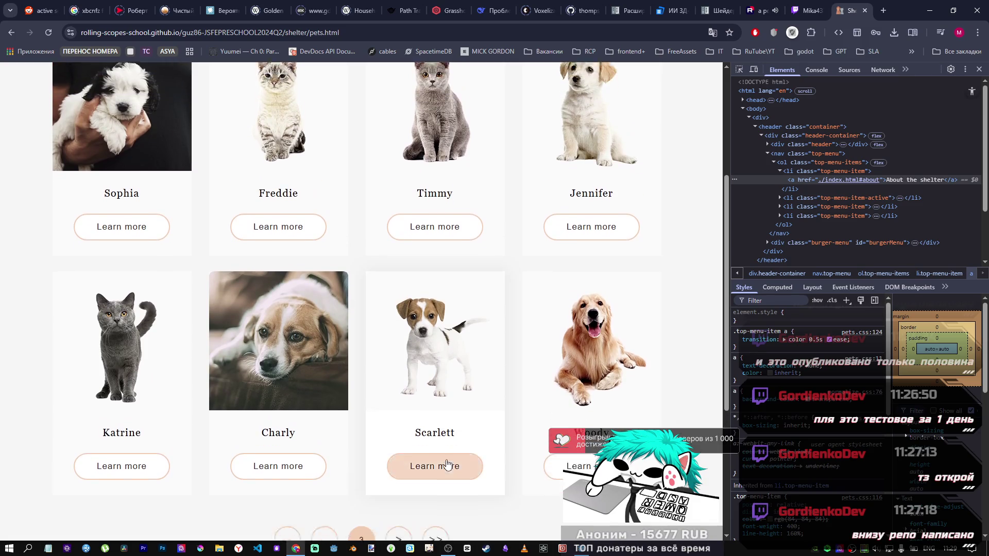
{"action": "scroll", "coordinate": [430, 474], "scroll_direction": "down", "scroll_amount": 2}
{"action": "left_click", "coordinate": [401, 458]}
{"action": "scroll", "coordinate": [396, 446], "scroll_direction": "up", "scroll_amount": 2}
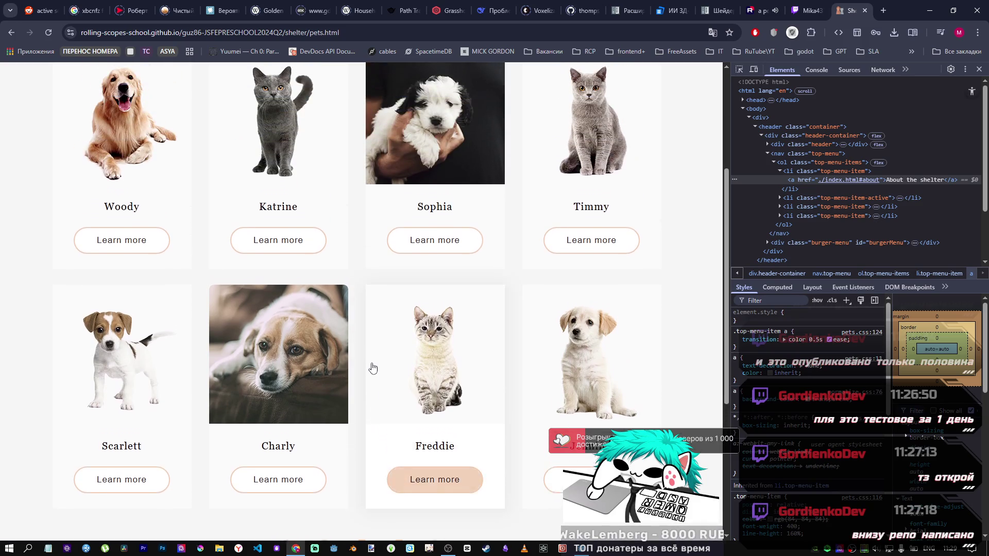
{"action": "scroll", "coordinate": [348, 433], "scroll_direction": "down", "scroll_amount": 3}
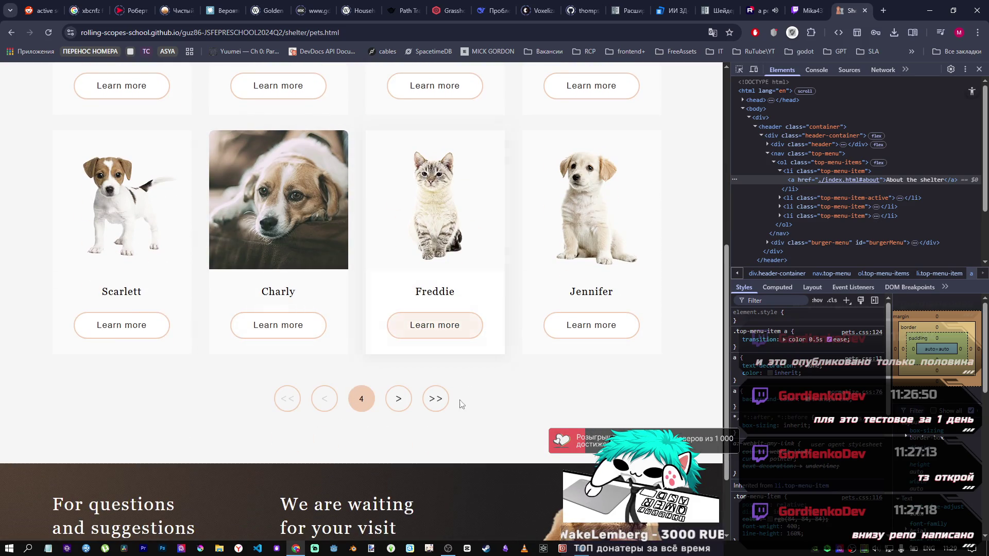
{"action": "left_click", "coordinate": [324, 400]}
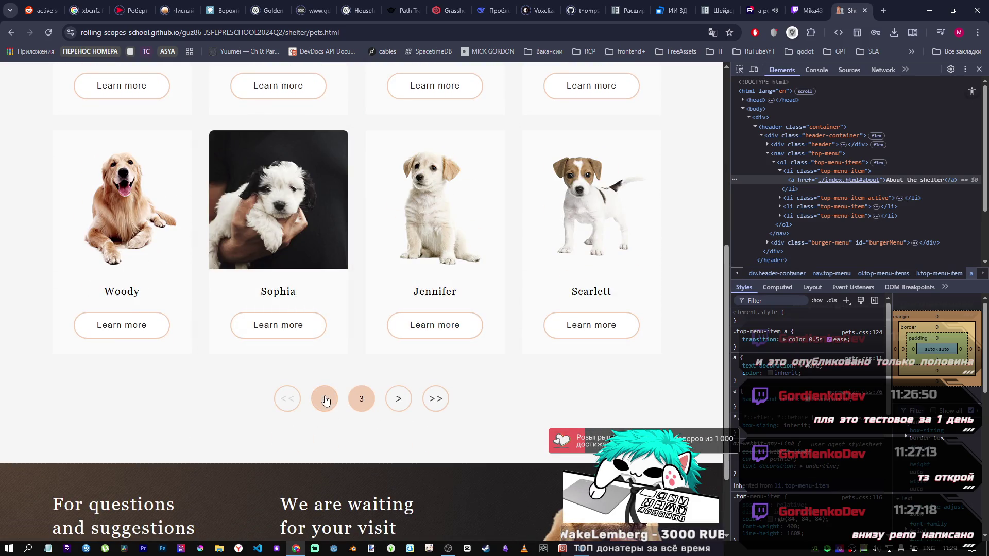
{"action": "left_click", "coordinate": [393, 409]}
{"action": "left_click", "coordinate": [399, 400]}
Return to the main page via 'Help the shelter' and bring up the About the shelter section
{"action": "scroll", "coordinate": [400, 402], "scroll_direction": "up", "scroll_amount": 5}
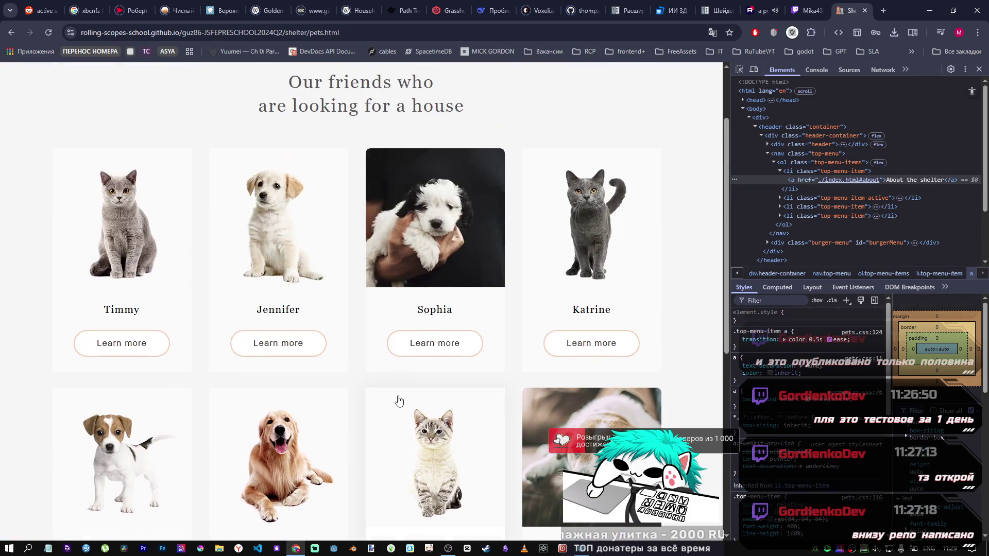
{"action": "scroll", "coordinate": [587, 293], "scroll_direction": "up", "scroll_amount": 2}
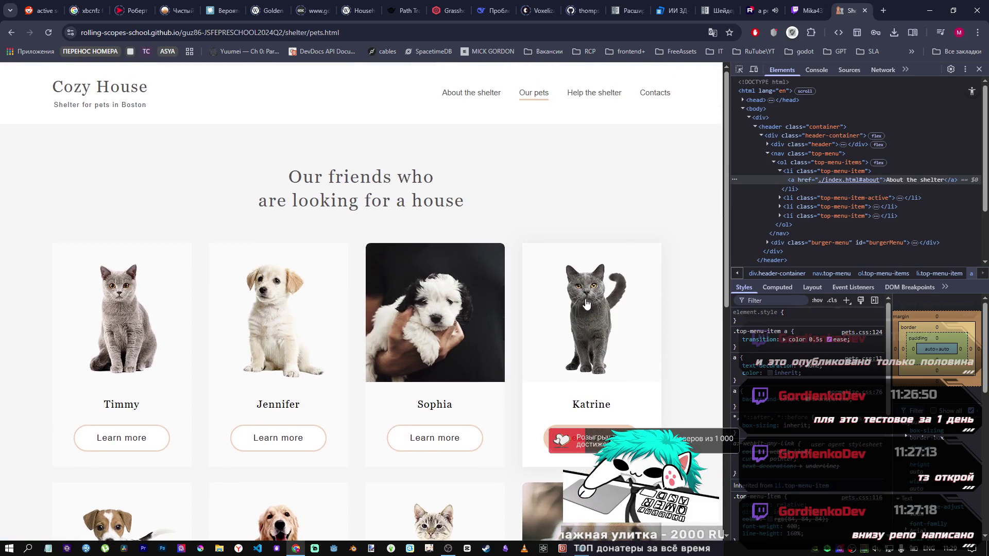
{"action": "left_click", "coordinate": [610, 98]}
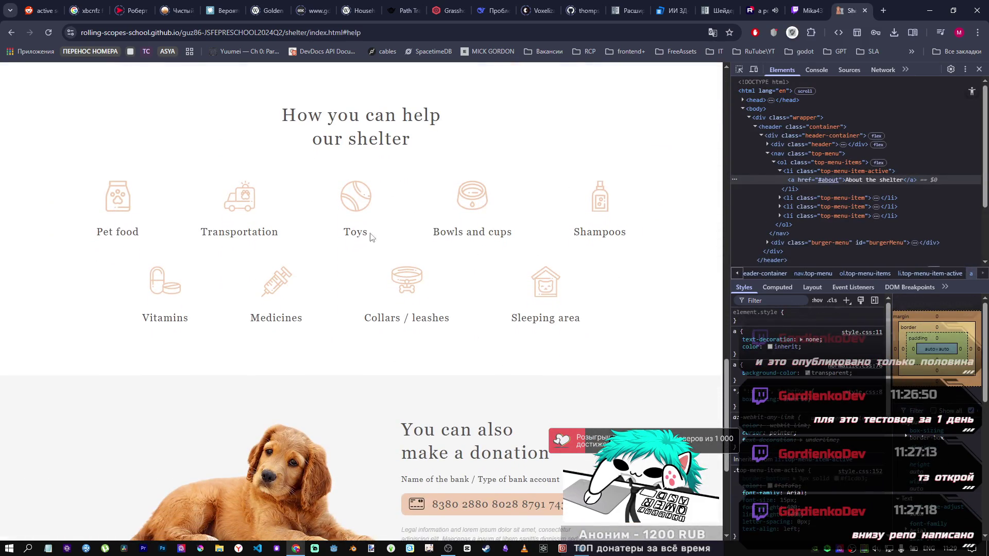
{"action": "scroll", "coordinate": [689, 378], "scroll_direction": "up", "scroll_amount": 15}
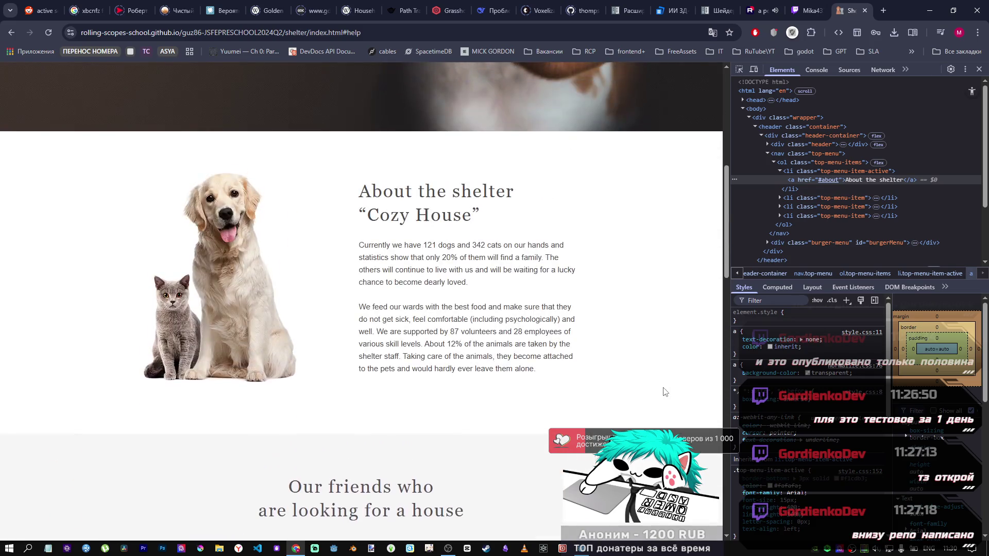